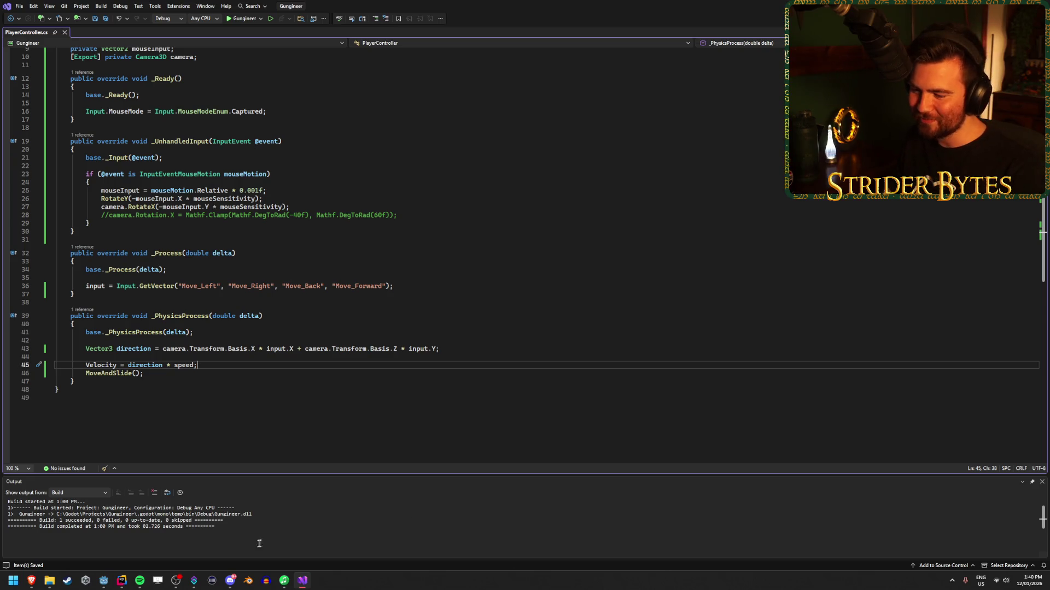
# Step: Build and play-test the Gungineer project in Godot, then stop the test run
pyautogui.click(104, 581)
pyautogui.press('F5')
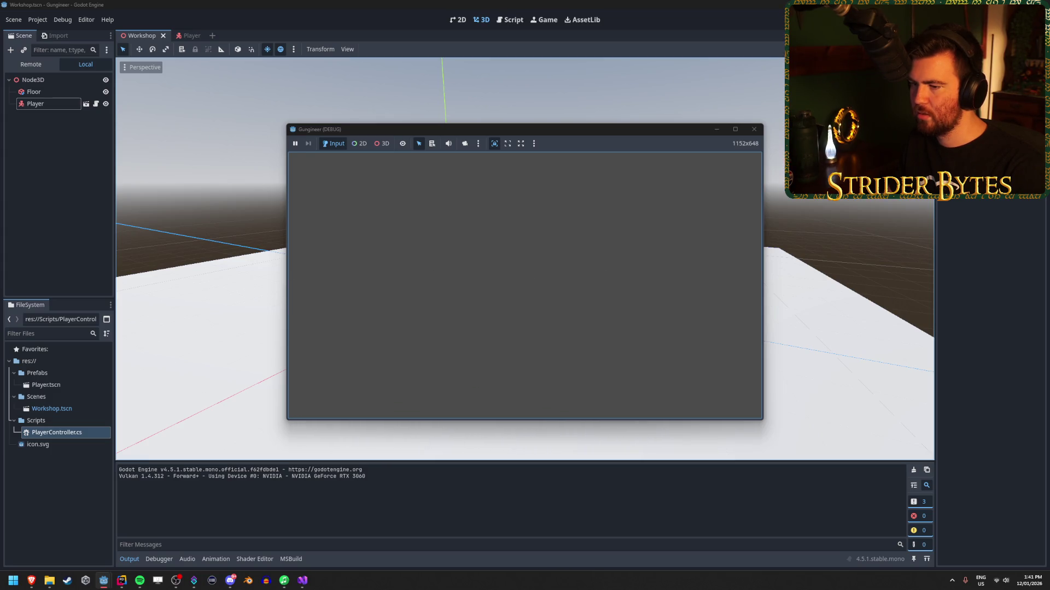
pyautogui.press('Escape')
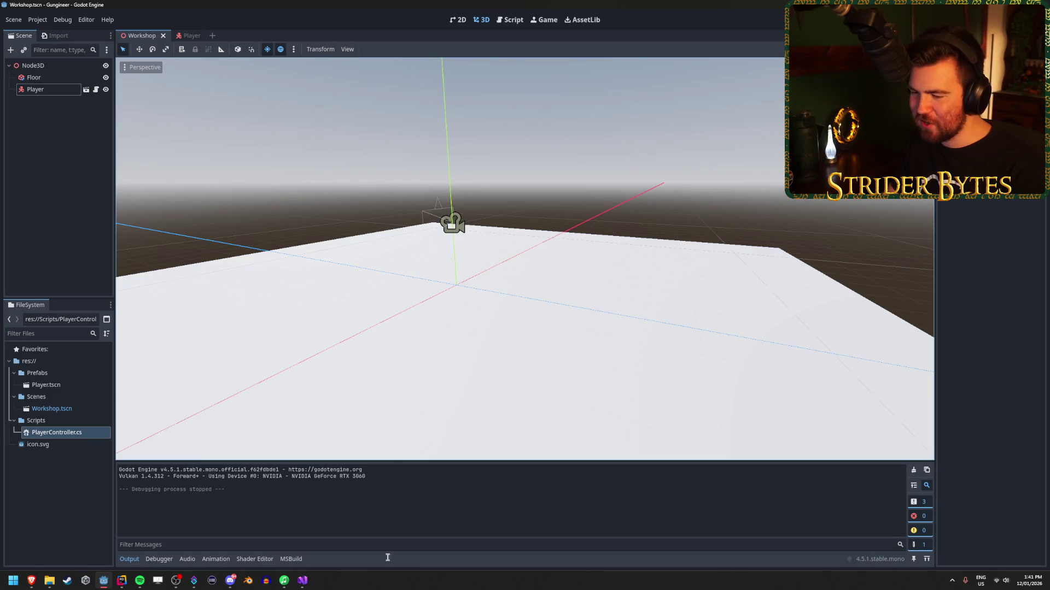
pyautogui.click(302, 581)
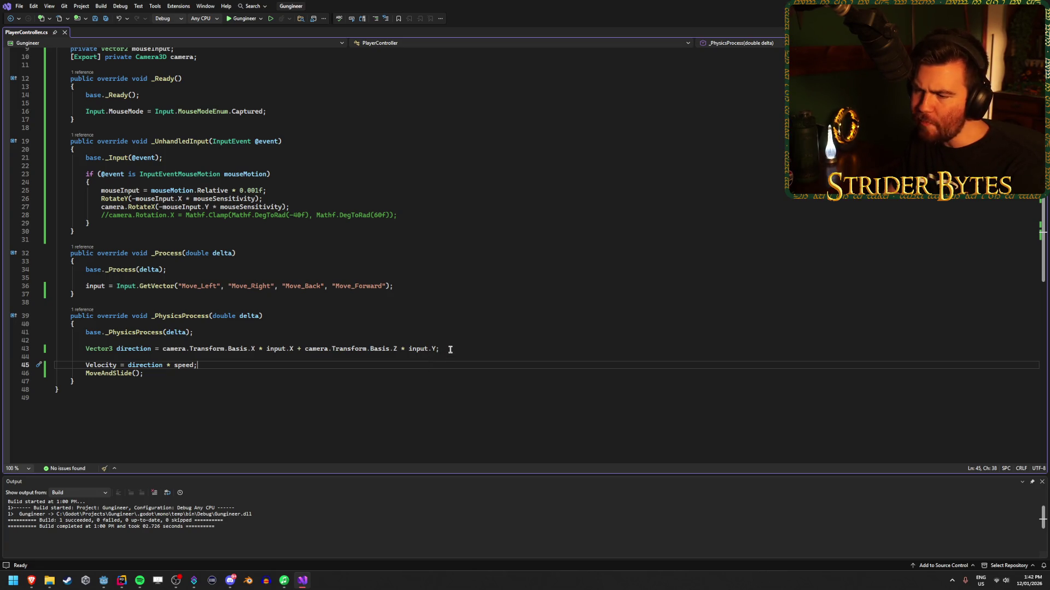
# Step: Review the direction calculation and its use on lines 43–45 of the Godot PlayerController
pyautogui.click(450, 347)
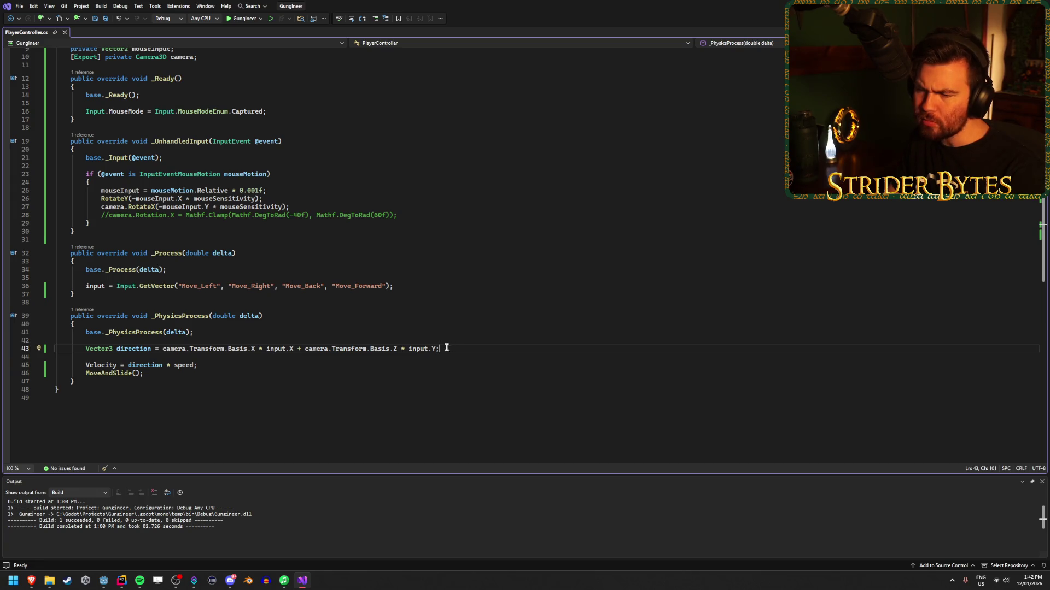
pyautogui.click(123, 349)
pyautogui.click(221, 366)
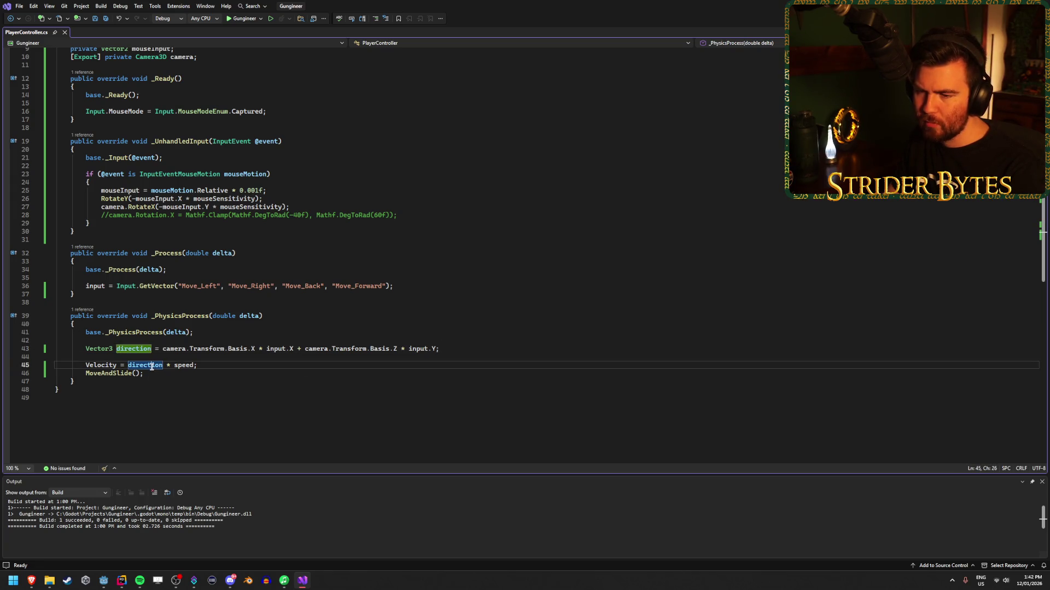
# Step: Rejoin the split move line in the Unity PlayerController, then come back to the Godot script
pyautogui.click(123, 583)
pyautogui.press('BackSpace')
pyautogui.press('BackSpace')
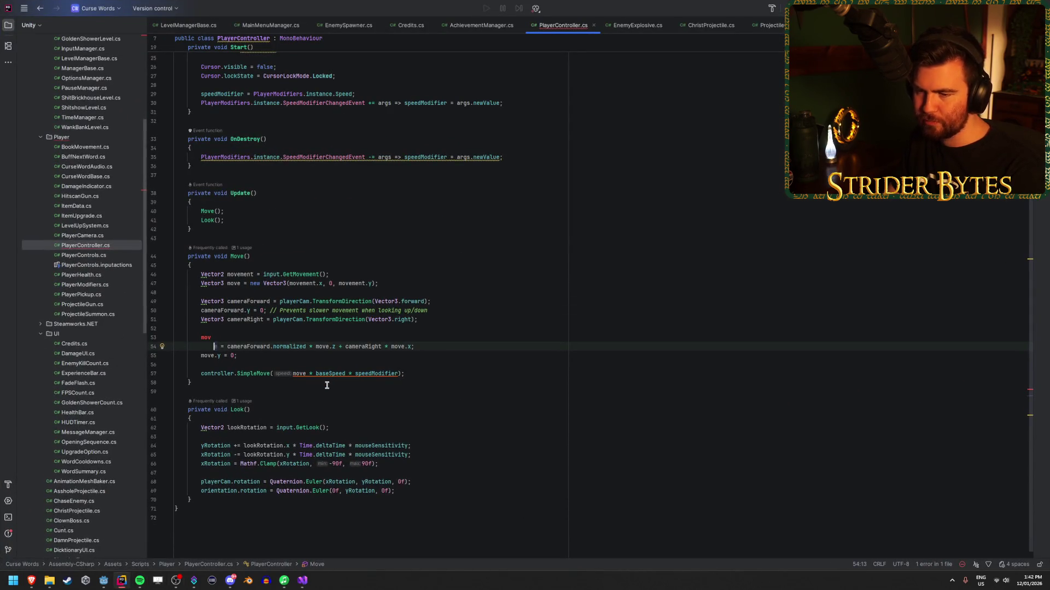
pyautogui.click(431, 338)
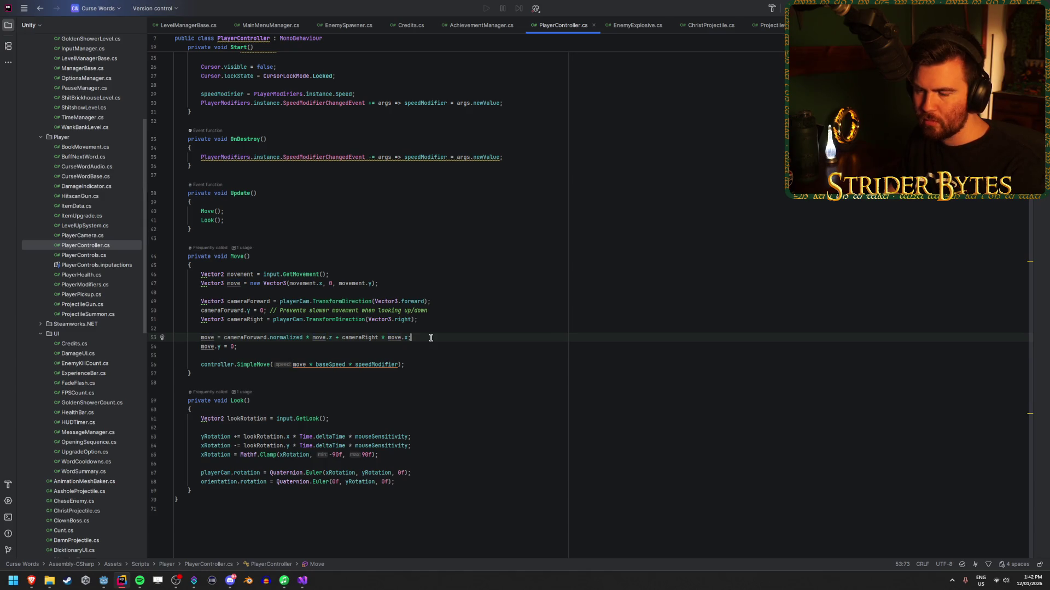
pyautogui.click(302, 580)
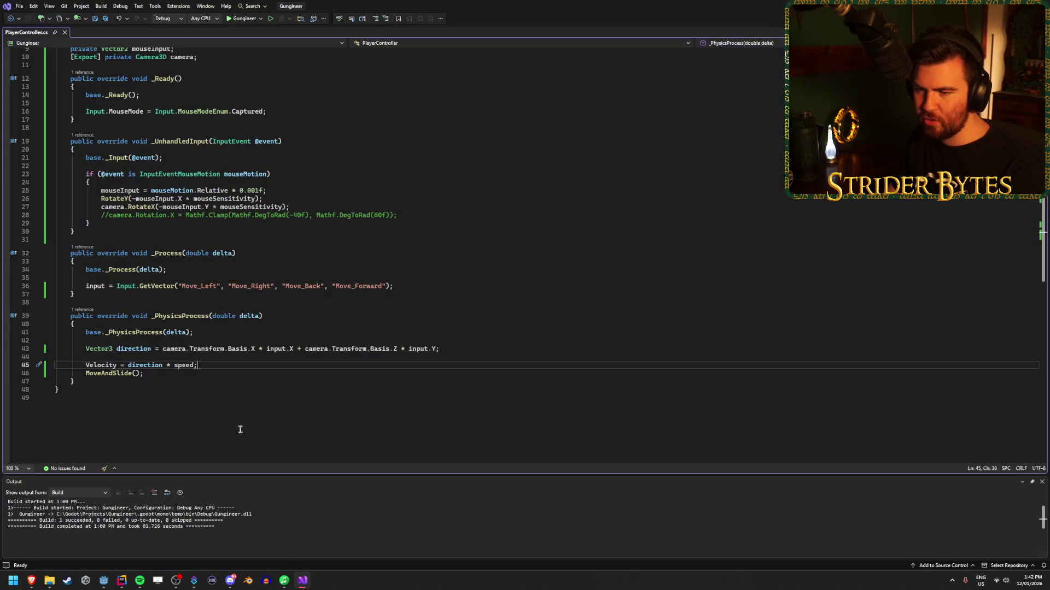
# Step: Append .Normalized to camera.Transform.Basis.X on line 43 and save the script
pyautogui.click(254, 349)
pyautogui.write('.')
pyautogui.press('Down')
pyautogui.press('Down')
pyautogui.press('Down')
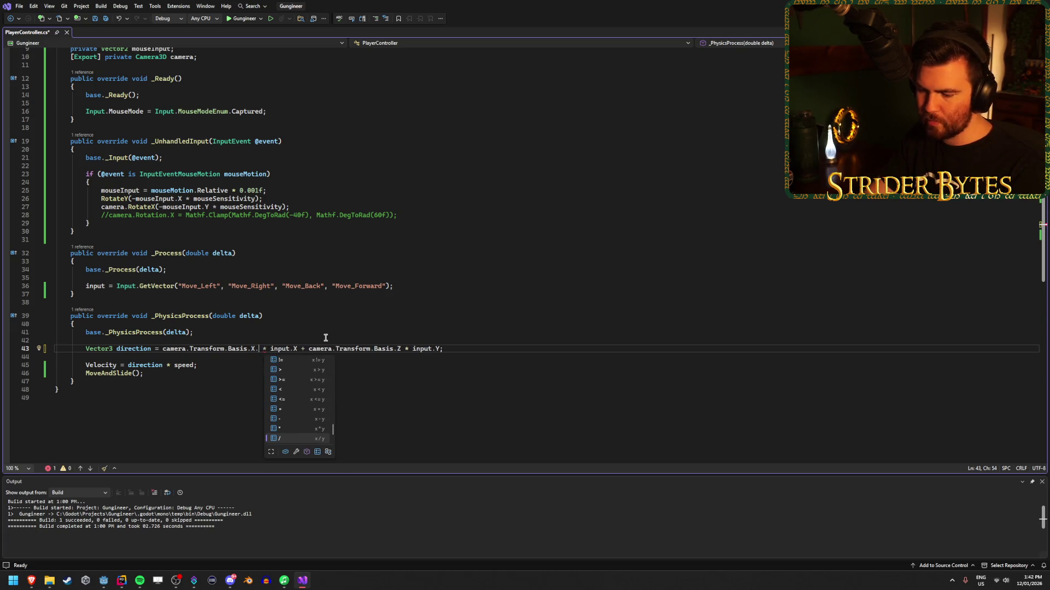
pyautogui.write('nor')
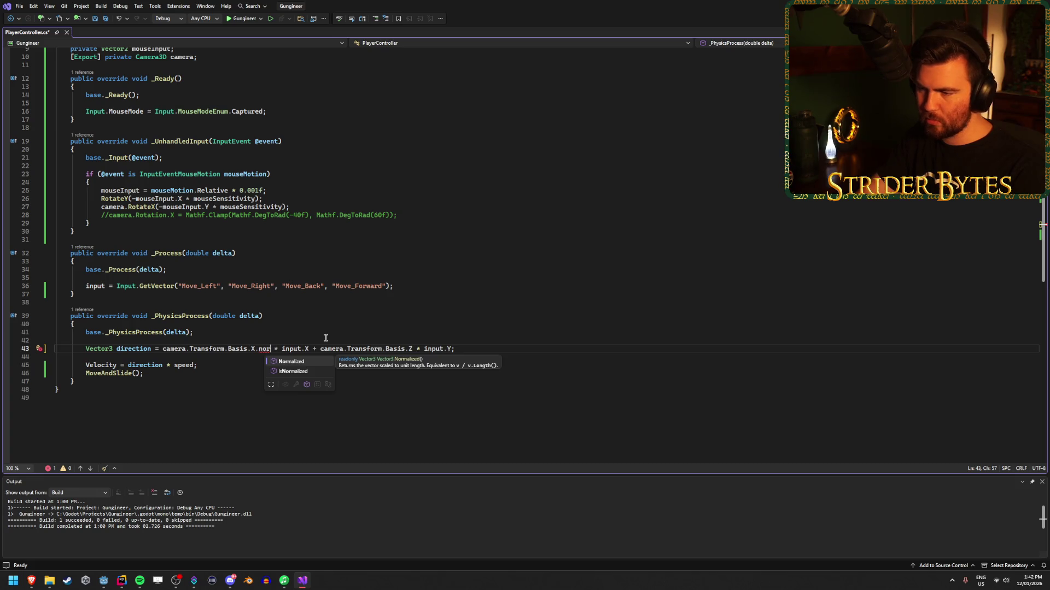
pyautogui.press('Tab')
pyautogui.click(349, 365)
pyautogui.hotkey('ctrl', 's')
pyautogui.moveTo(258, 352)
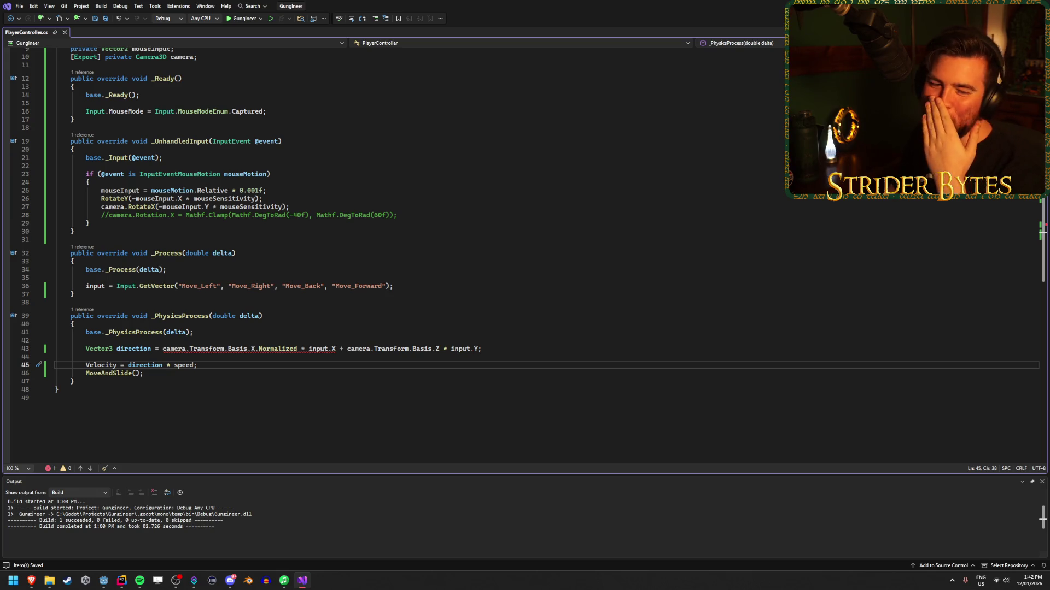
pyautogui.click(439, 350)
# Step: Append .Normalized to the Basis.Z term on line 43 as well
pyautogui.write('.')
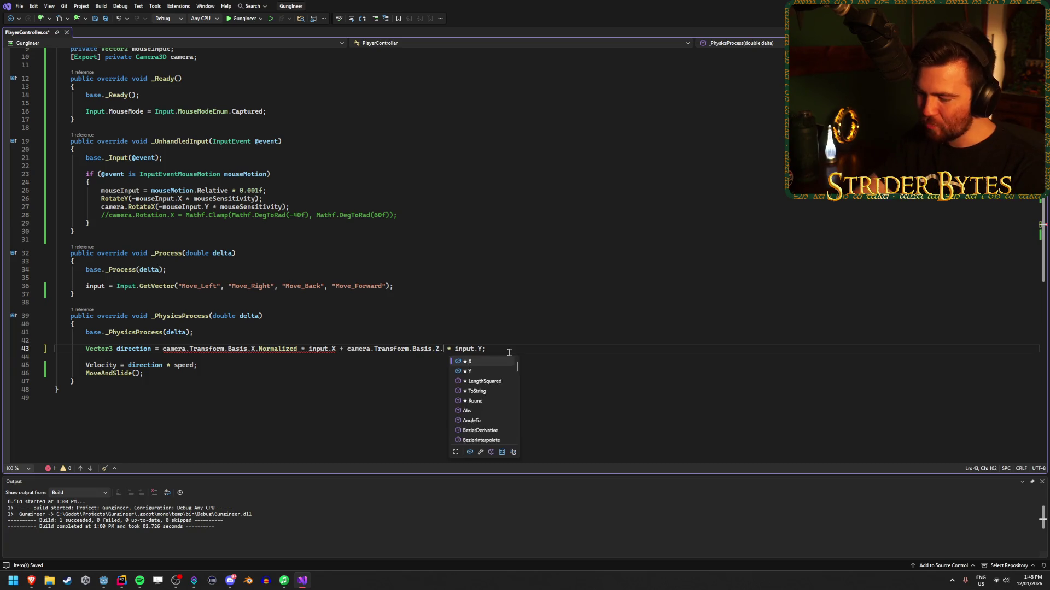
pyautogui.write('Norm')
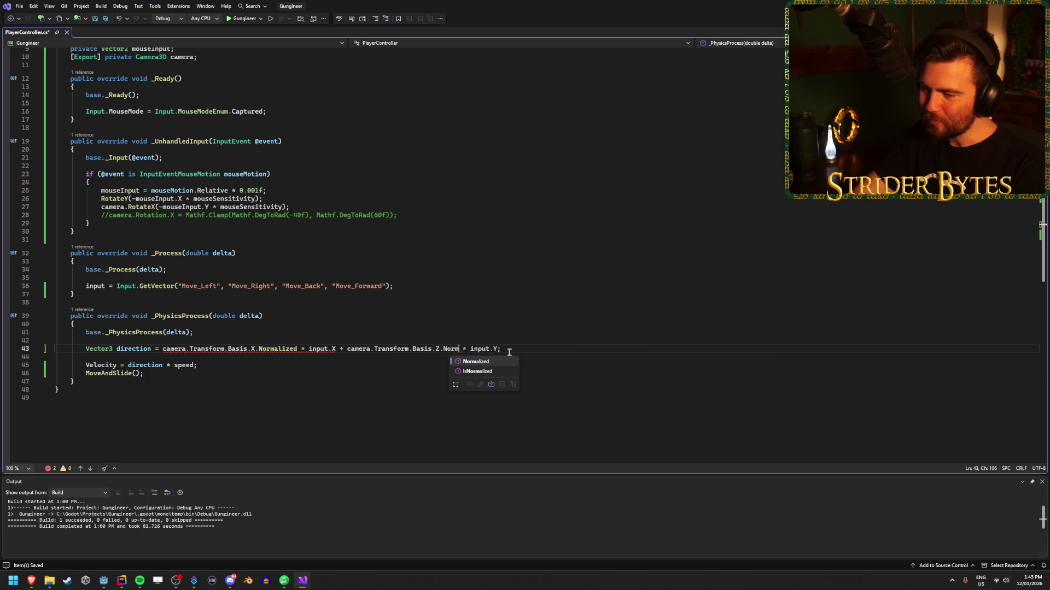
pyautogui.press('Tab')
pyautogui.click(546, 348)
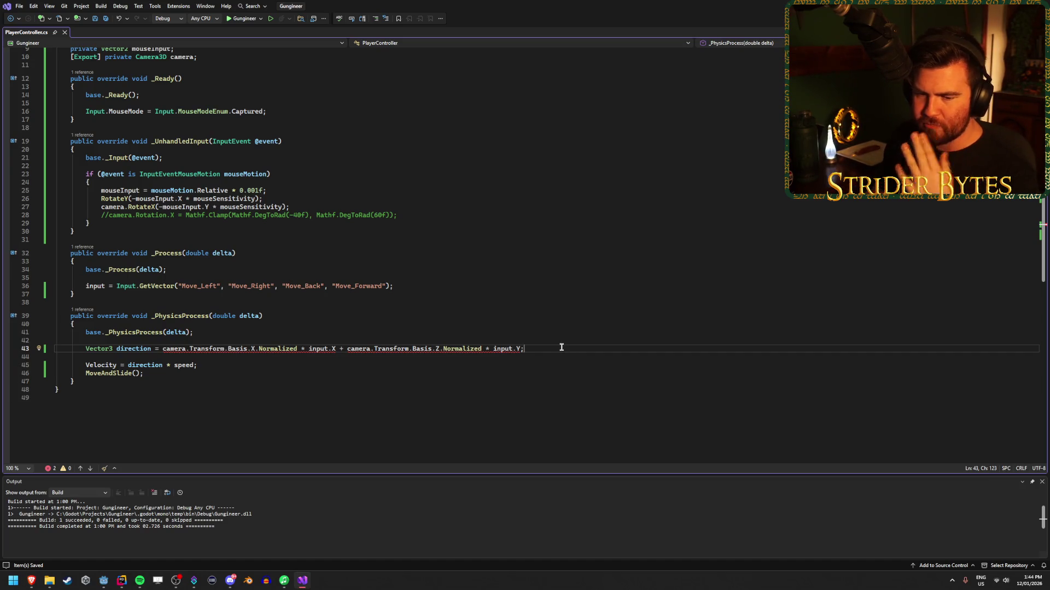
# Step: Strip both .Normalized calls from line 43, restore the * operator, save, and remove the stray parenthesis
pyautogui.hotkey('ctrl', 'Left')
pyautogui.hotkey('ctrl', 'Left')
pyautogui.hotkey('ctrl', 'Left')
pyautogui.hotkey('ctrl', 'BackSpace')
pyautogui.hotkey('ctrl', 'BackSpace')
pyautogui.hotkey('ctrl', 'Left')
pyautogui.hotkey('ctrl', 'Left')
pyautogui.hotkey('ctrl', 'Left')
pyautogui.hotkey('ctrl', 'BackSpace')
pyautogui.hotkey('ctrl', 'BackSpace')
pyautogui.hotkey('ctrl', 'Right')
pyautogui.hotkey('ctrl', 'Right')
pyautogui.hotkey('ctrl', 'Right')
pyautogui.press('BackSpace')
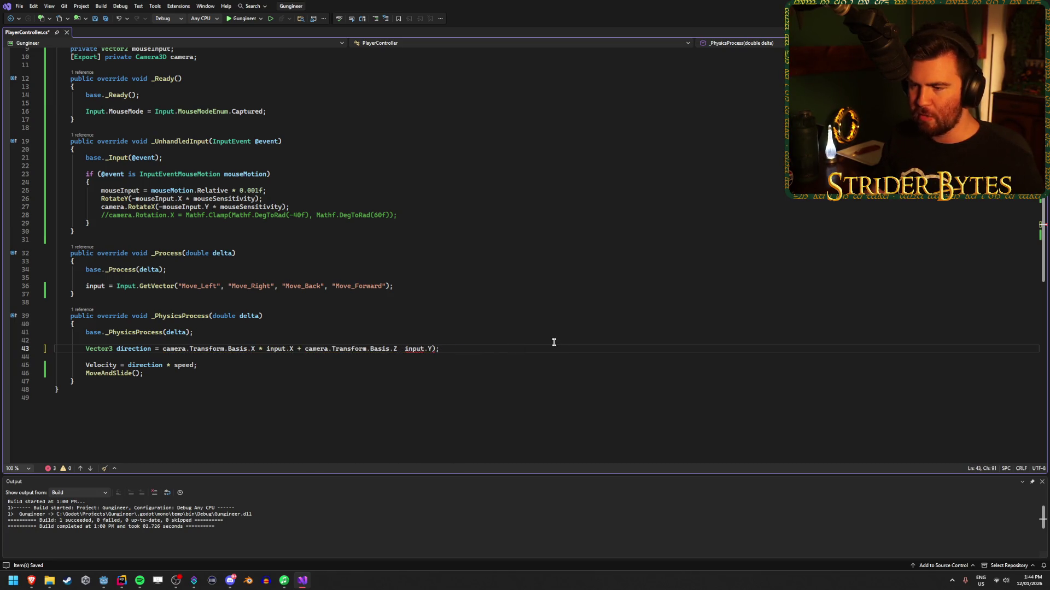
pyautogui.write('*')
pyautogui.hotkey('ctrl', 's')
pyautogui.click(459, 349)
pyautogui.press('BackSpace')
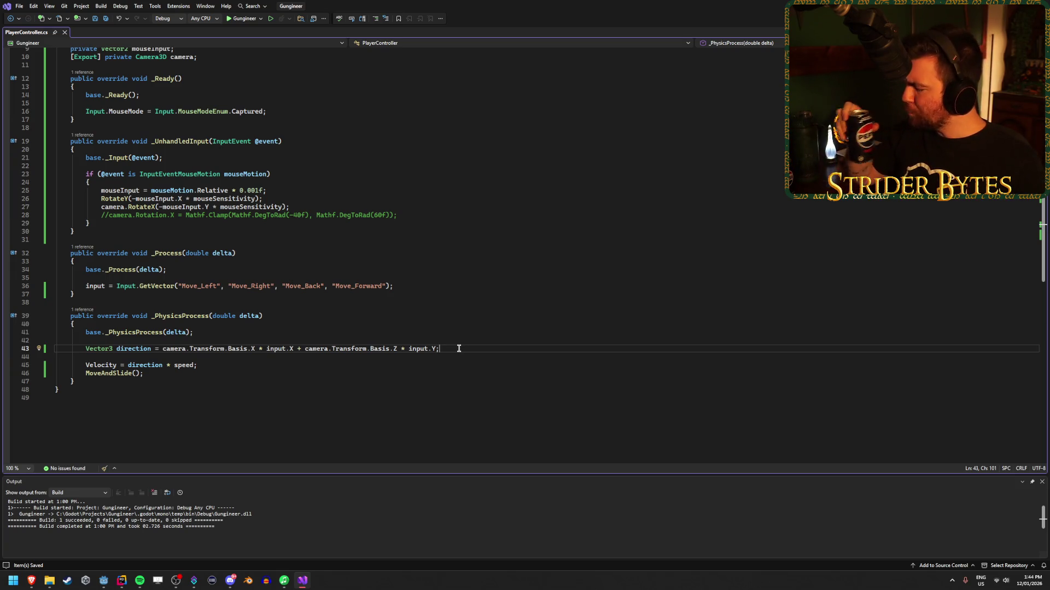
pyautogui.hotkey('alt', 'Tab')
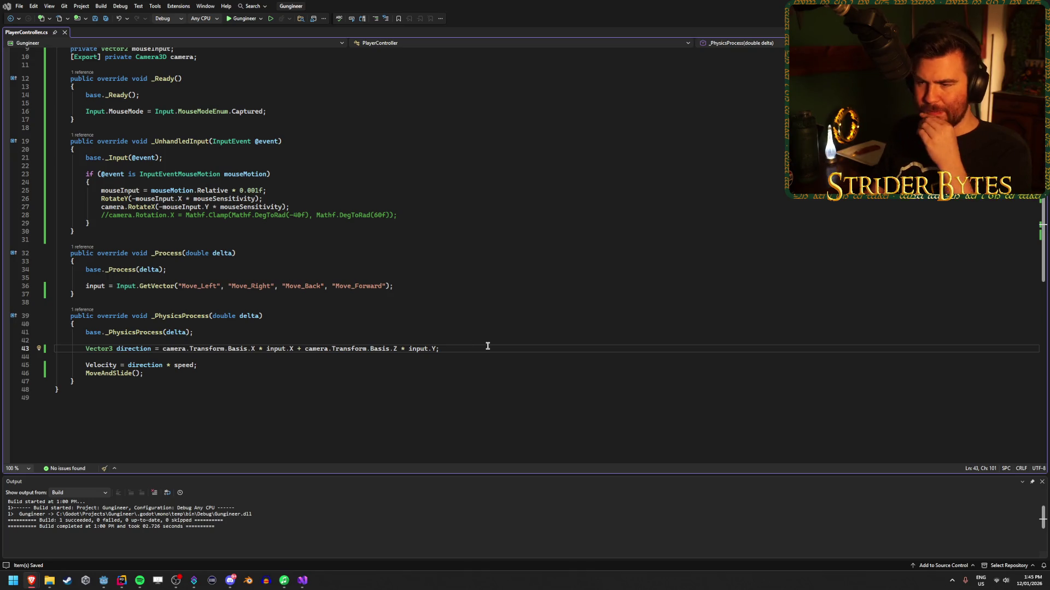
# Step: Replace the basis-based direction with new Vector3(input.X, 0, input.Y) followed by a rotated() call
pyautogui.press('Left')
pyautogui.write(')')
pyautogui.hotkey('ctrl', 'Left')
pyautogui.hotkey('ctrl', 'Left')
pyautogui.hotkey('ctrl', 'Left')
pyautogui.hotkey('ctrl', 'BackSpace')
pyautogui.hotkey('ctrl', 'BackSpace')
pyautogui.hotkey('ctrl', 'BackSpace')
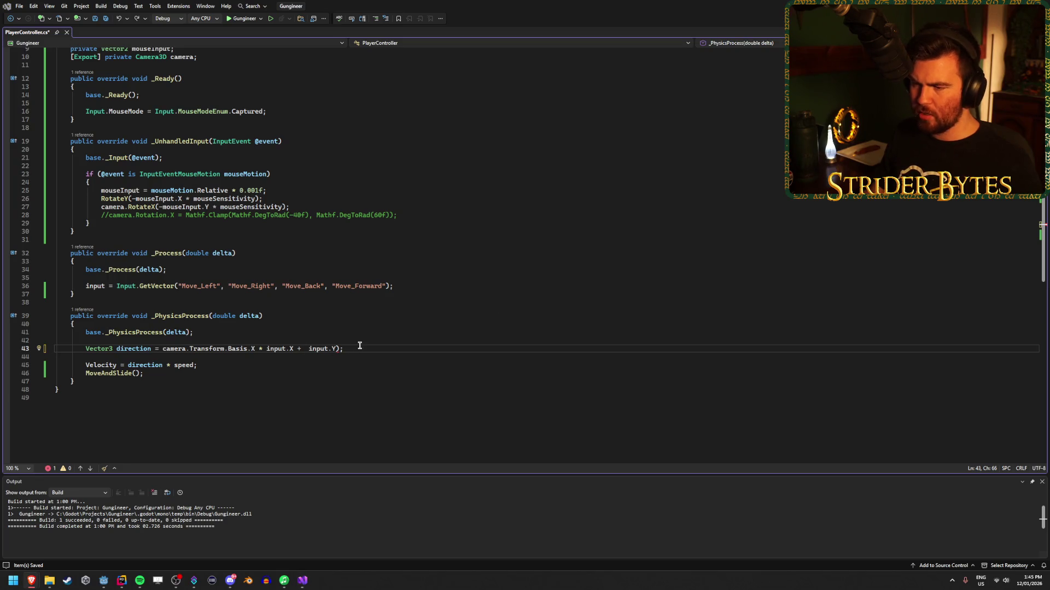
pyautogui.moveTo(412, 348); pyautogui.dragTo(163, 349)
pyautogui.write('Vector3 direction = Vector3')
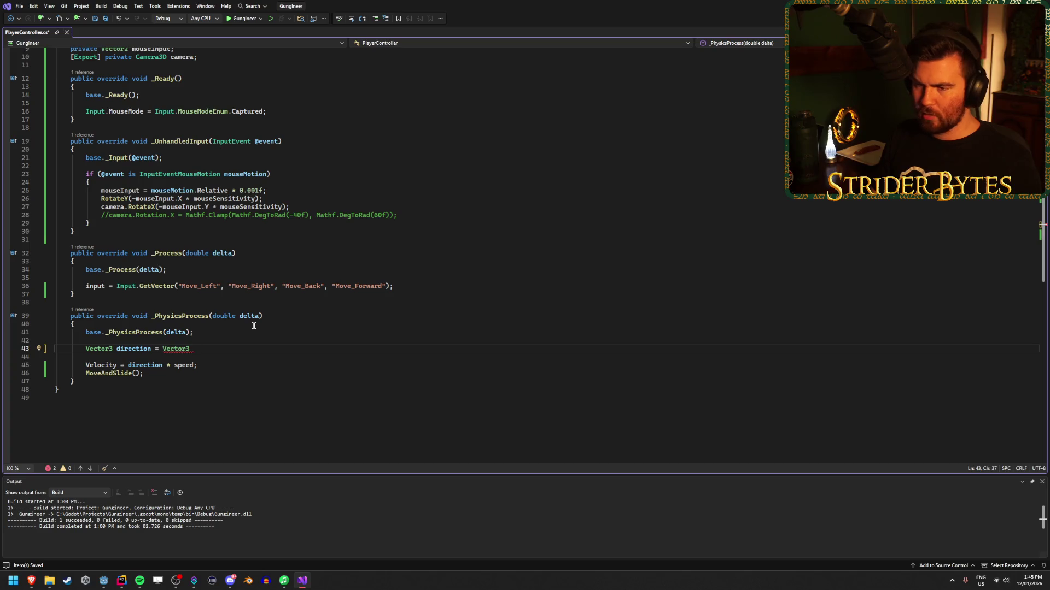
pyautogui.write('nt')
pyautogui.press('BackSpace')
pyautogui.press('BackSpace')
pyautogui.press('BackSpace')
pyautogui.write('(input.X, 0, I')
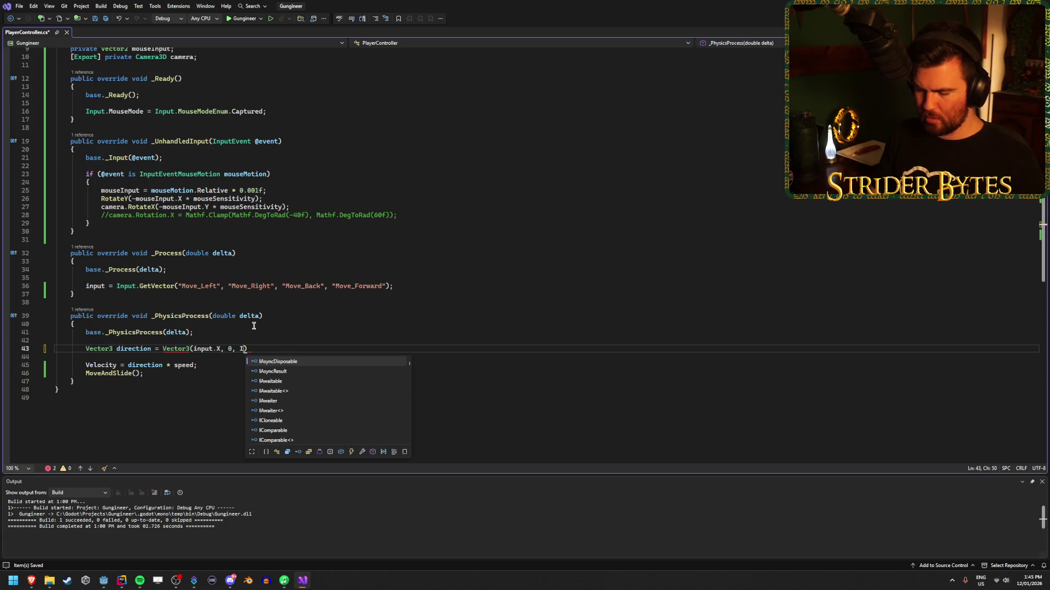
pyautogui.press('BackSpace')
pyautogui.write('input.Y).')
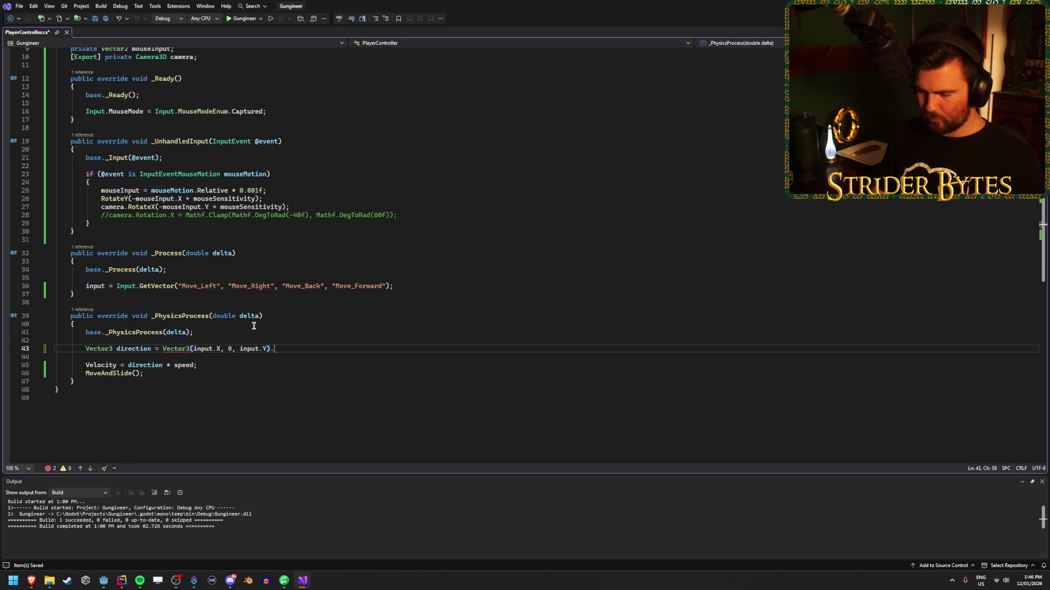
pyautogui.write('rotated')
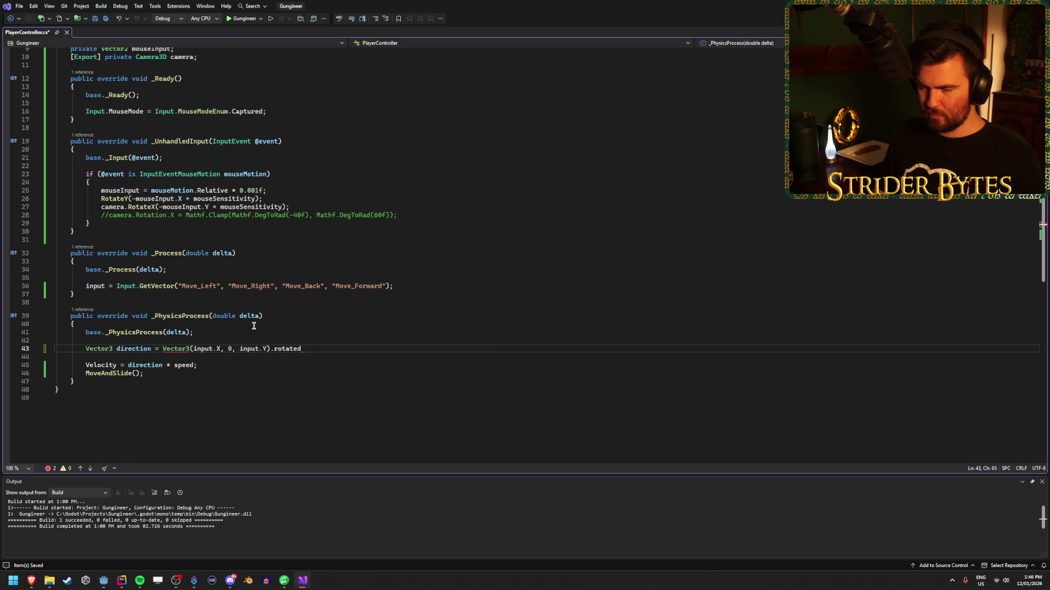
pyautogui.write('();')
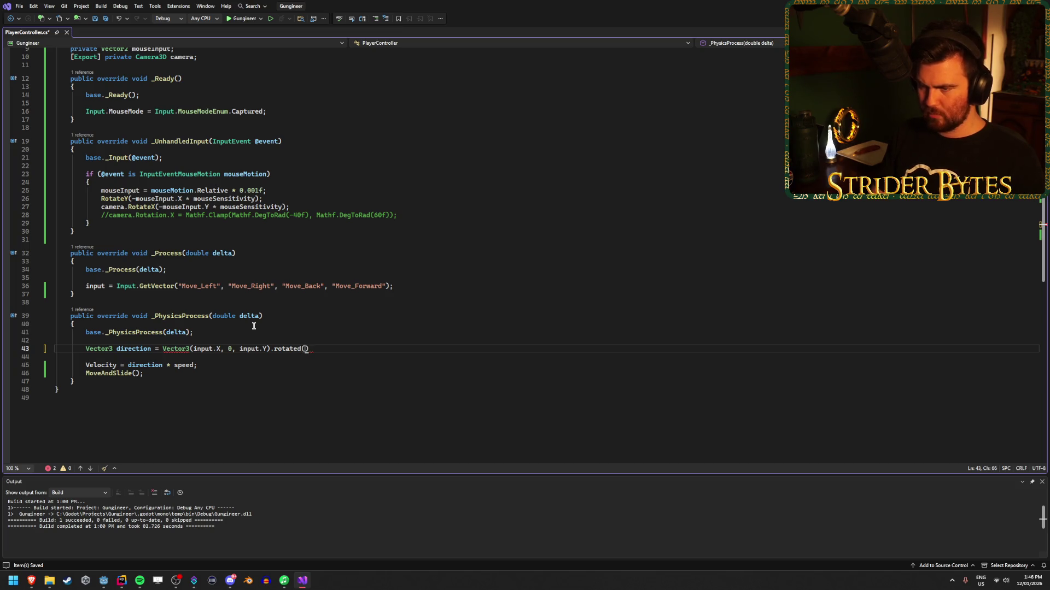
pyautogui.press('Left')
pyautogui.press('Left')
pyautogui.hotkey('ctrl', 's')
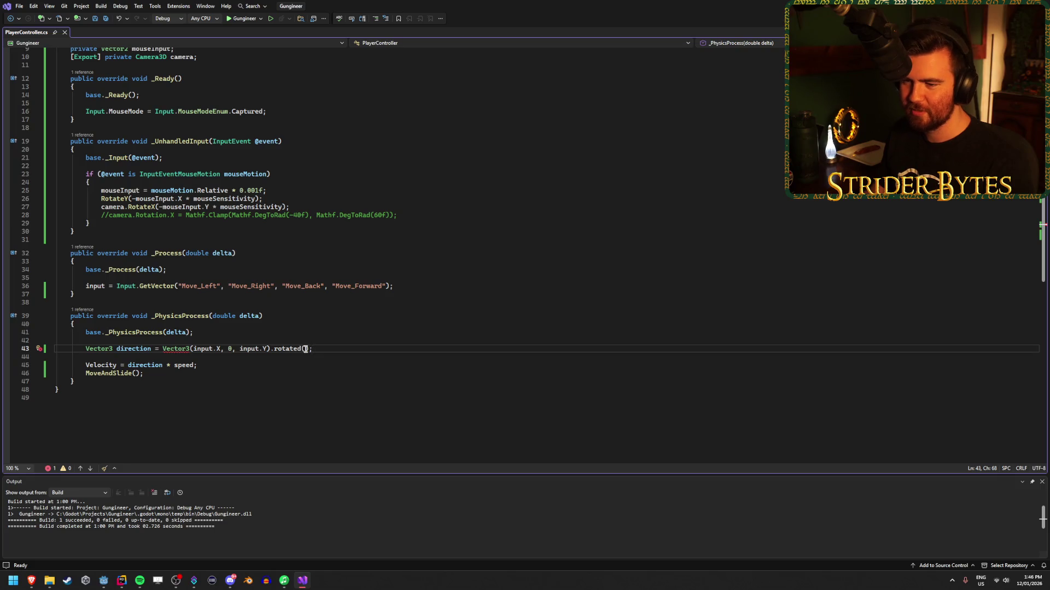
# Step: Complete the call as .Rotated(Vector3.Up, camera.Rotation.Y) and save PlayerController.cs
pyautogui.write('new')
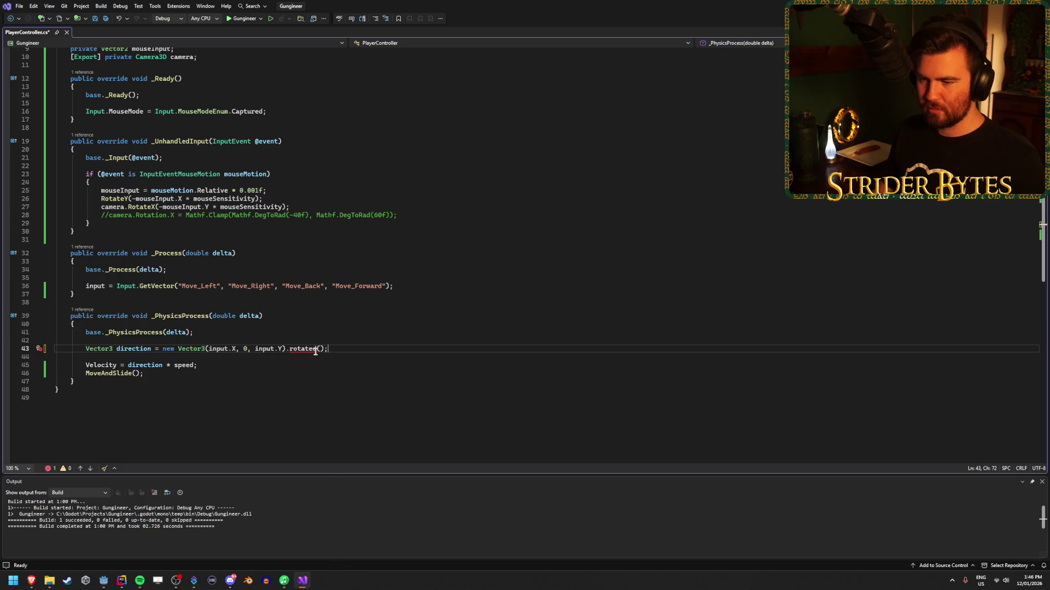
pyautogui.moveTo(338, 350); pyautogui.dragTo(285, 350)
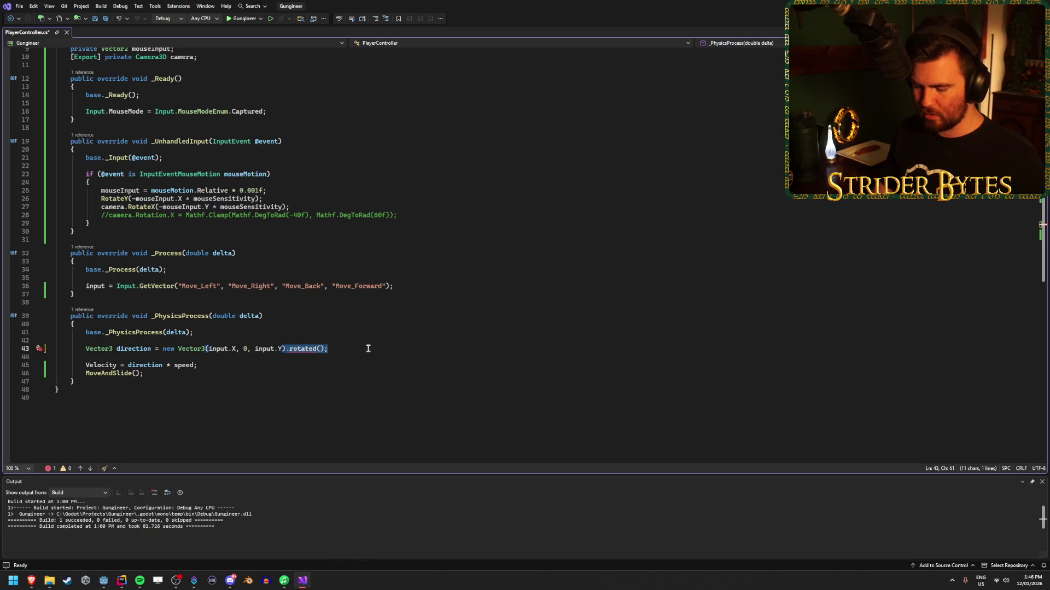
pyautogui.write('.')
pyautogui.press('Down')
pyautogui.press('Down')
pyautogui.press('Down')
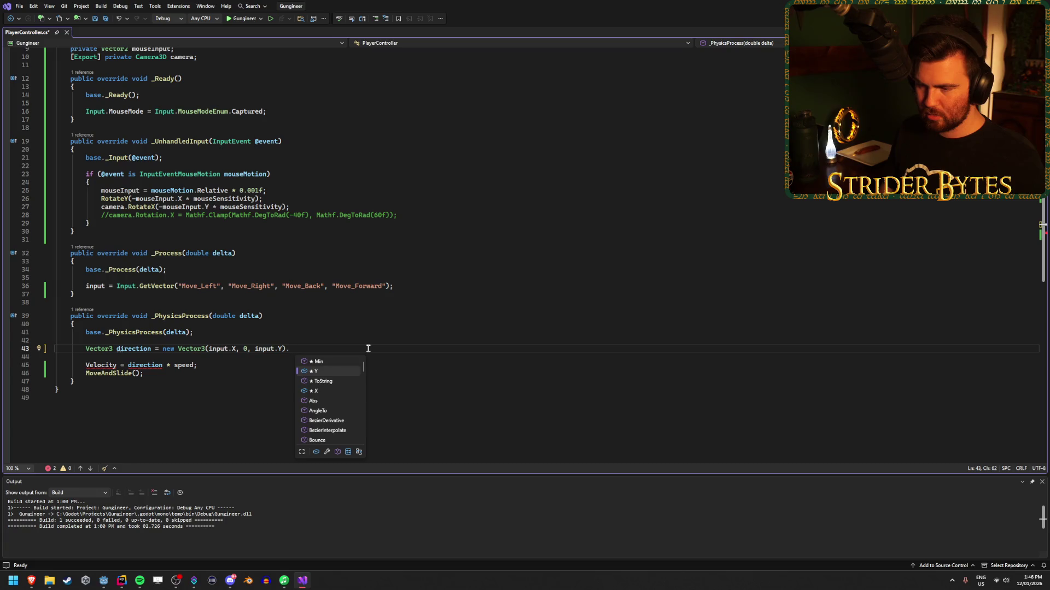
pyautogui.press('Down')
pyautogui.press('Down')
pyautogui.press('Down')
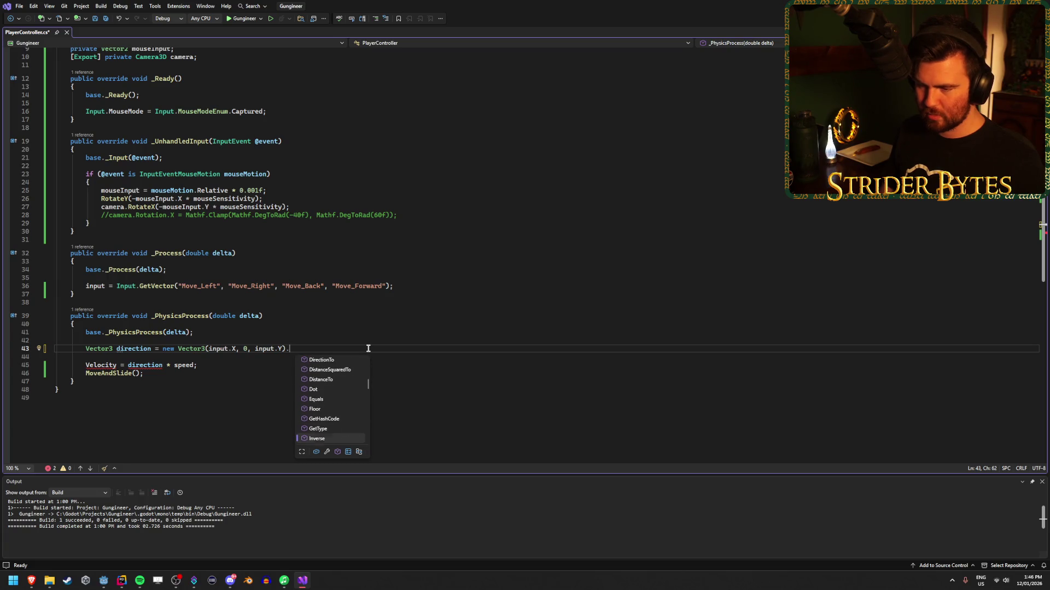
pyautogui.press('Down')
pyautogui.press('Down')
pyautogui.press('Down')
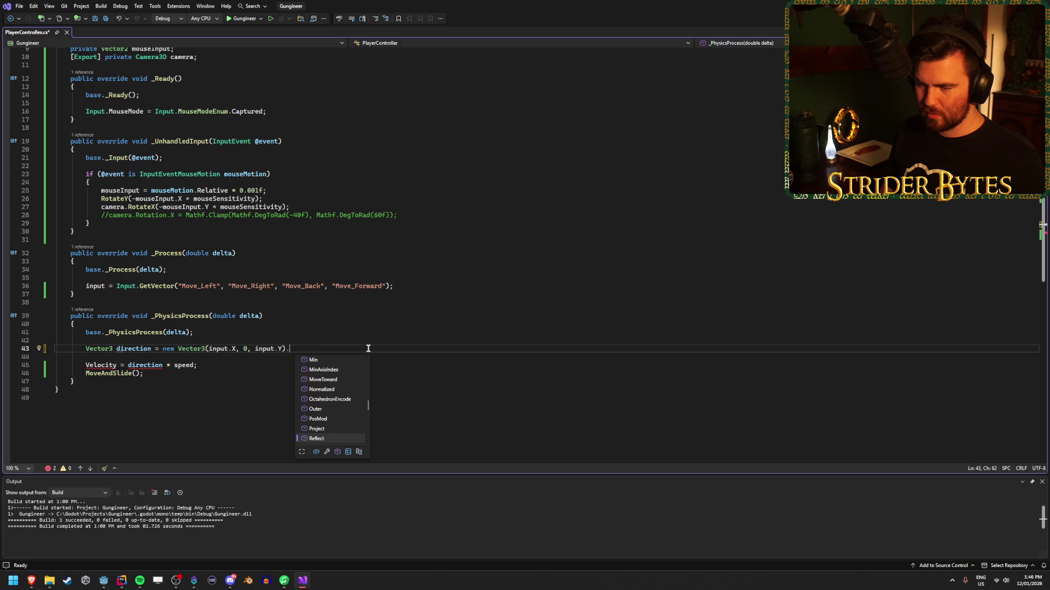
pyautogui.press('Tab')
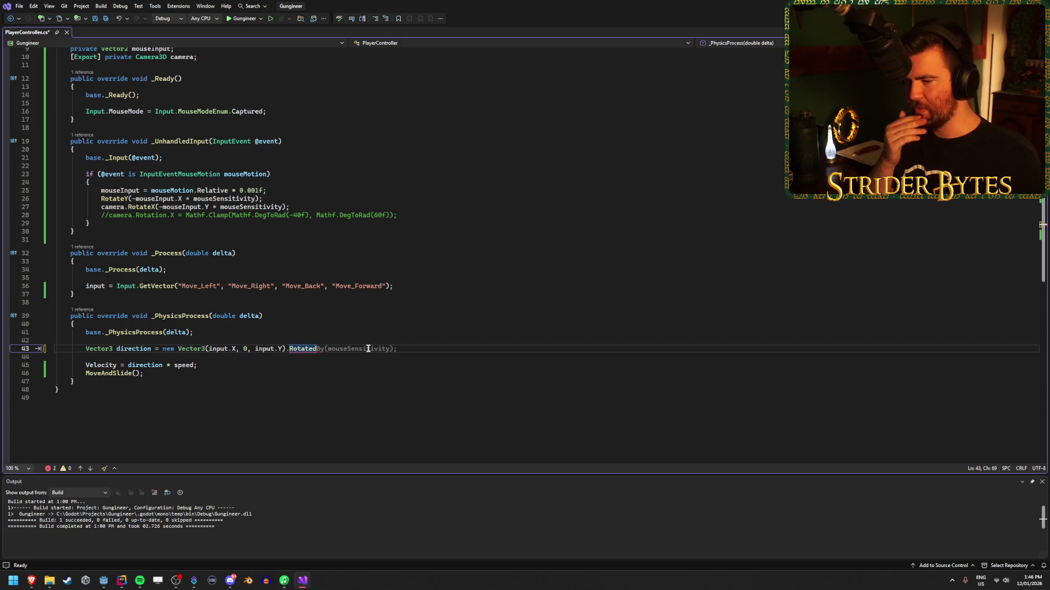
pyautogui.write('(')
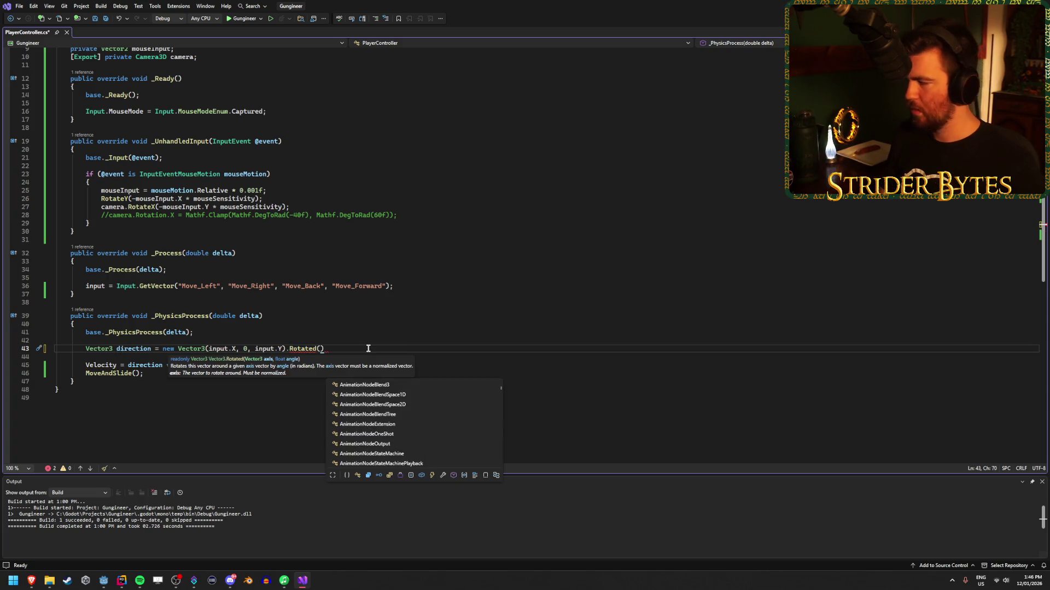
pyautogui.write('Vector3.')
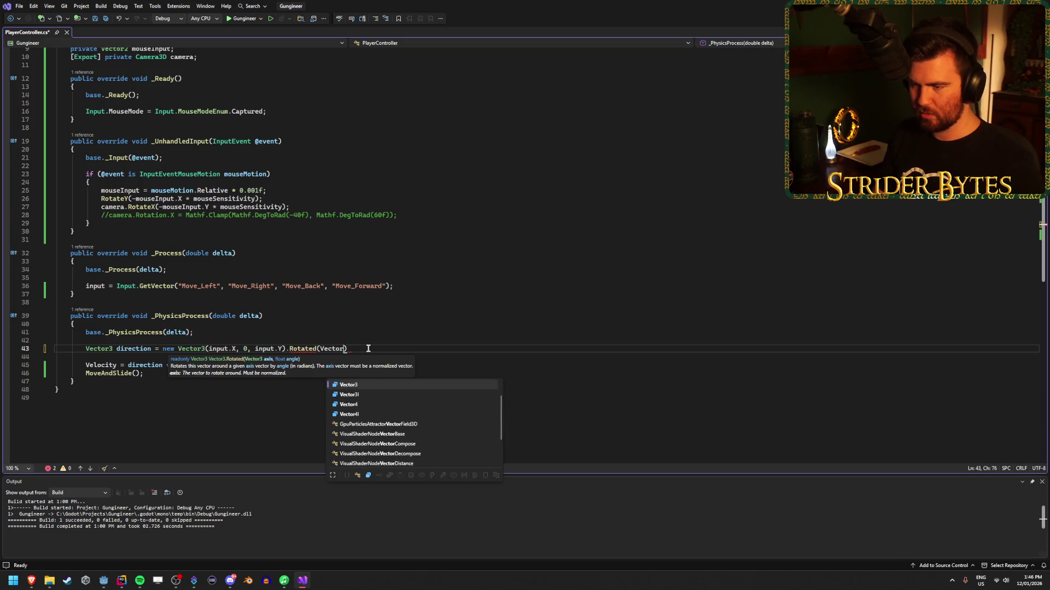
pyautogui.write('Up')
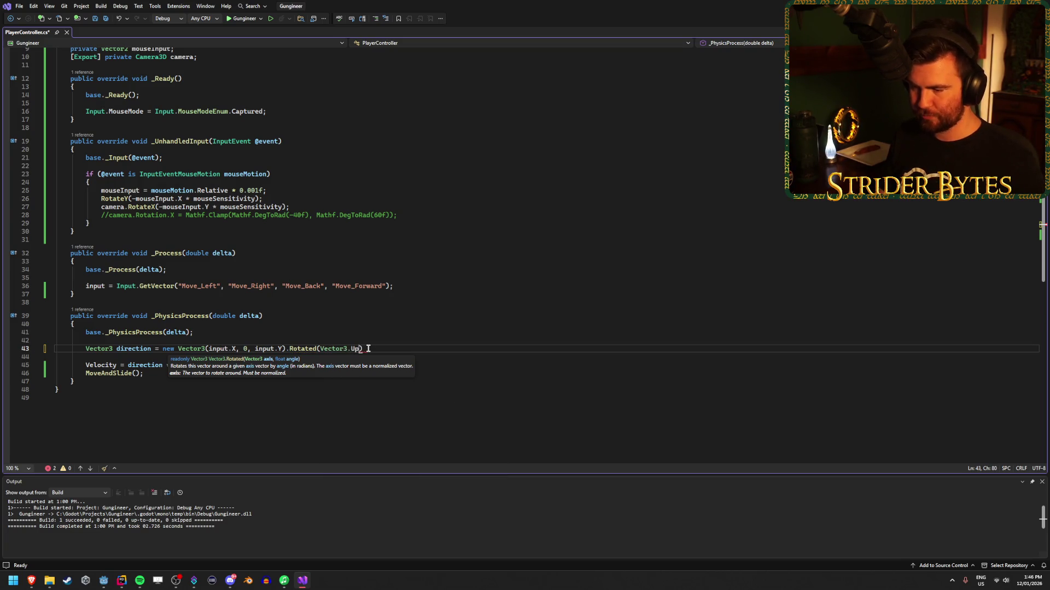
pyautogui.write(',')
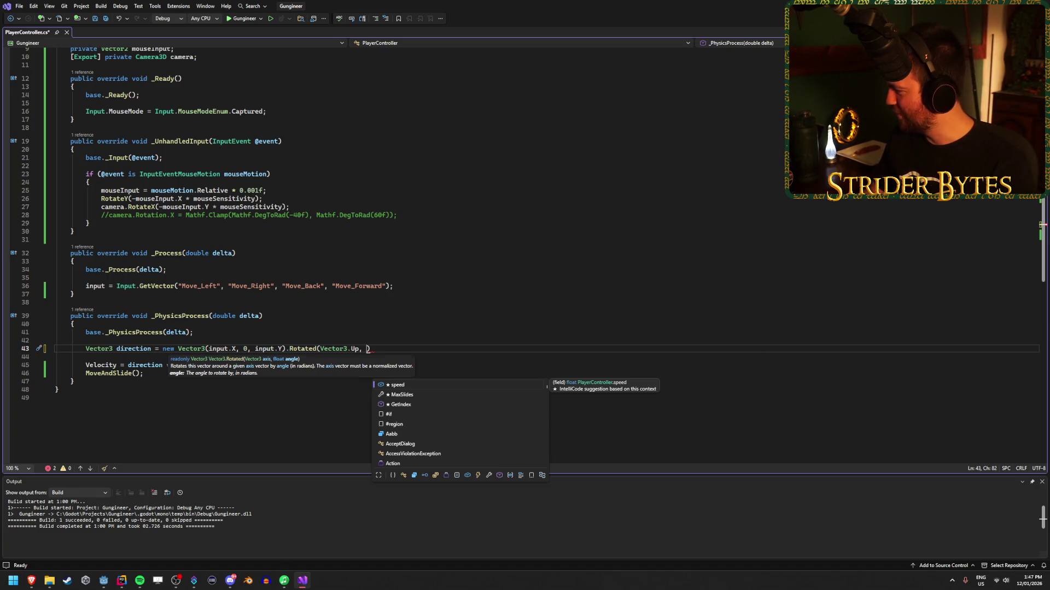
pyautogui.press('Escape')
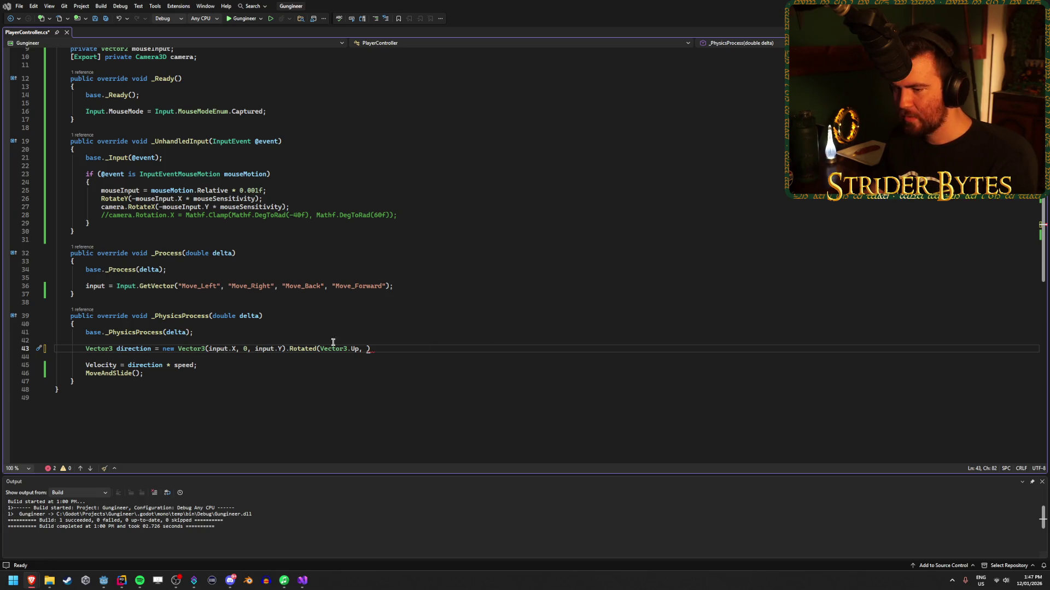
pyautogui.write('camera.rot')
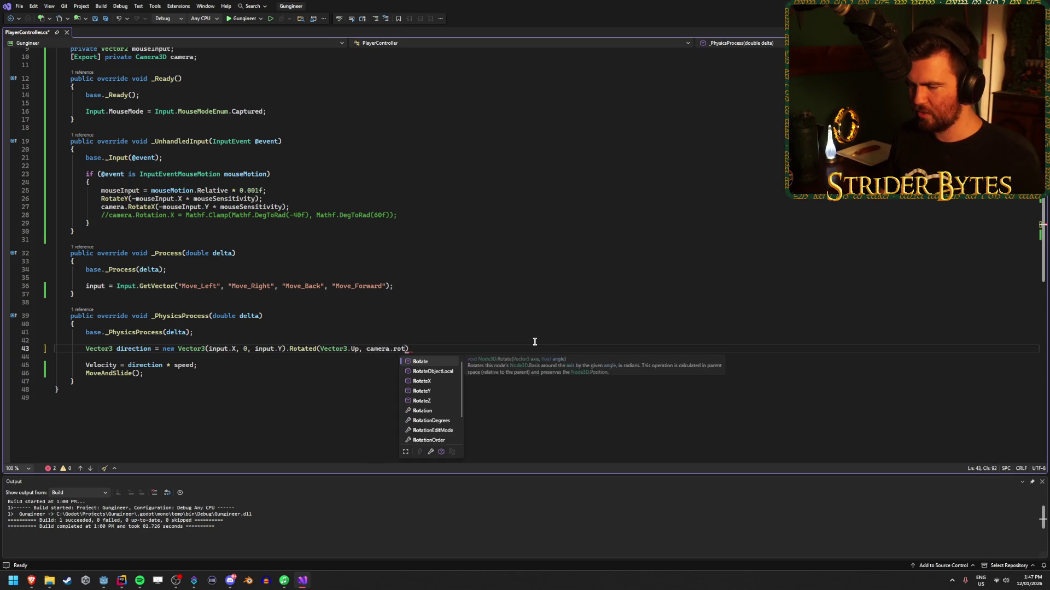
pyautogui.write('ation')
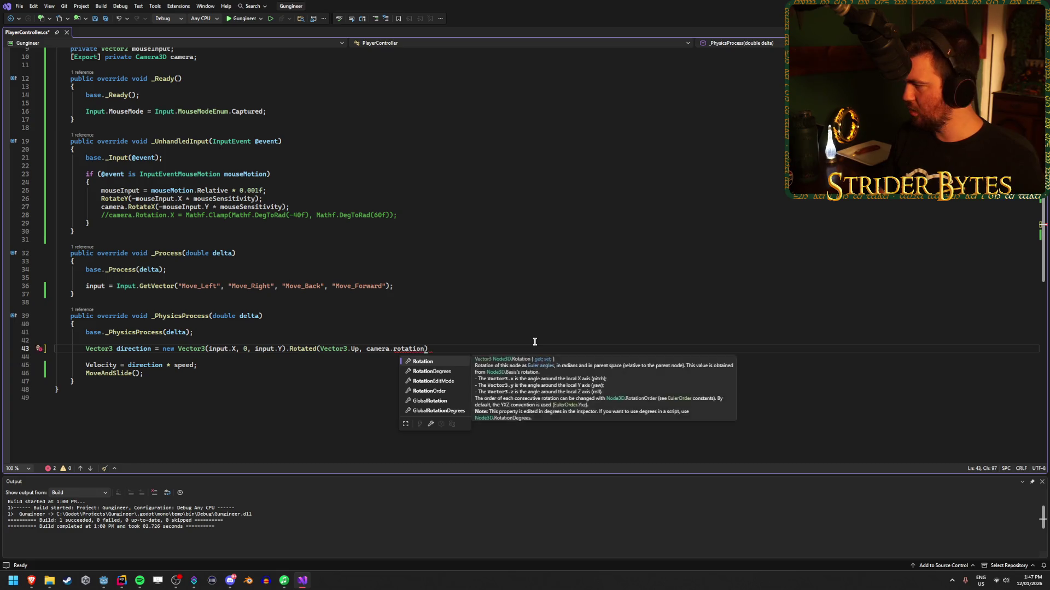
pyautogui.press('Tab')
pyautogui.write('.Y)')
pyautogui.hotkey('ctrl', 's')
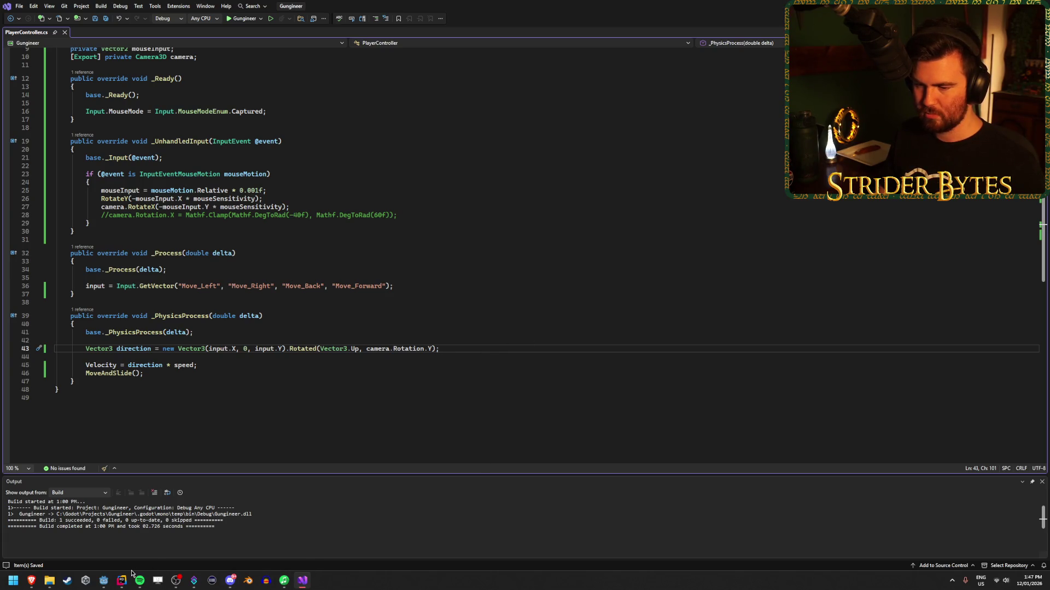
# Step: Add a DirectionalLight3D as a child of the Node3D root in the Workshop scene
pyautogui.click(106, 583)
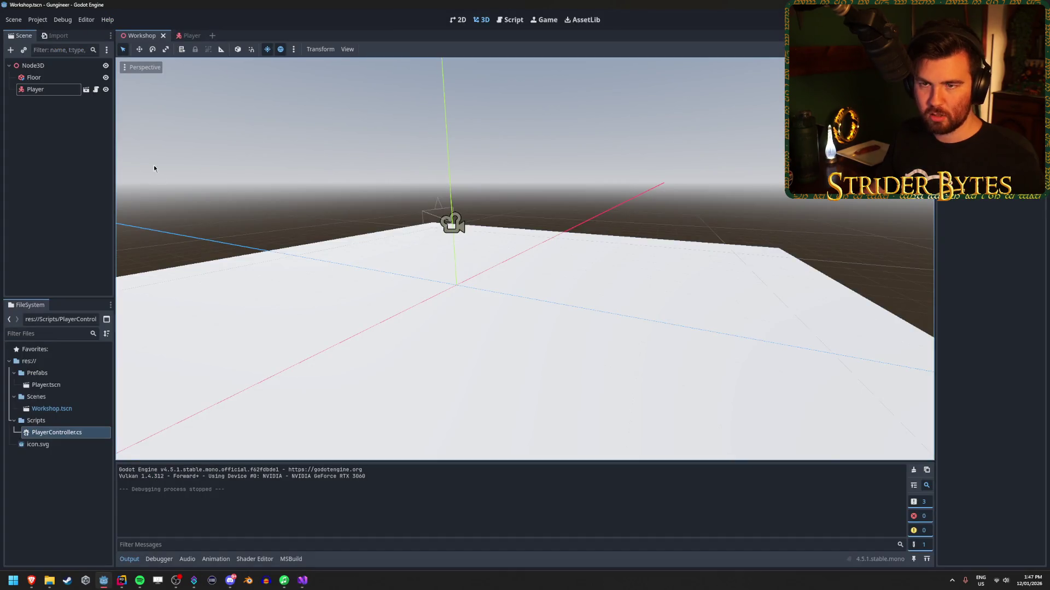
pyautogui.click(57, 66)
pyautogui.rightClick(57, 67)
pyautogui.press('Escape')
pyautogui.hotkey('ctrl', 'a')
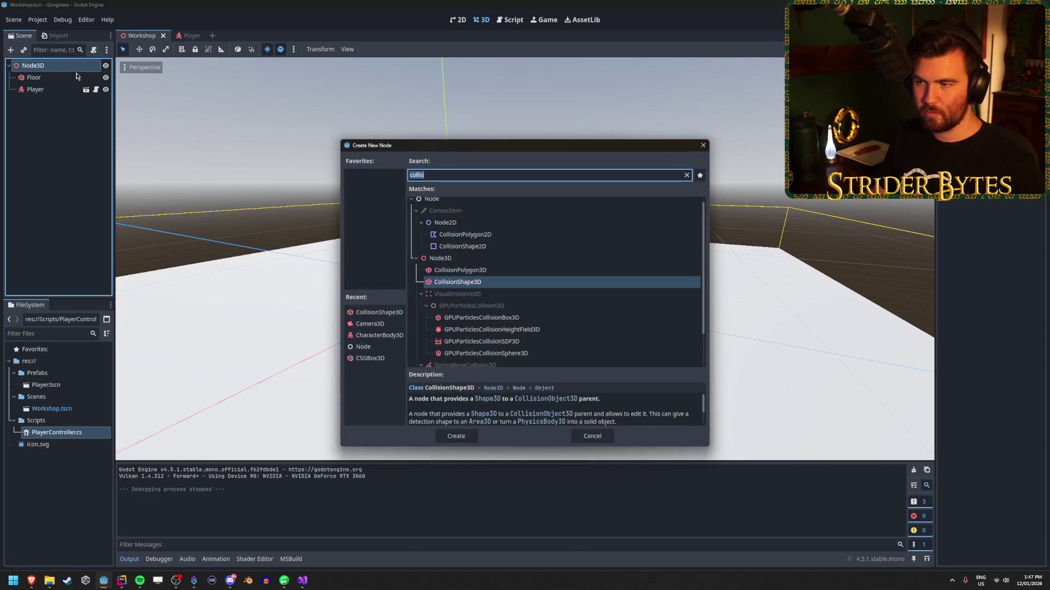
pyautogui.write('light')
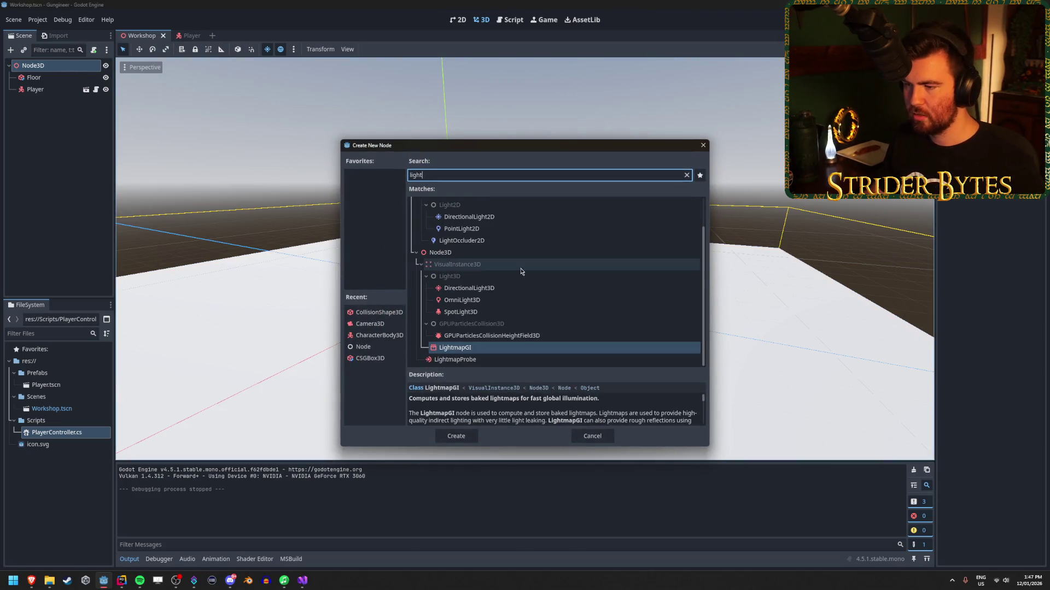
pyautogui.doubleClick(616, 288)
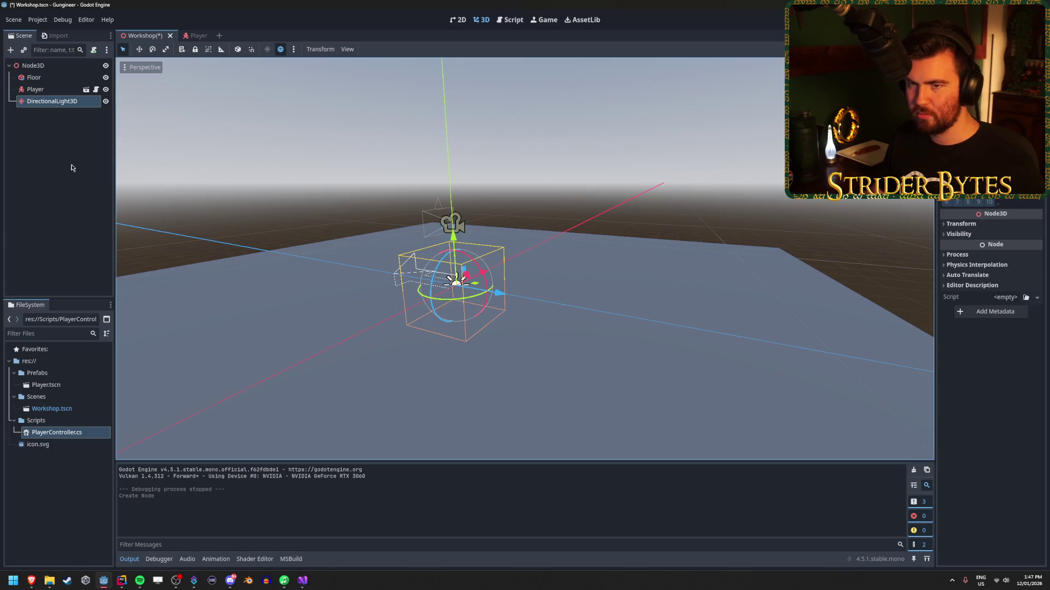
pyautogui.moveTo(180, 179); pyautogui.dragTo(306, 183)
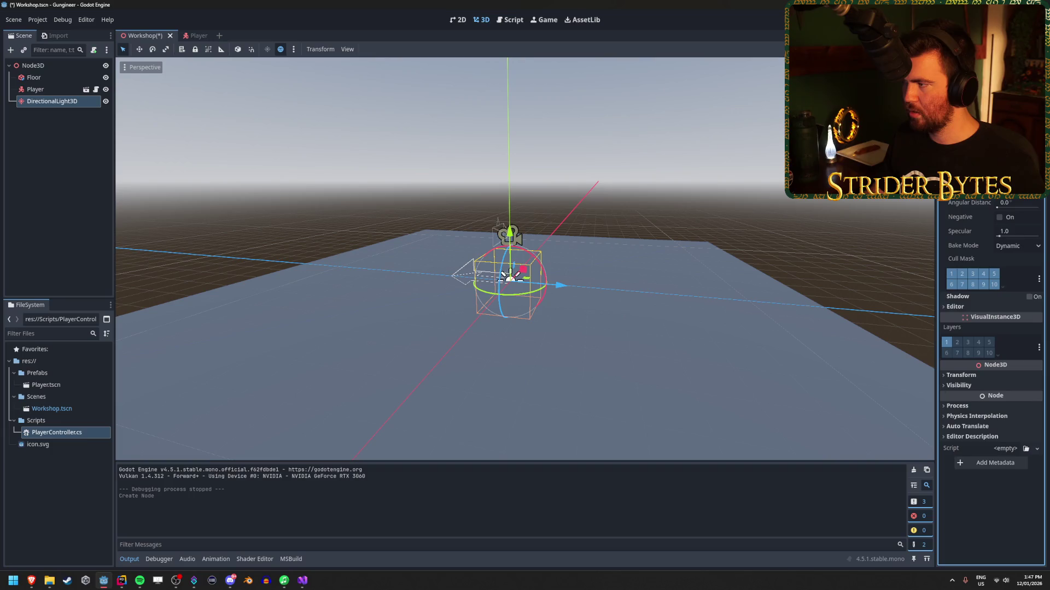
pyautogui.scroll(-3, 991, 328)
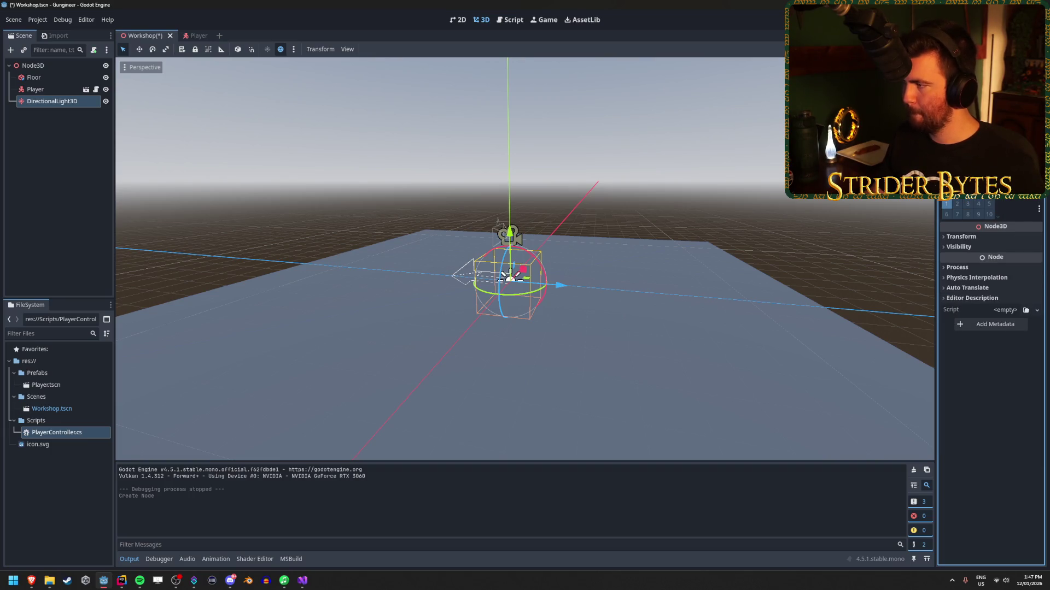
# Step: Set the light's Transform rotation X to -90, then save and run the project
pyautogui.click(962, 224)
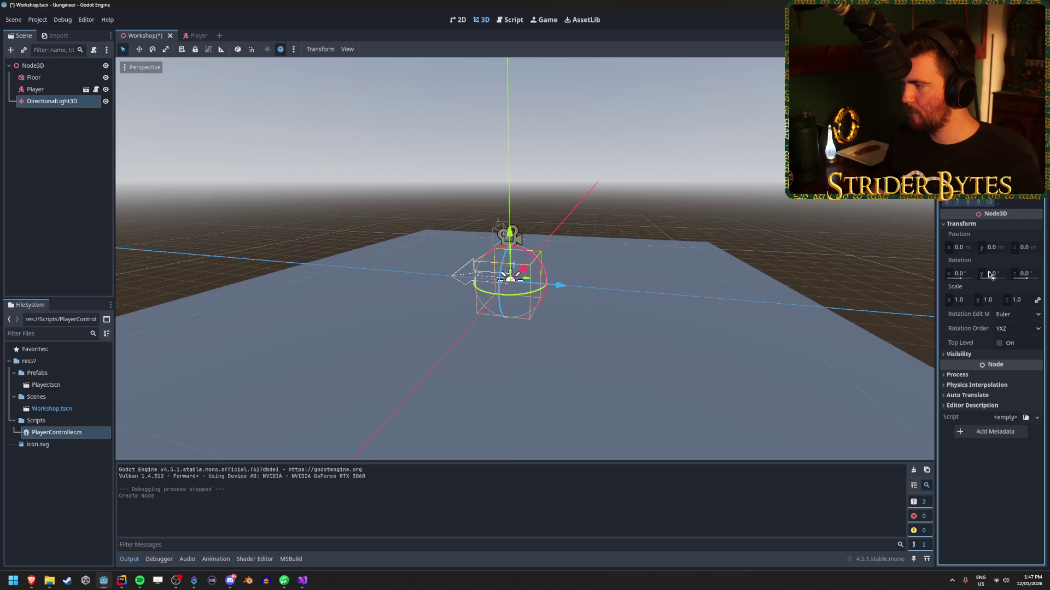
pyautogui.moveTo(992, 279)
pyautogui.mouseDown()
pyautogui.moveTo(1002, 280)
pyautogui.moveTo(918, 279)
pyautogui.mouseUp()
pyautogui.hotkey('ctrl', 'z')
pyautogui.write('-90')
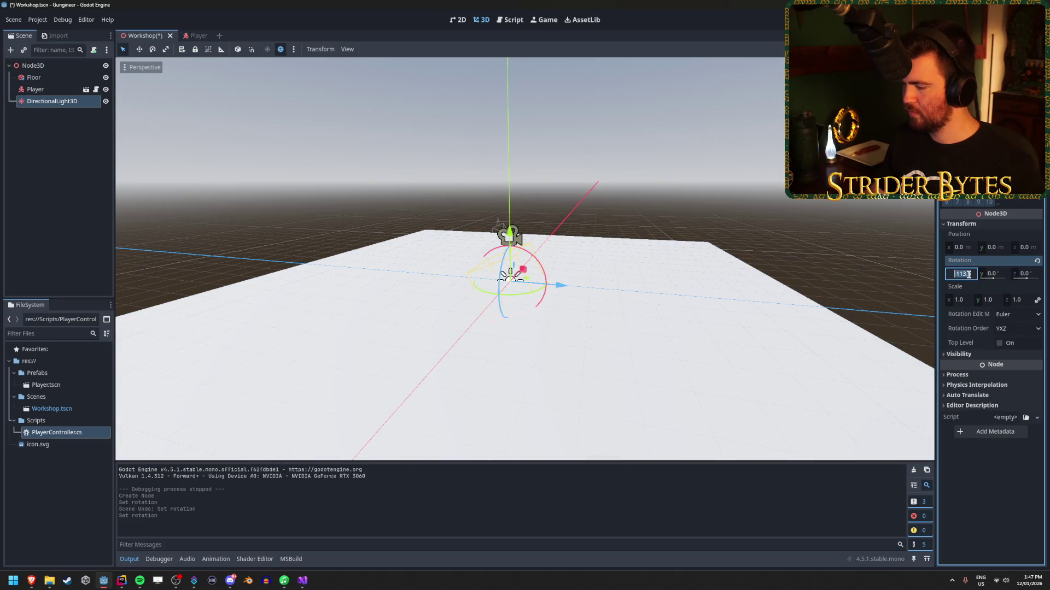
pyautogui.press('Return')
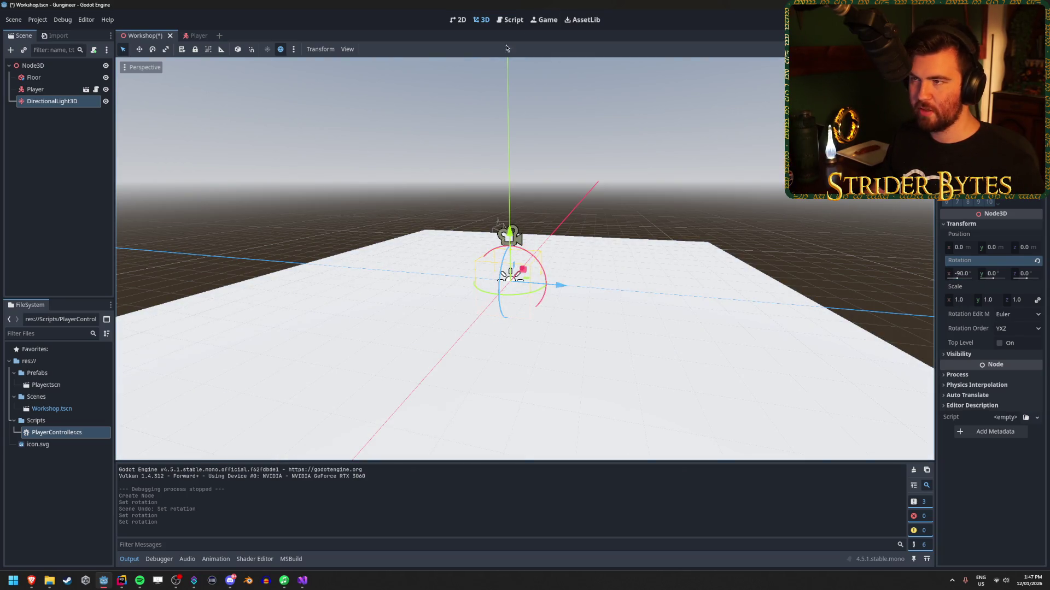
pyautogui.press('F5')
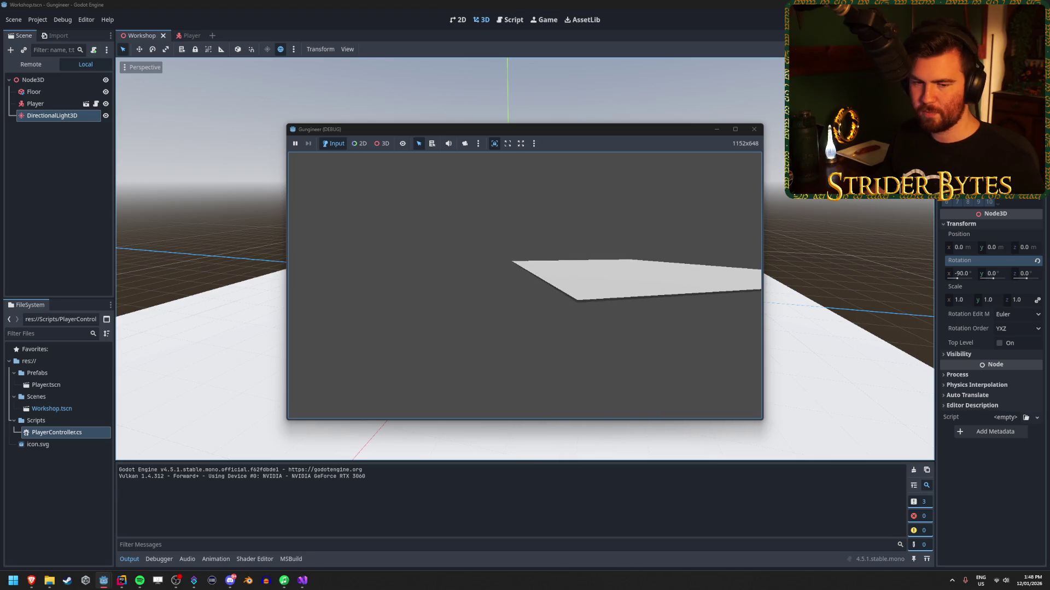
# Step: Free the mouse, end the test run and save the scene, then go back to PlayerController.cs
pyautogui.press('Escape')
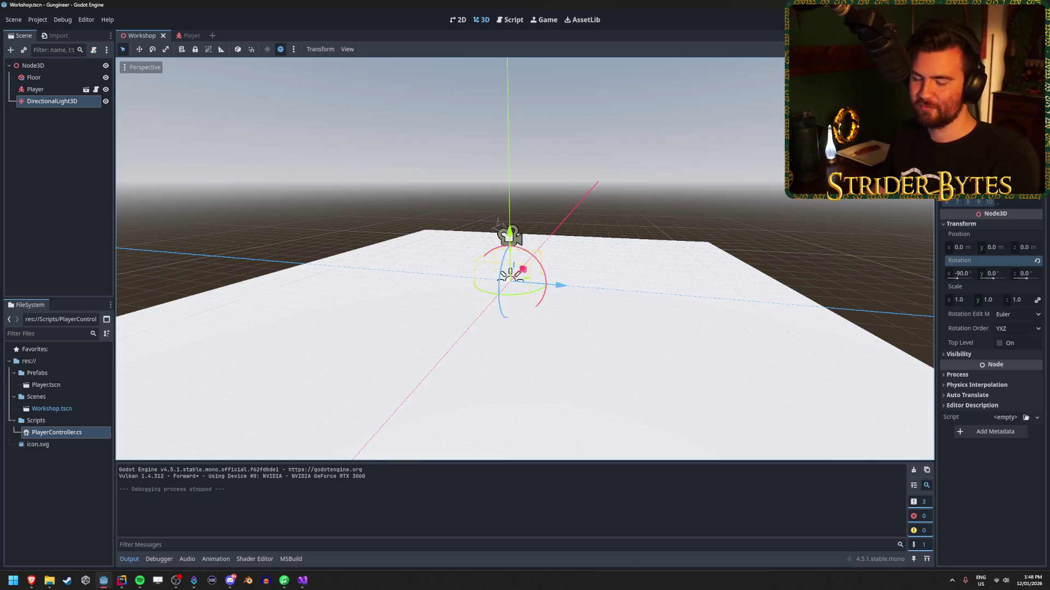
pyautogui.hotkey('alt', 'Tab')
pyautogui.hotkey('alt', 'Tab')
pyautogui.hotkey('ctrl', 's')
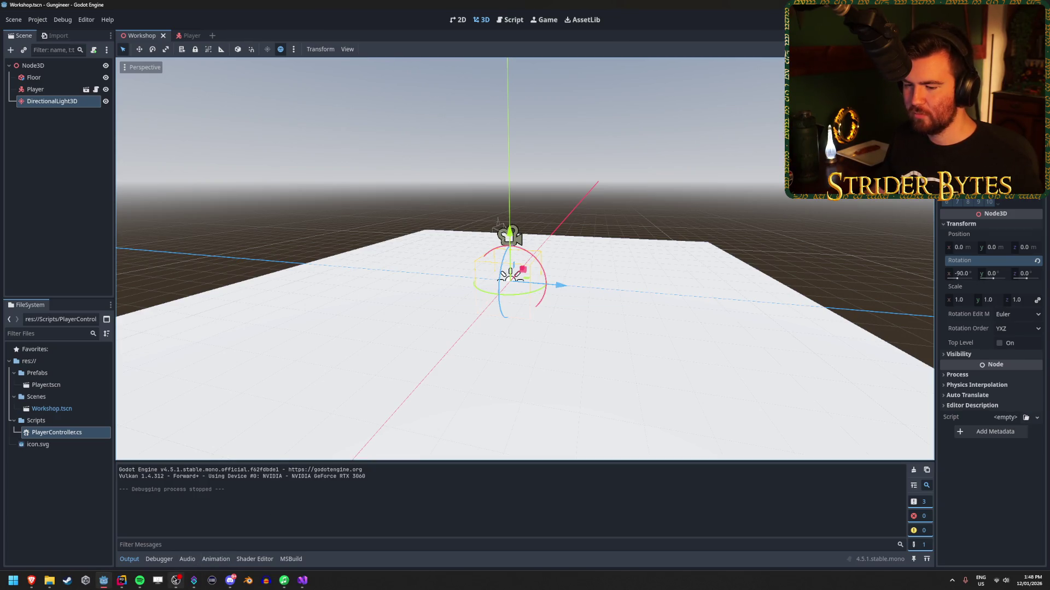
pyautogui.click(298, 583)
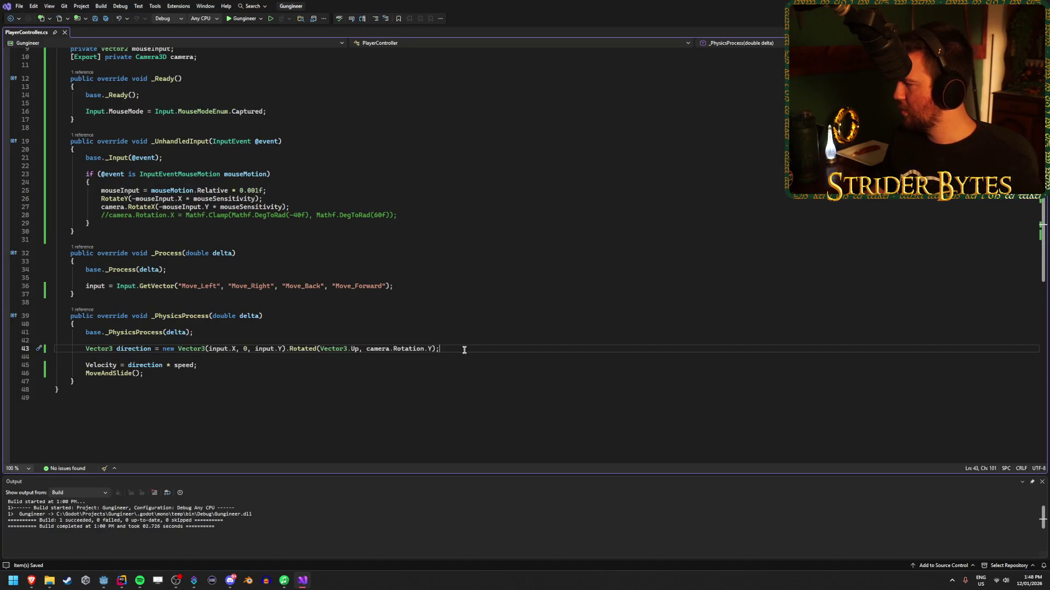
# Step: Check the Player node in Godot, then change line 43's rotation argument to the player's Rotation.Y
pyautogui.click(111, 579)
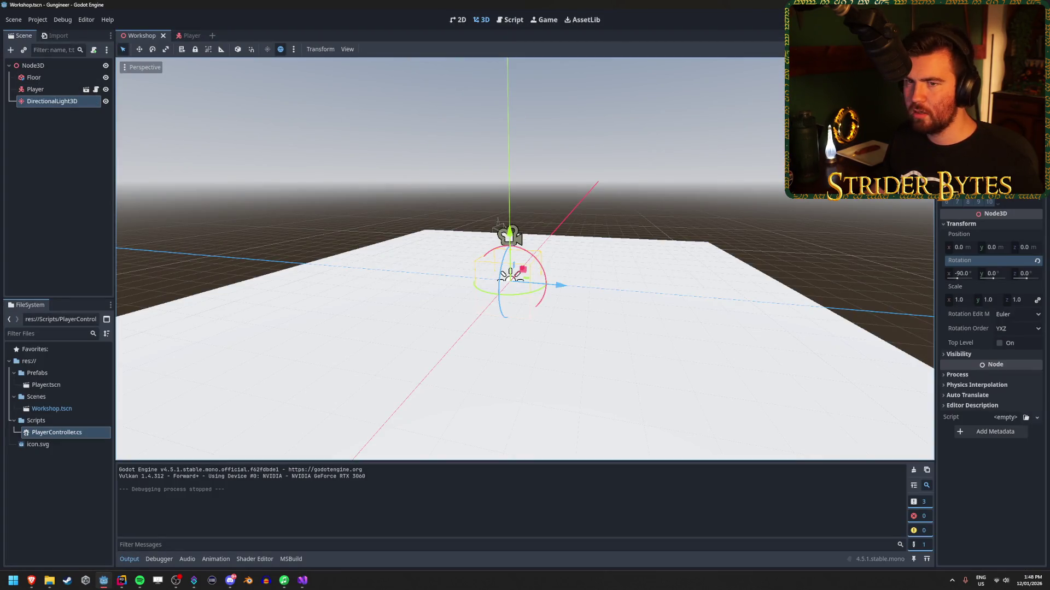
pyautogui.click(55, 89)
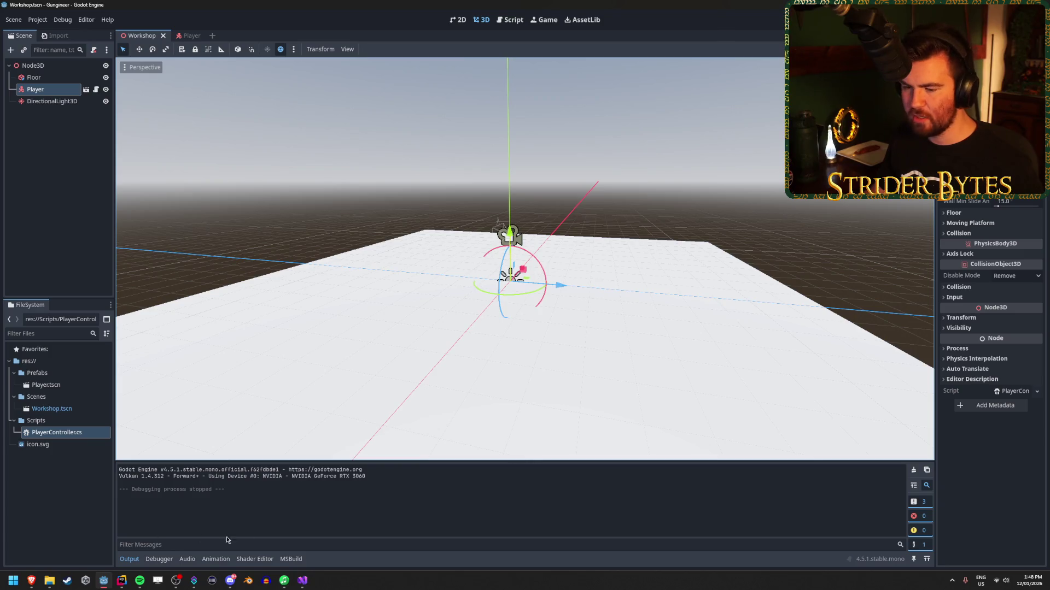
pyautogui.click(306, 583)
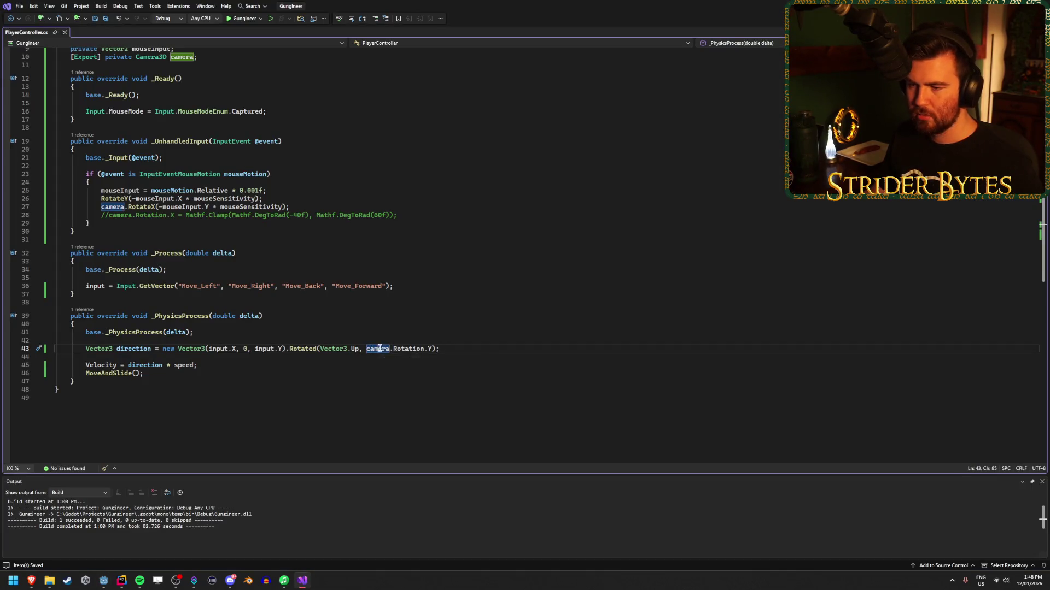
pyautogui.hotkey('ctrl', 'BackSpace')
pyautogui.hotkey('ctrl', 'BackSpace')
pyautogui.press('End')
pyautogui.moveTo(122, 585)
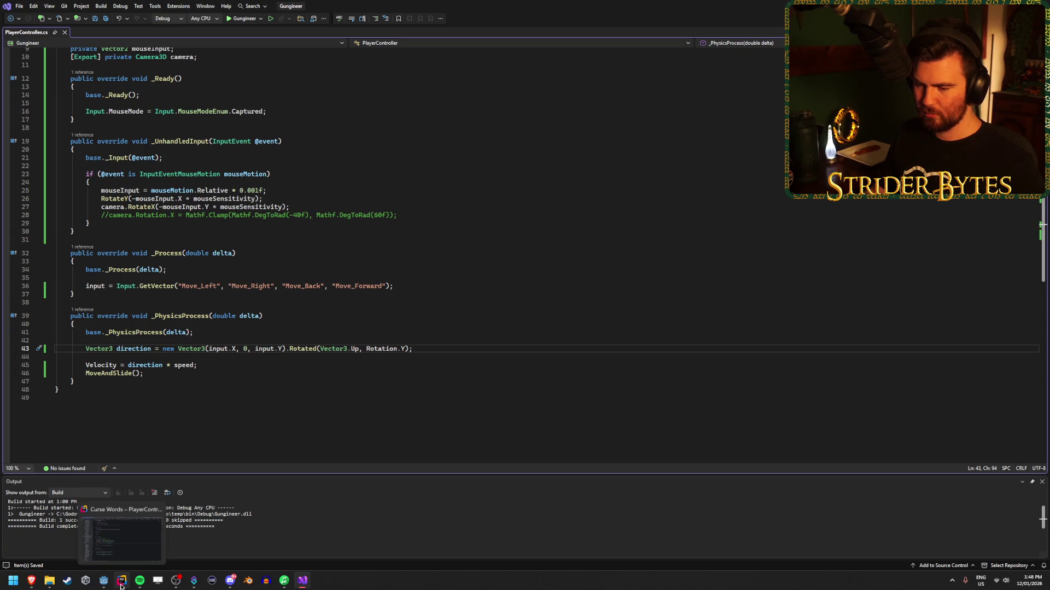
pyautogui.click(104, 581)
# Step: Rebuild and run the game with the player-based rotation, stop it, and return to line 43
pyautogui.press('F5')
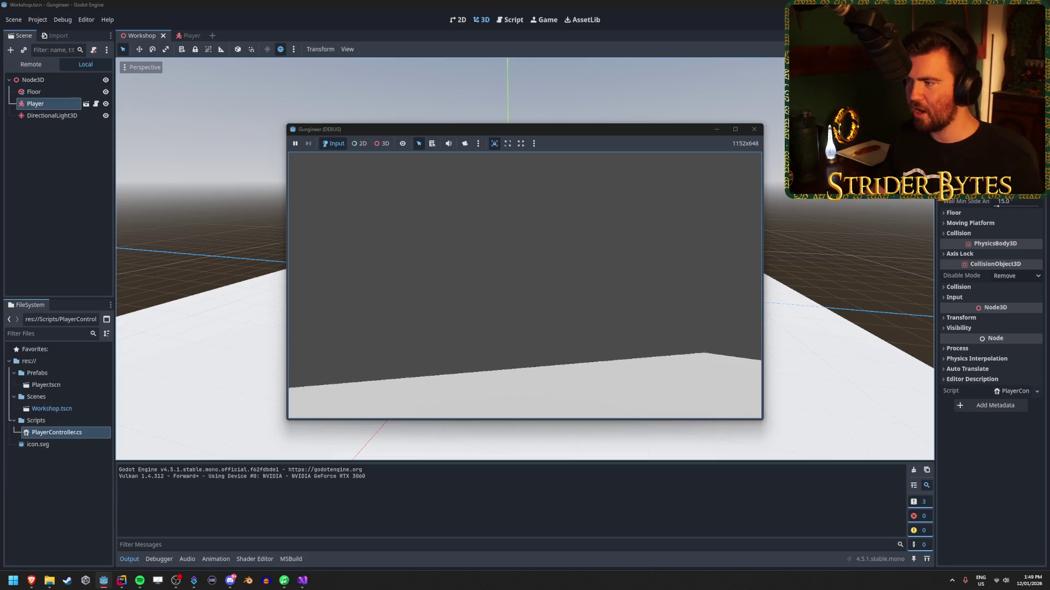
pyautogui.press('F8')
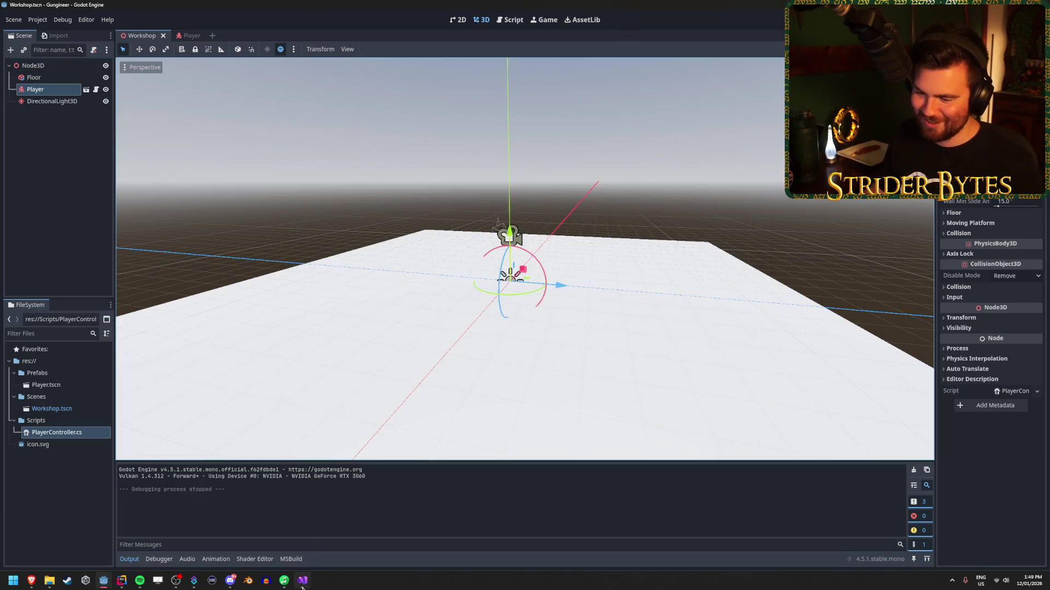
pyautogui.click(303, 580)
pyautogui.click(366, 348)
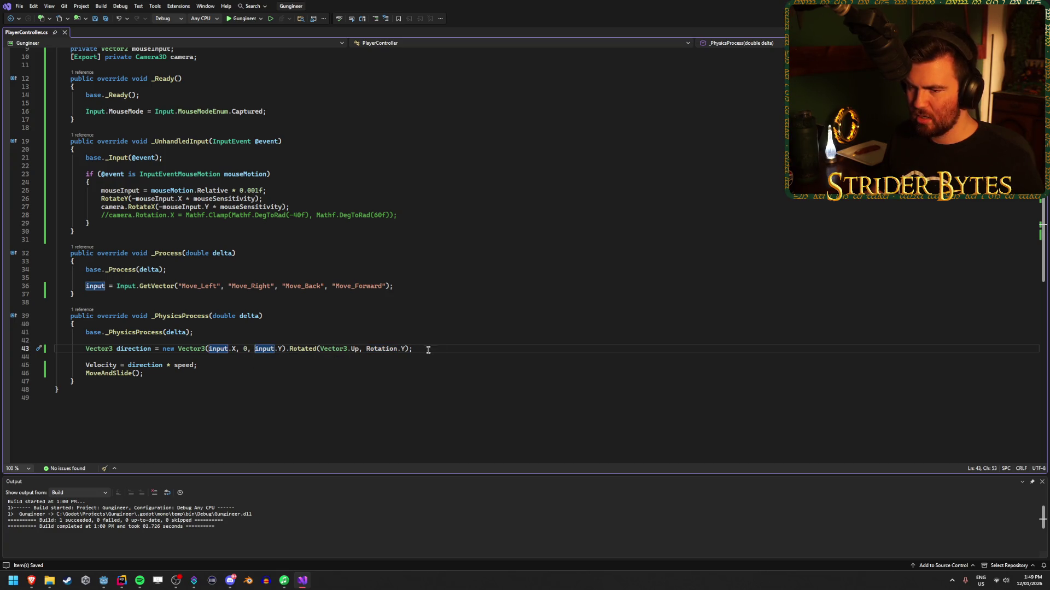
# Step: Change line 43 to use -input.Y, then build and run the game from Godot
pyautogui.write('-')
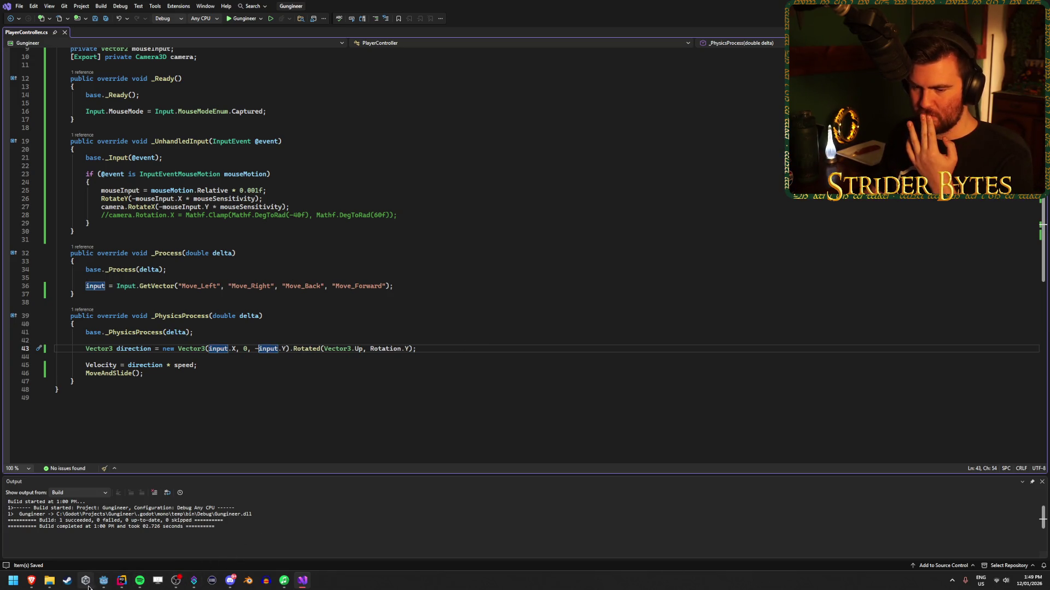
pyautogui.click(104, 580)
pyautogui.press('F5')
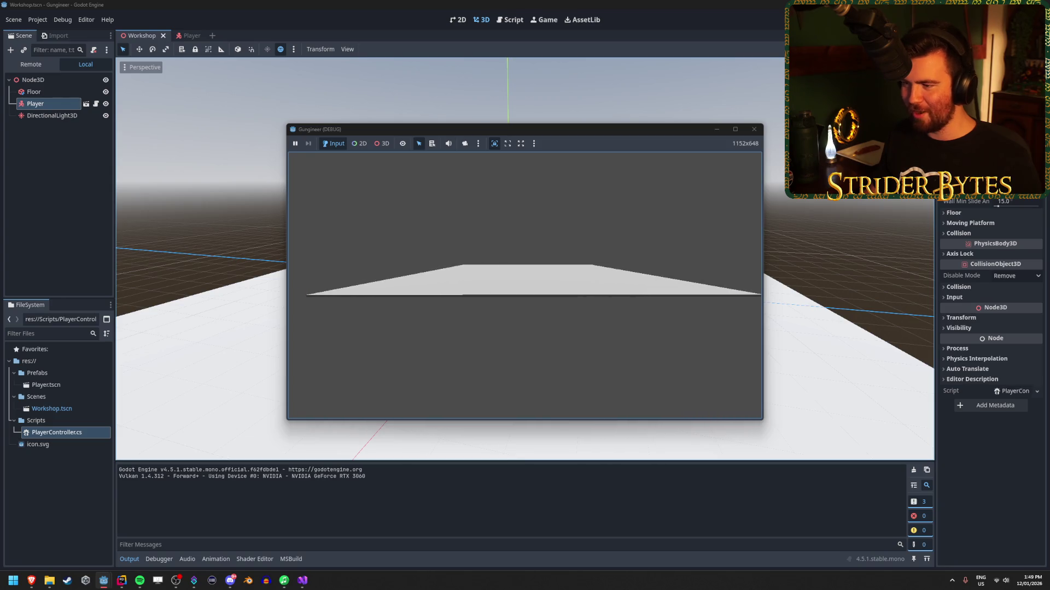
# Step: Stop the running game, rerun it to test the movement fix, and stop it again
pyautogui.press('F8')
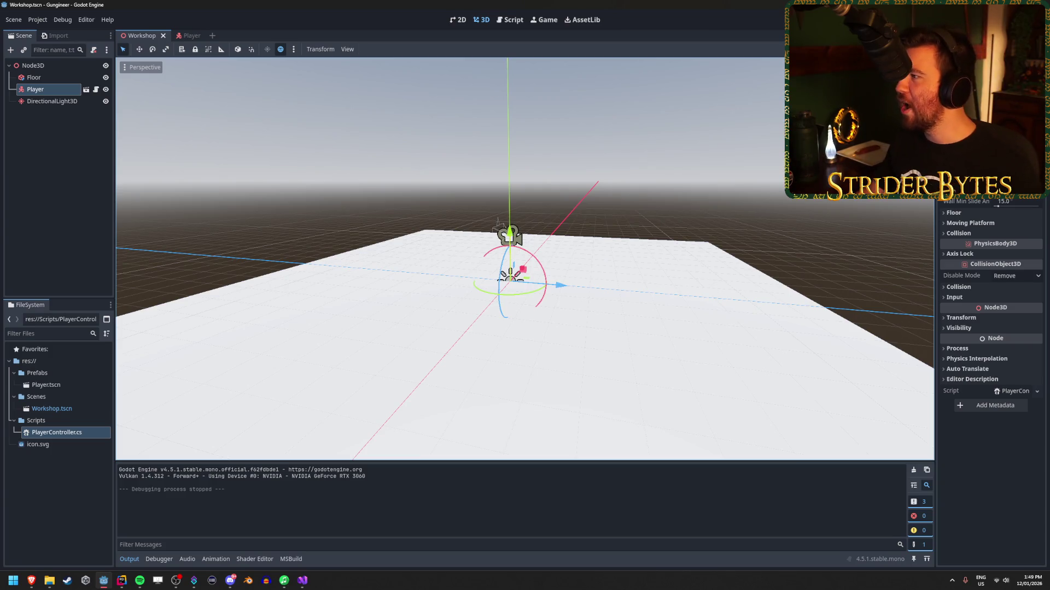
pyautogui.press('F5')
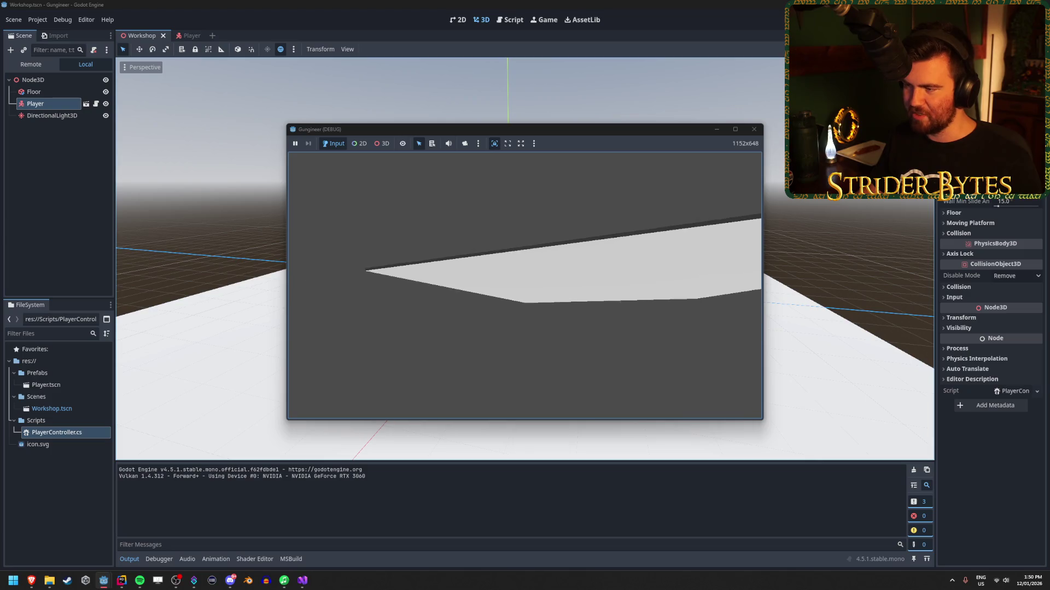
pyautogui.press('F8')
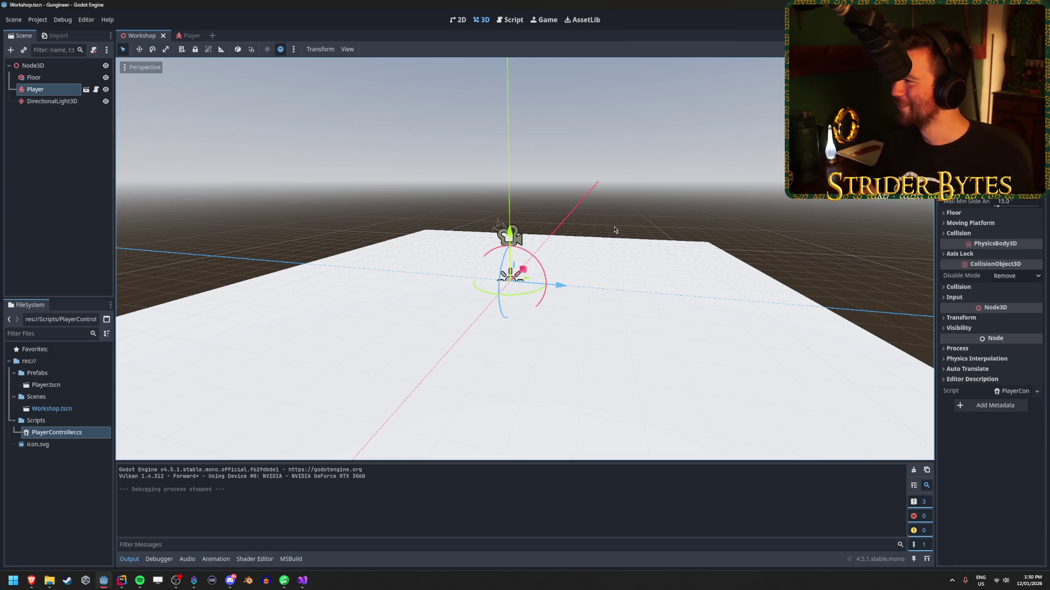
# Step: Return to the PlayerController.cs script in Visual Studio
pyautogui.hotkey('alt', 'Tab')
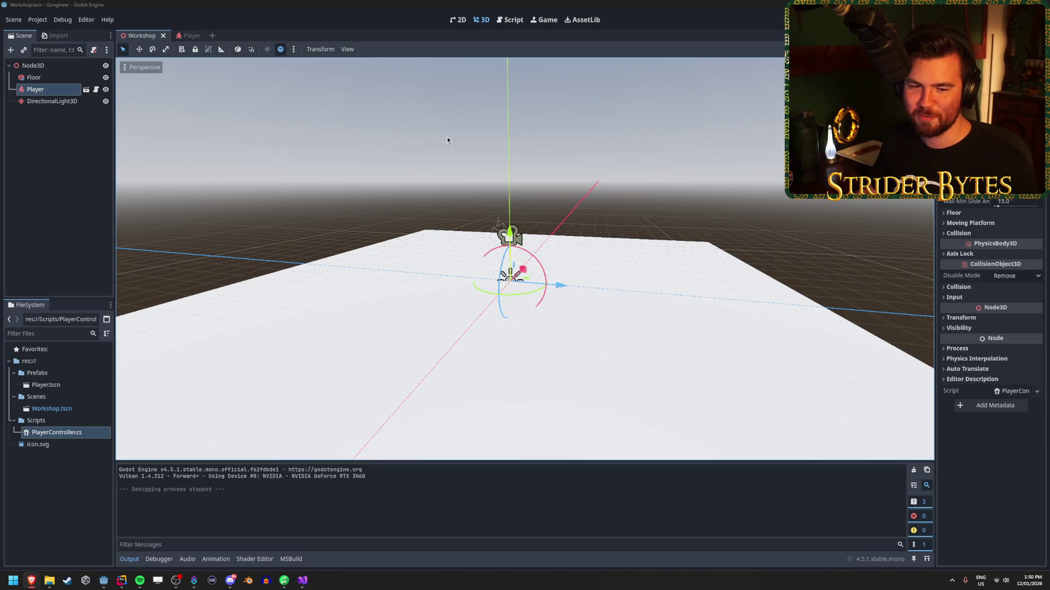
pyautogui.click(309, 4)
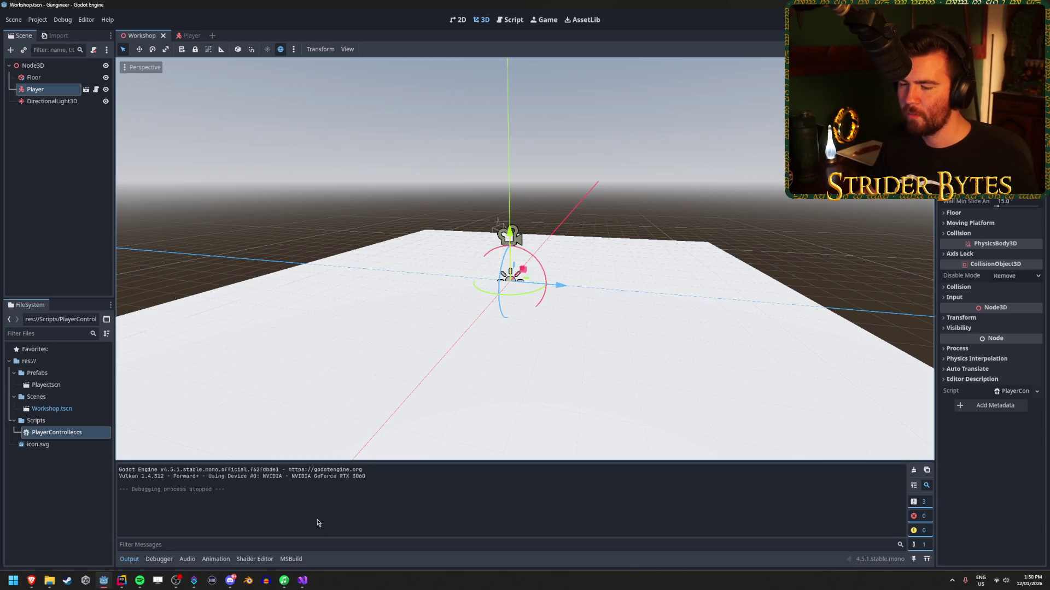
pyautogui.click(302, 581)
pyautogui.click(149, 286)
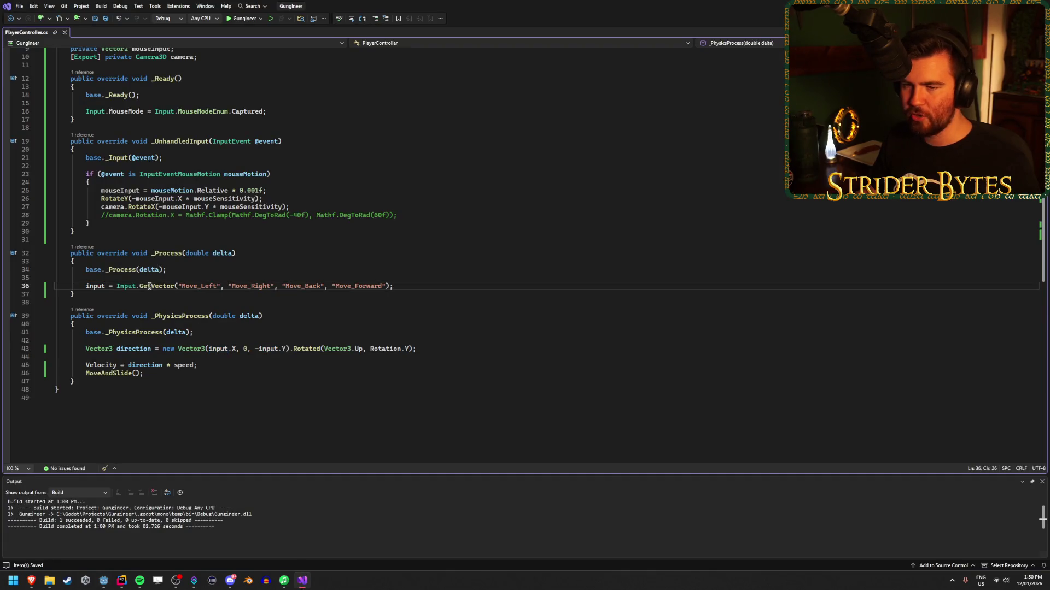
pyautogui.click(289, 206)
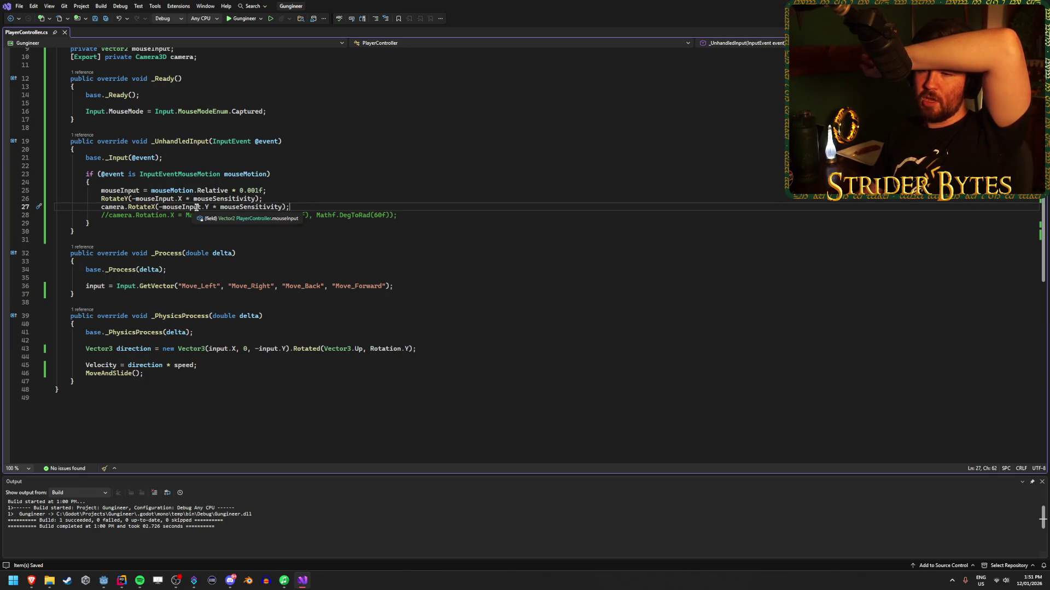
pyautogui.click(404, 215)
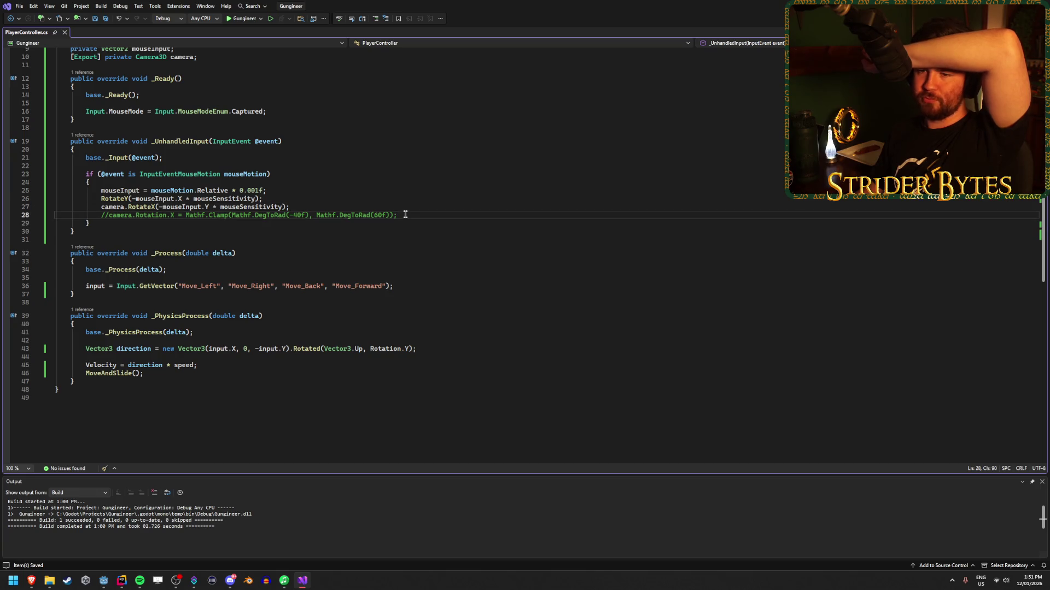
pyautogui.press('Up')
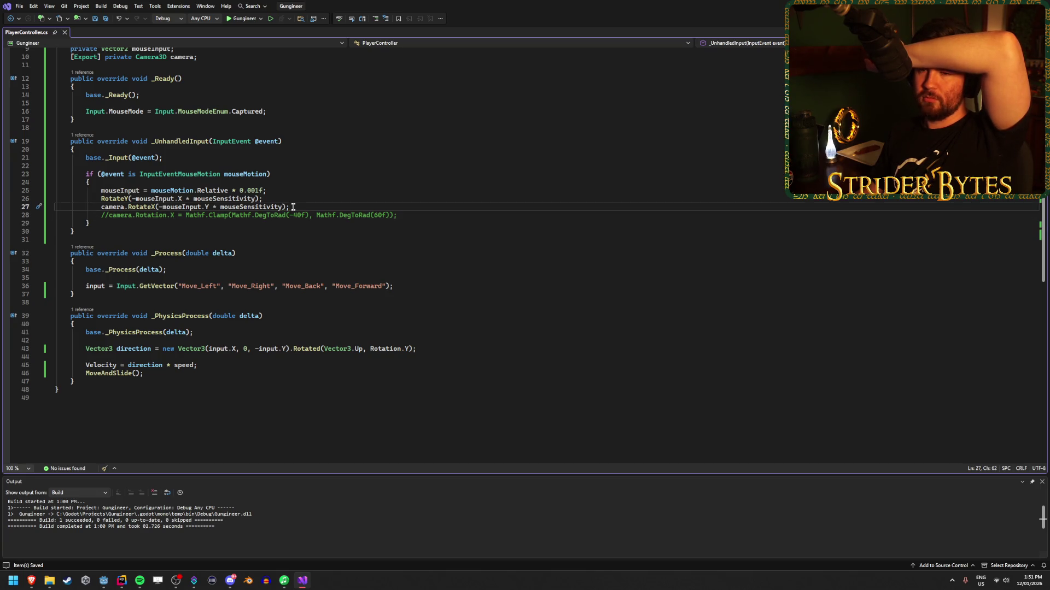
pyautogui.click(312, 198)
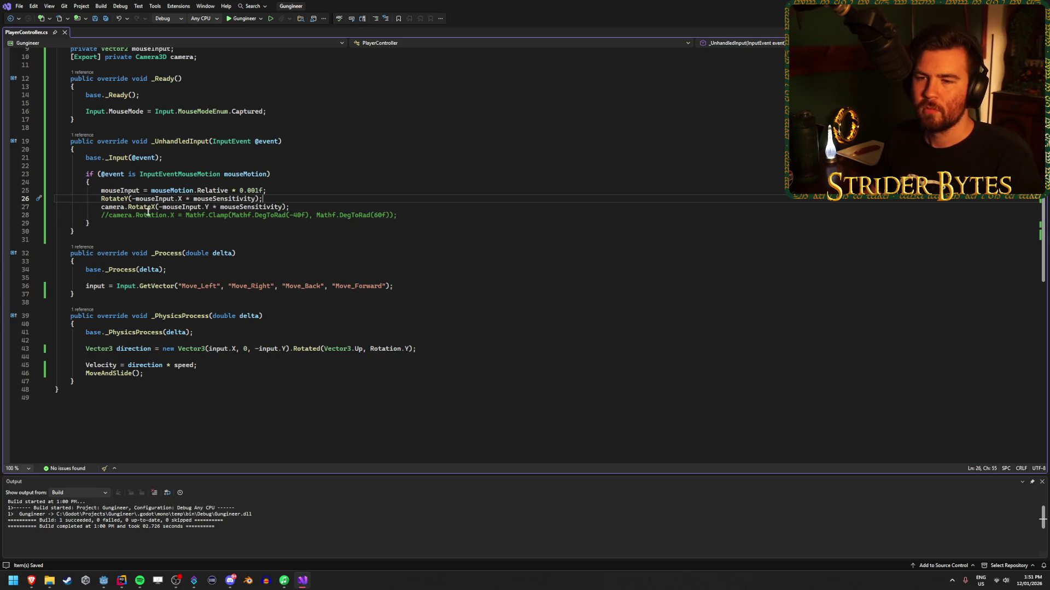
pyautogui.click(328, 208)
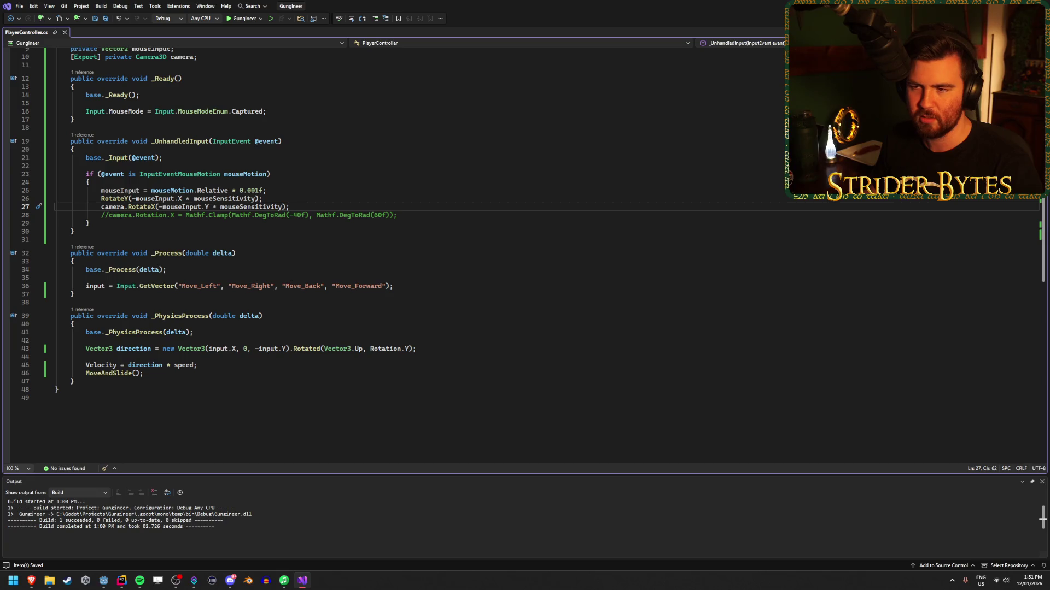
pyautogui.click(416, 216)
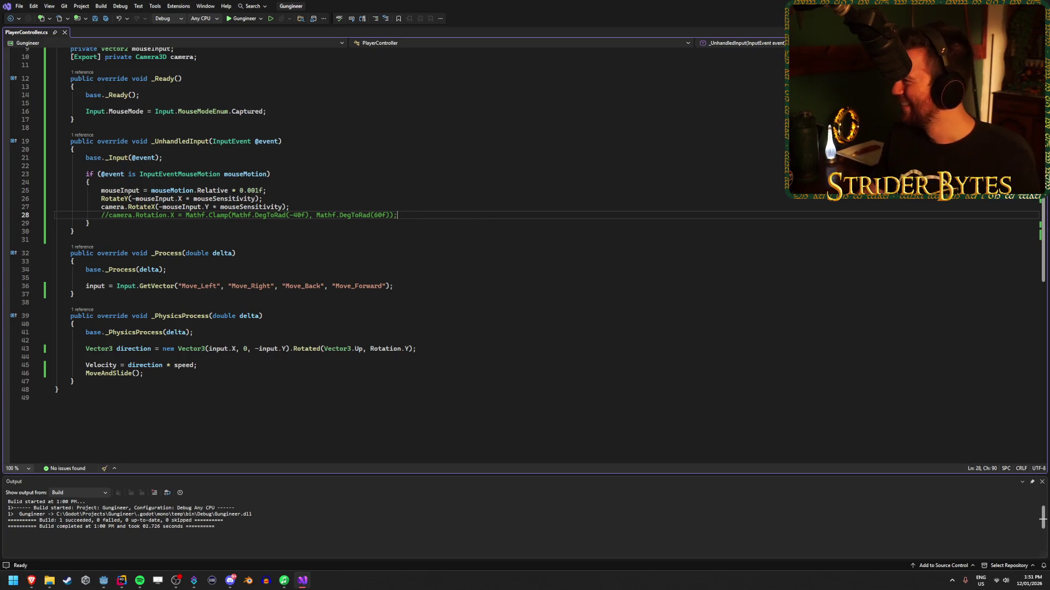
pyautogui.hotkey('alt', 'Tab')
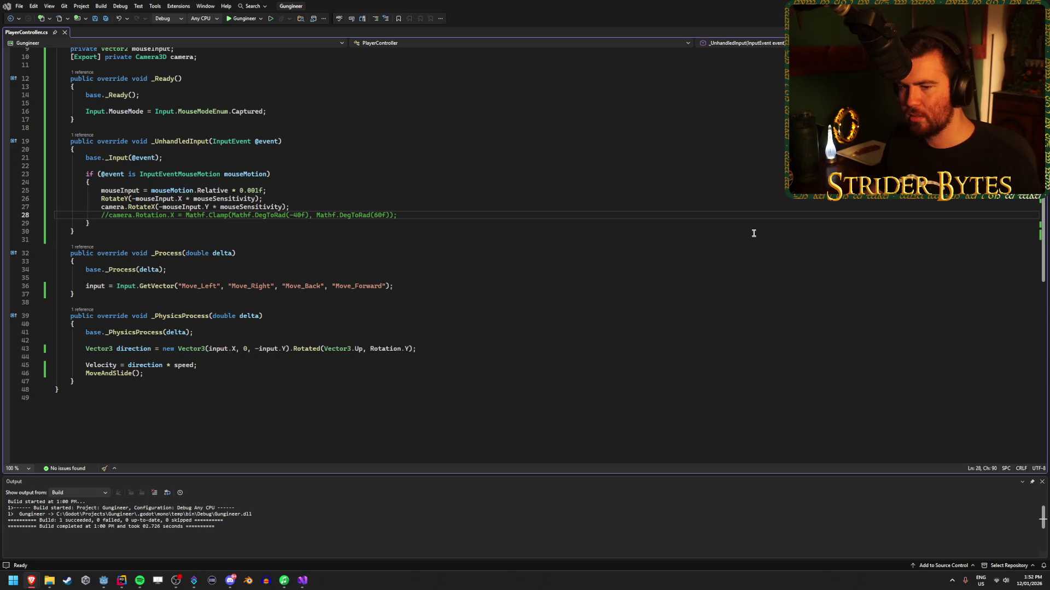
pyautogui.click(292, 206)
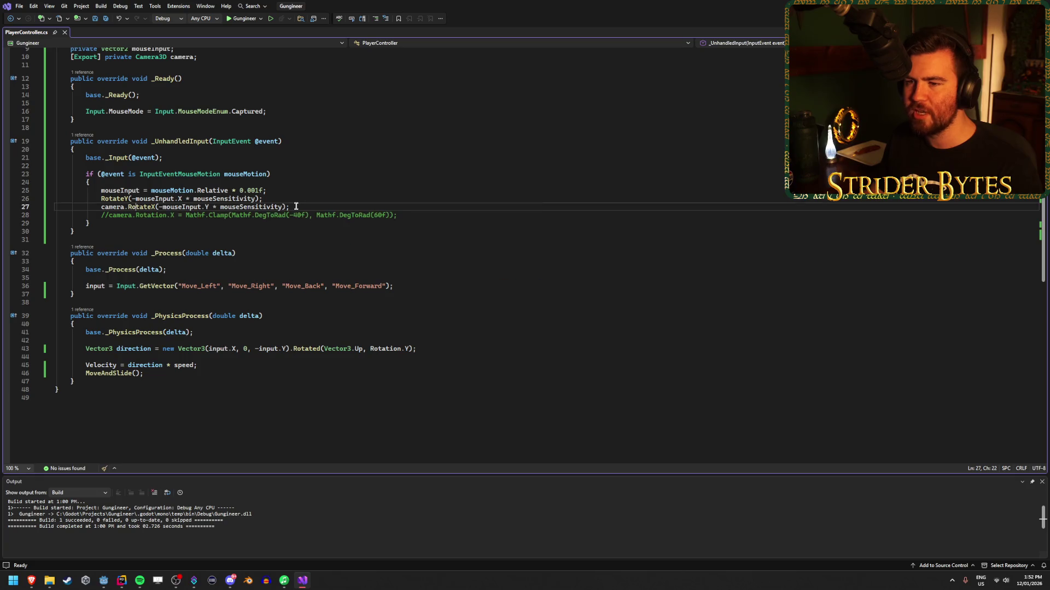
pyautogui.press('Left')
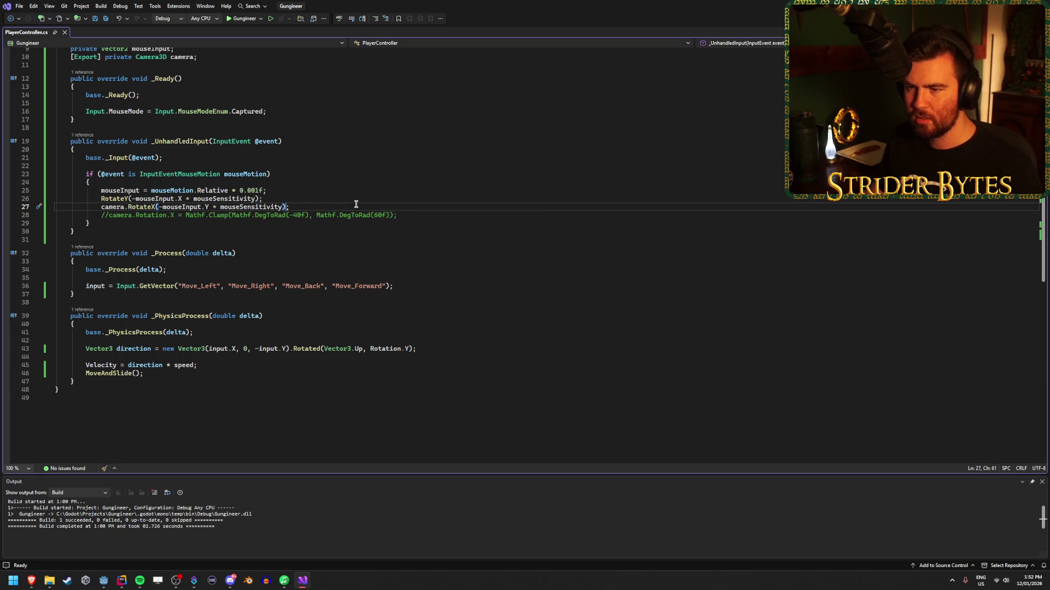
pyautogui.write('.Clam')
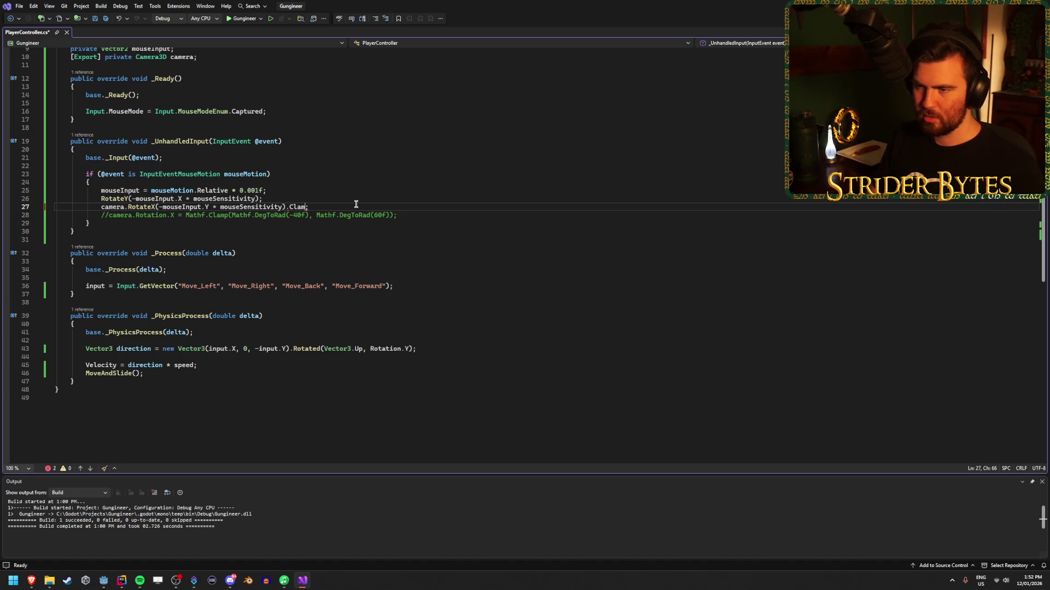
pyautogui.press('BackSpace')
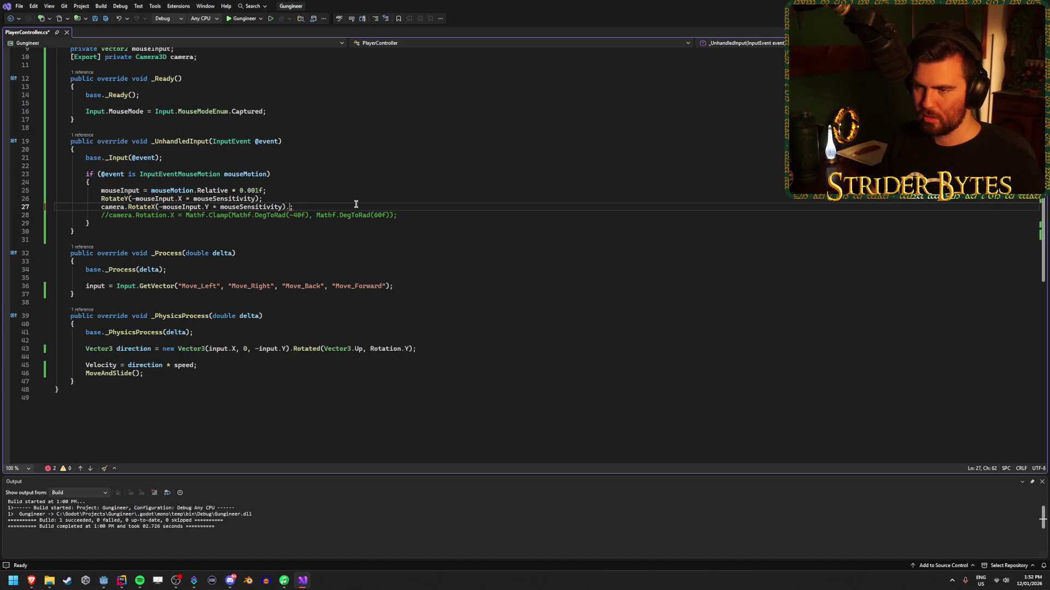
pyautogui.press('BackSpace')
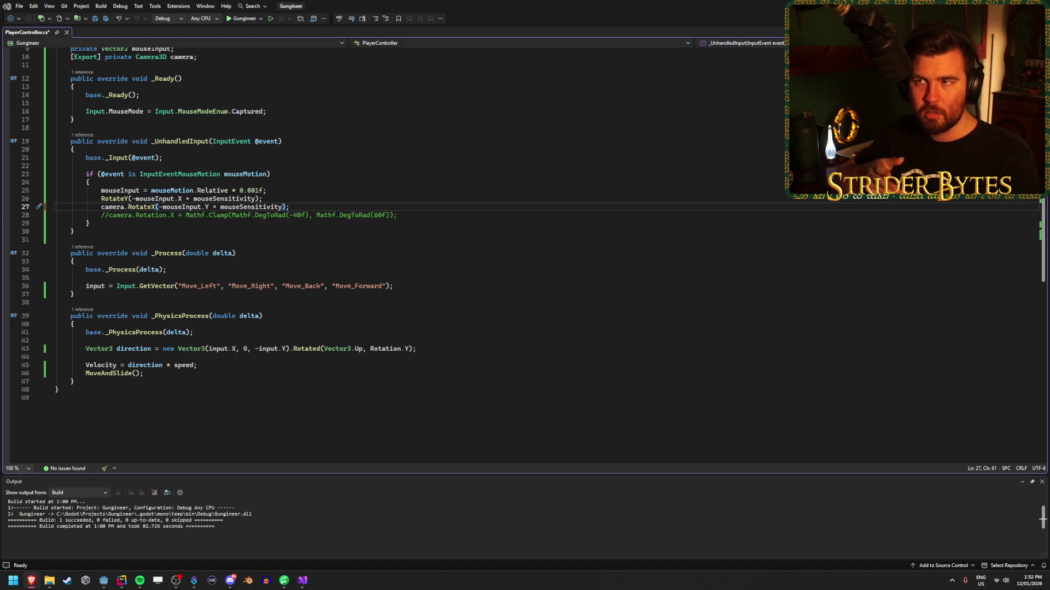
pyautogui.click(411, 222)
pyautogui.click(413, 217)
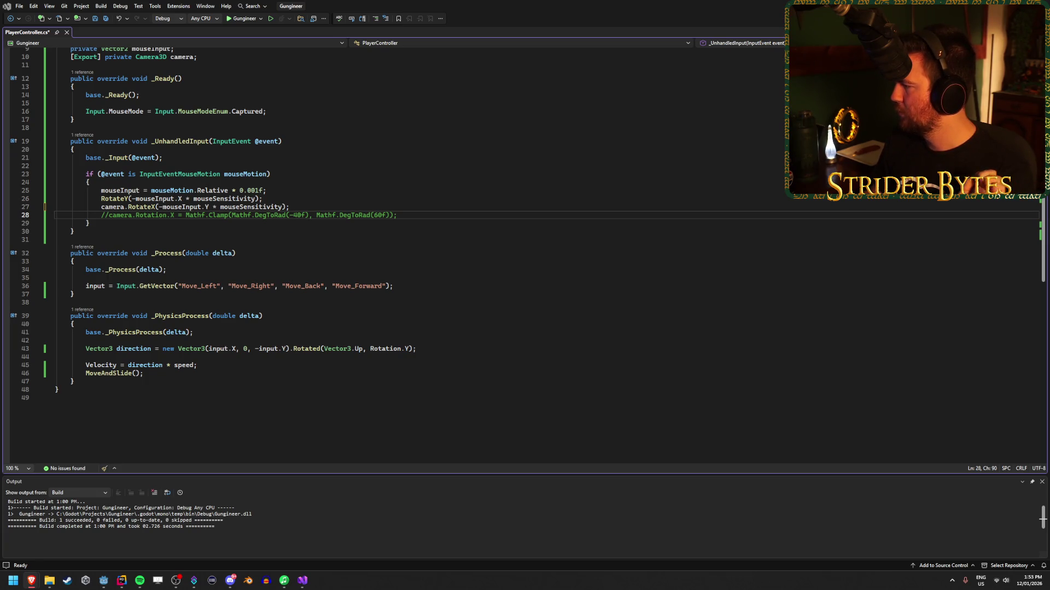
# Step: Uncomment line 28 and replace the old X-only clamp with the start of camera.Rotation.Clamp =
pyautogui.click(109, 215)
pyautogui.press('BackSpace')
pyautogui.press('BackSpace')
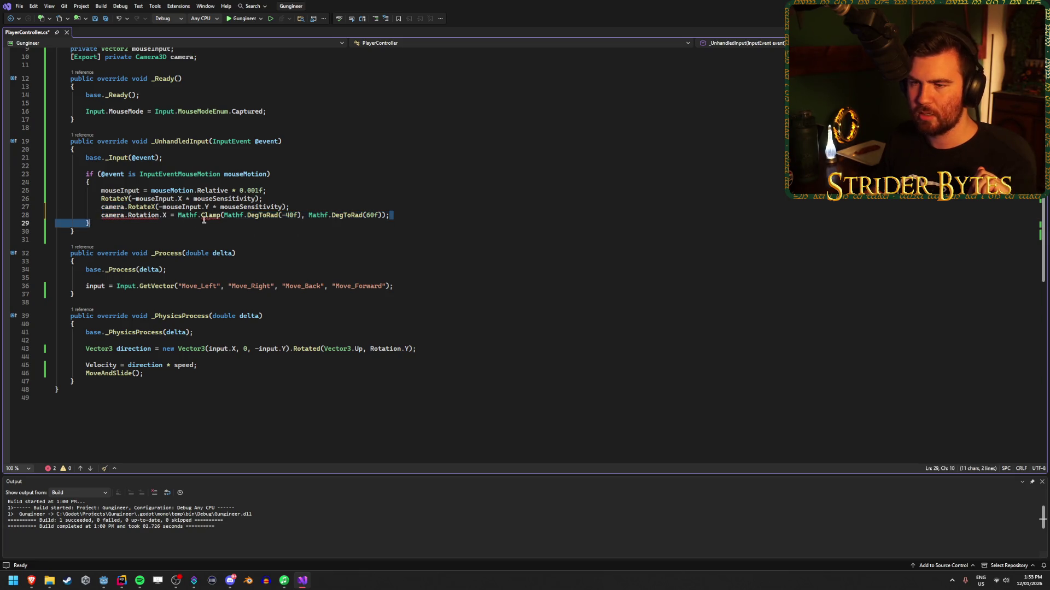
pyautogui.moveTo(388, 215); pyautogui.dragTo(159, 215)
pyautogui.press('BackSpace')
pyautogui.write('.')
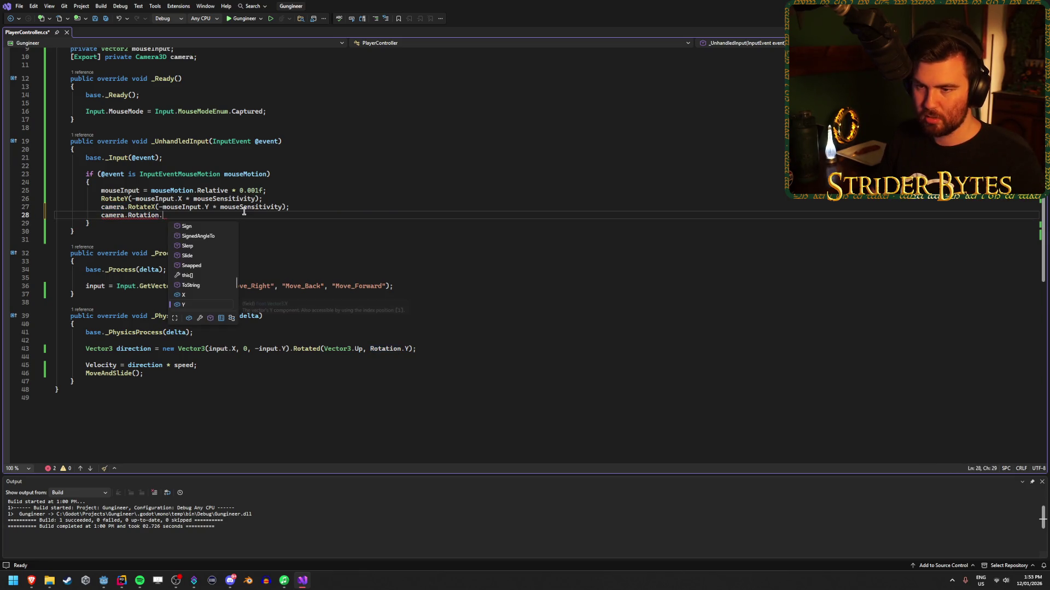
pyautogui.write('Clamp =')
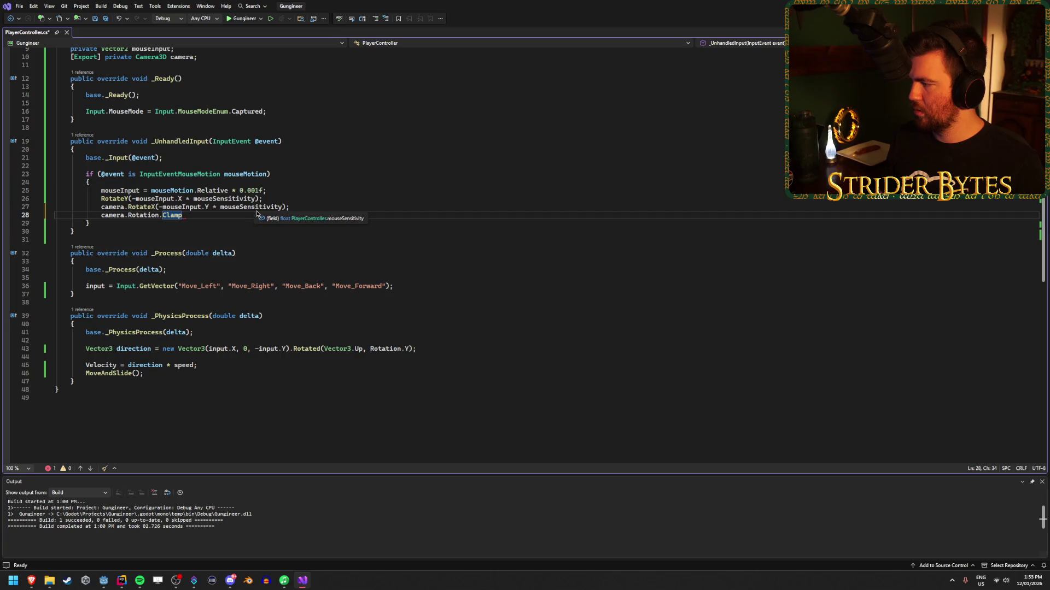
pyautogui.hotkey('alt', 'Tab')
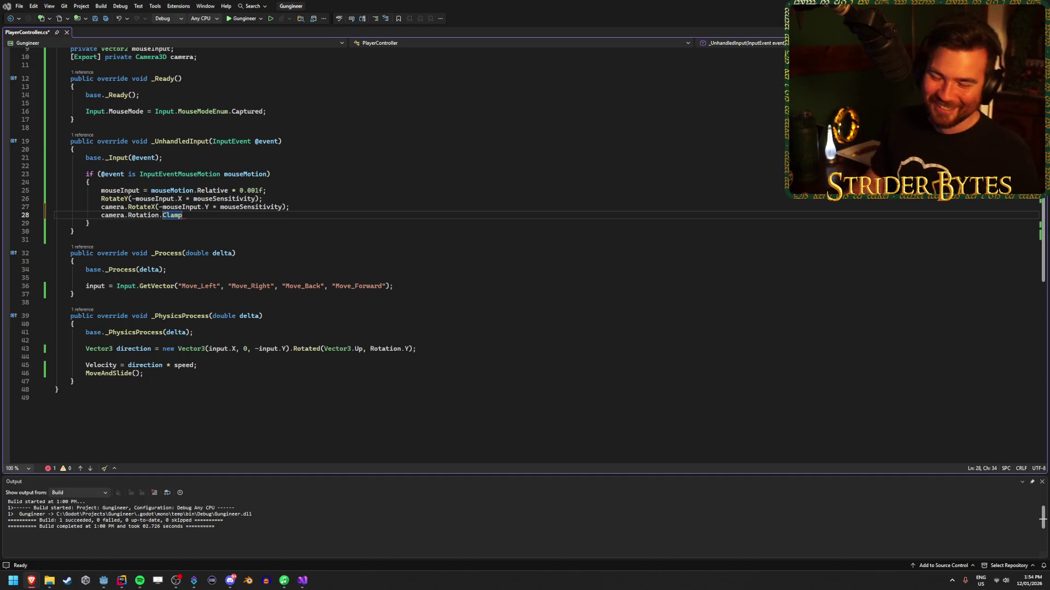
pyautogui.click(201, 219)
# Step: Enter new Vector3(-90f, 0f, 0f) as the lower bound of the Clamp call
pyautogui.click(208, 215)
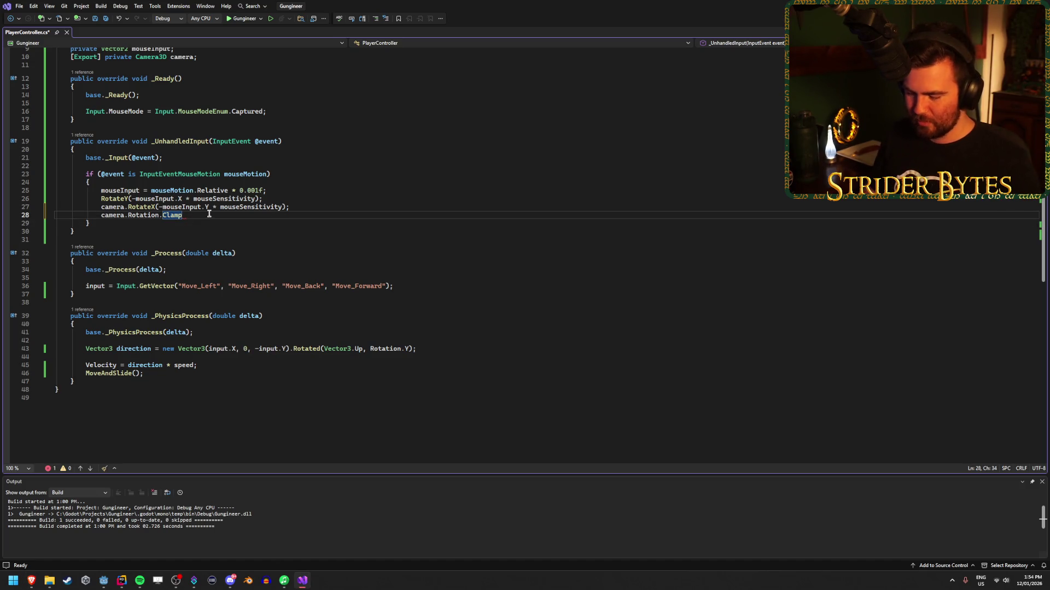
pyautogui.write('(new Ve')
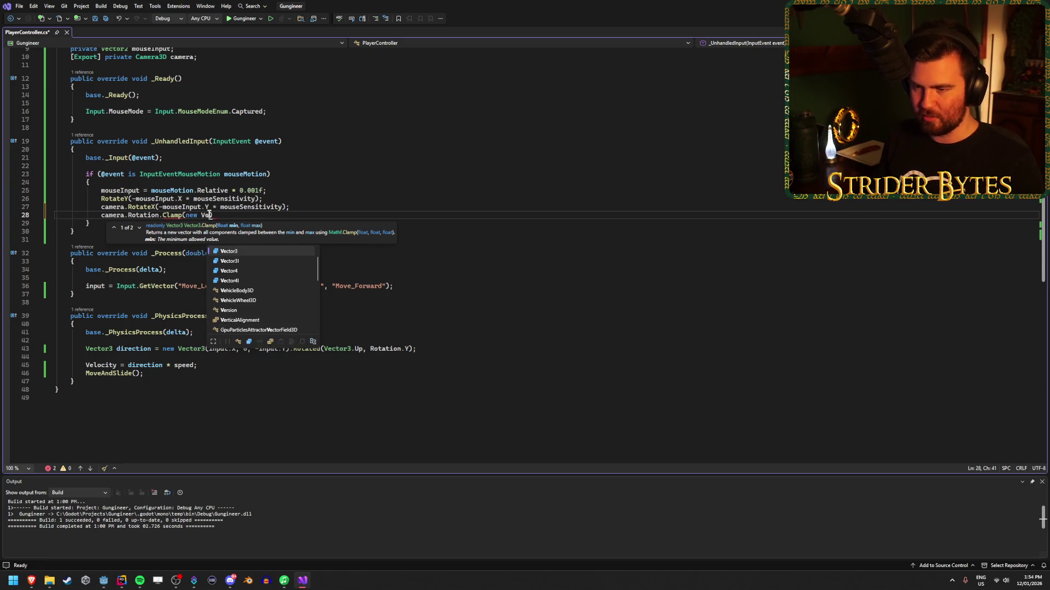
pyautogui.press('Tab')
pyautogui.write('(')
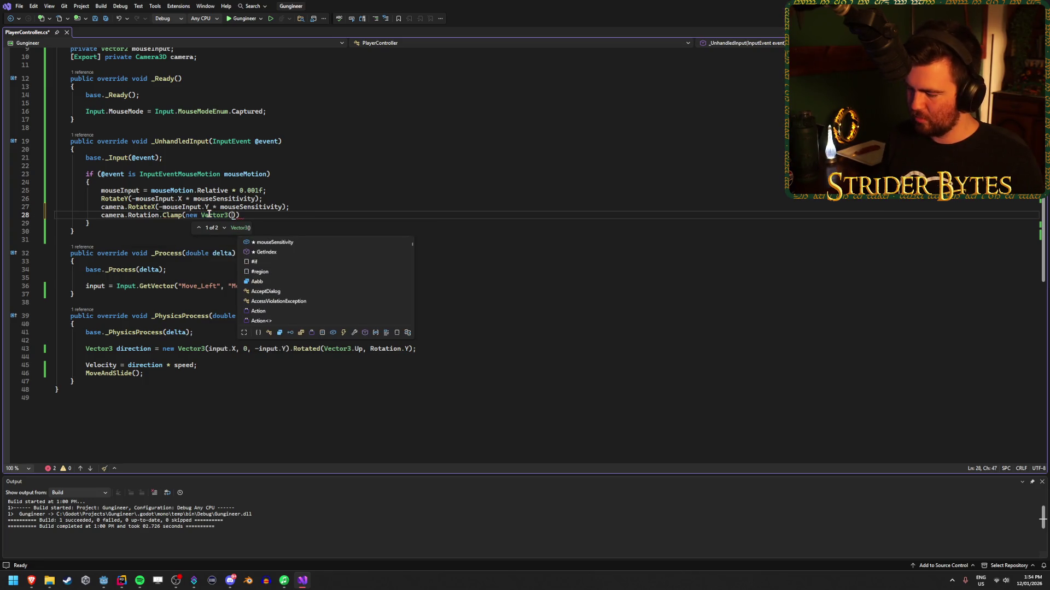
pyautogui.write('-90f')
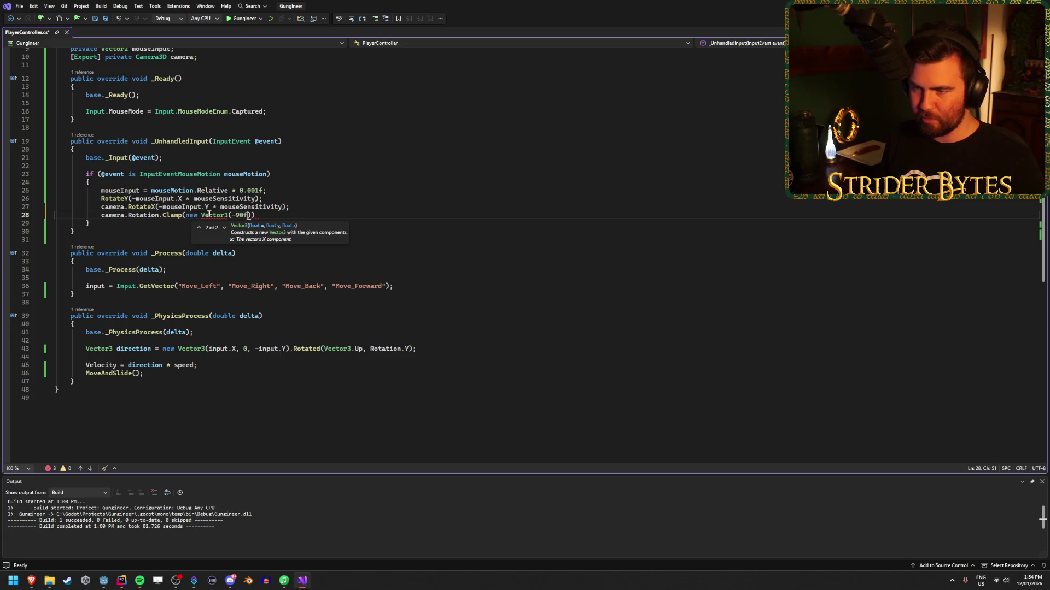
pyautogui.write(', 0')
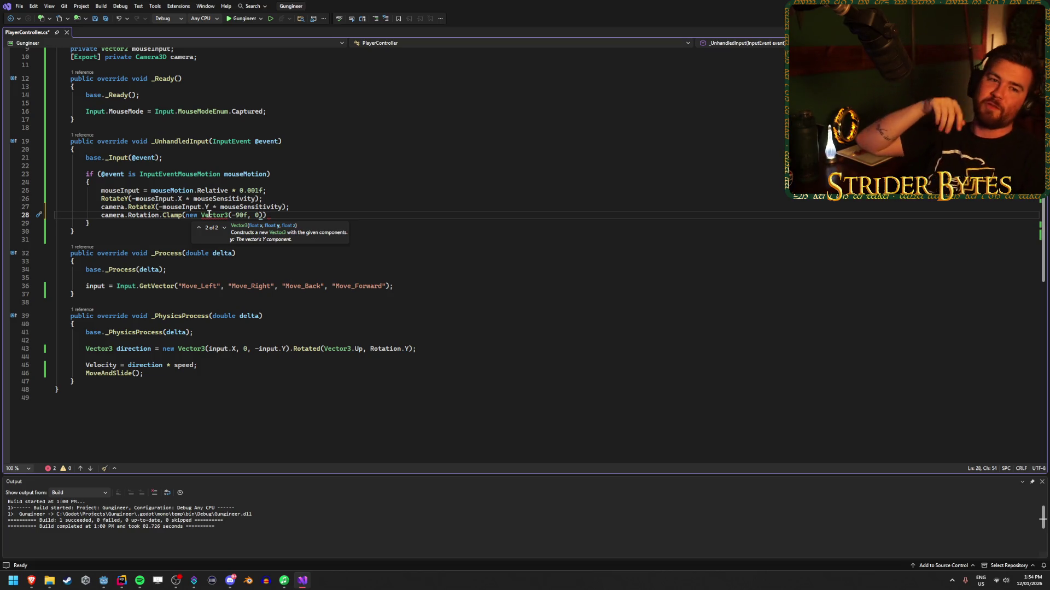
pyautogui.write('f, 0f), new Vector')
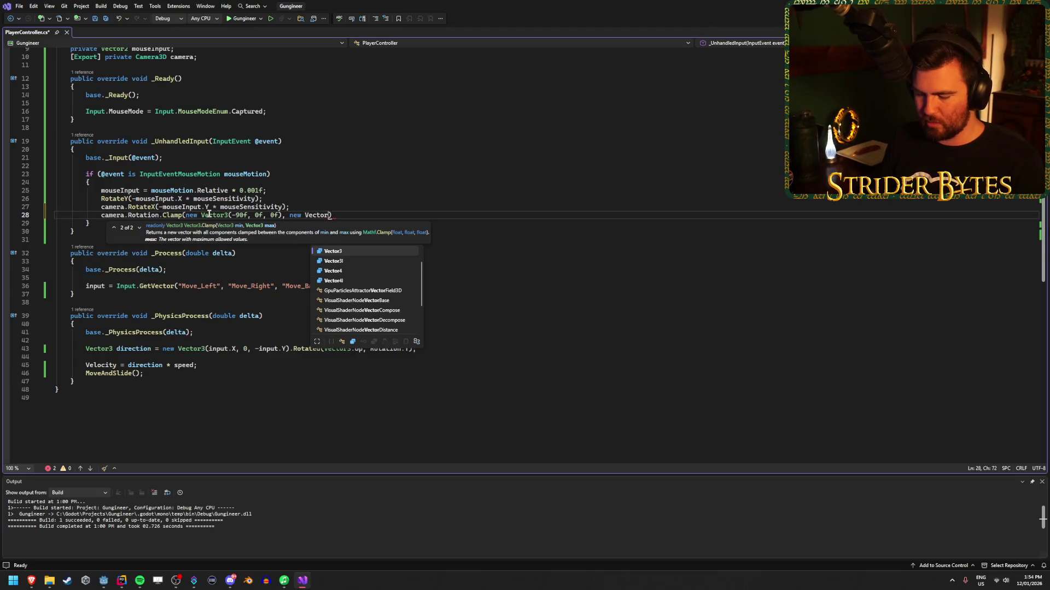
# Step: Add new Vector3(90f, 0f, 0f) as the upper bound, close the statement, and save
pyautogui.press('Tab')
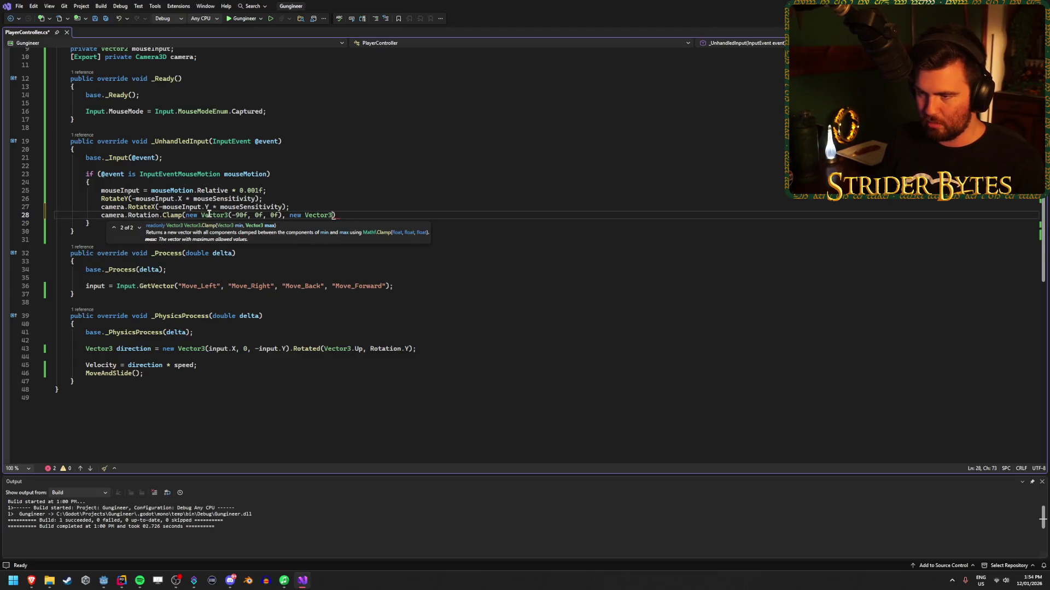
pyautogui.write('(90f,0')
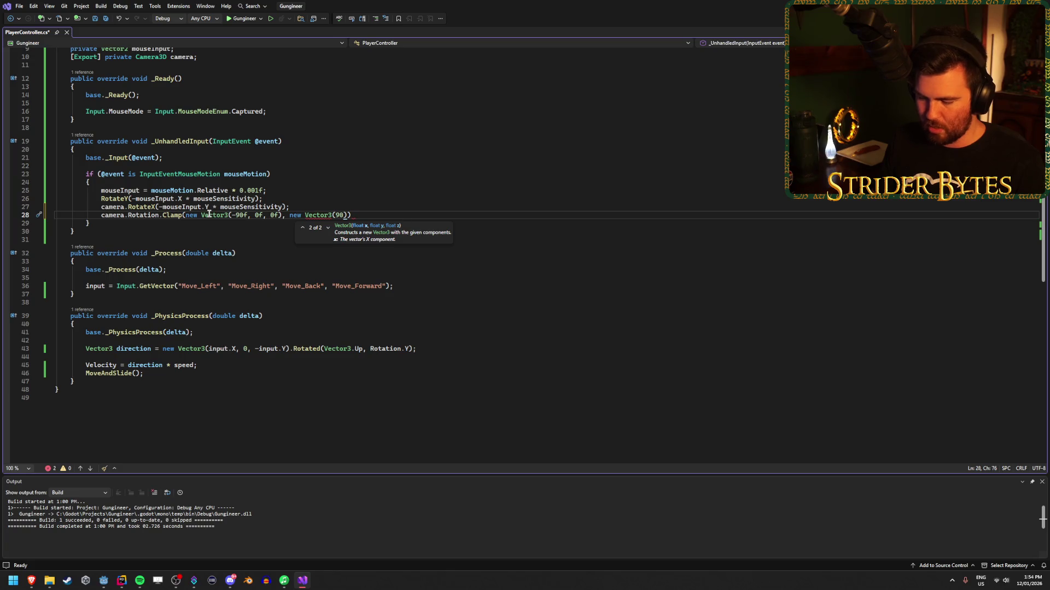
pyautogui.write(',')
pyautogui.press('Left')
pyautogui.write('f')
pyautogui.press('Right')
pyautogui.write('0f')
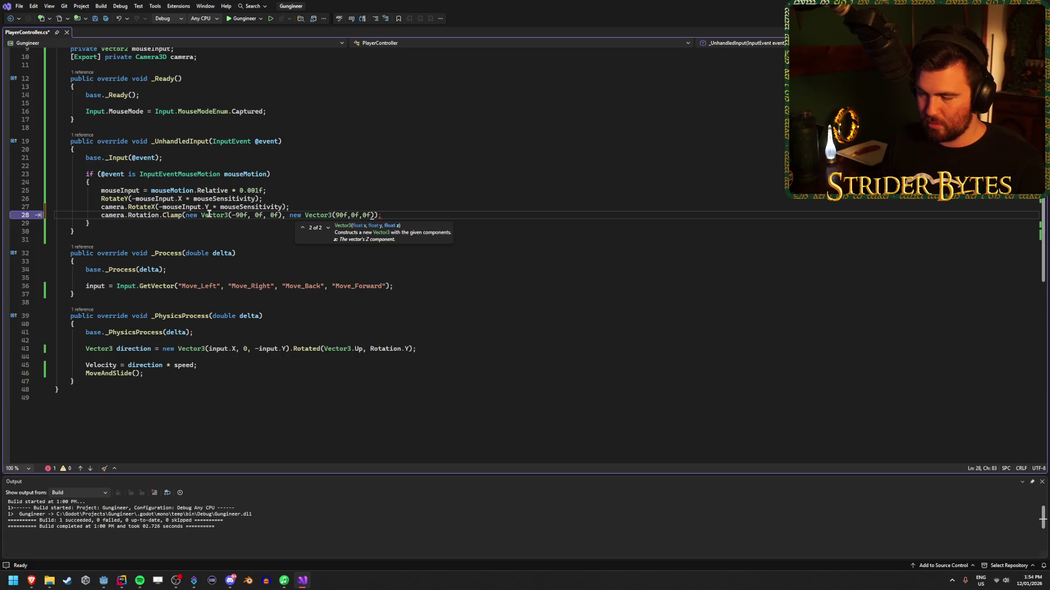
pyautogui.write('));')
pyautogui.hotkey('ctrl', 's')
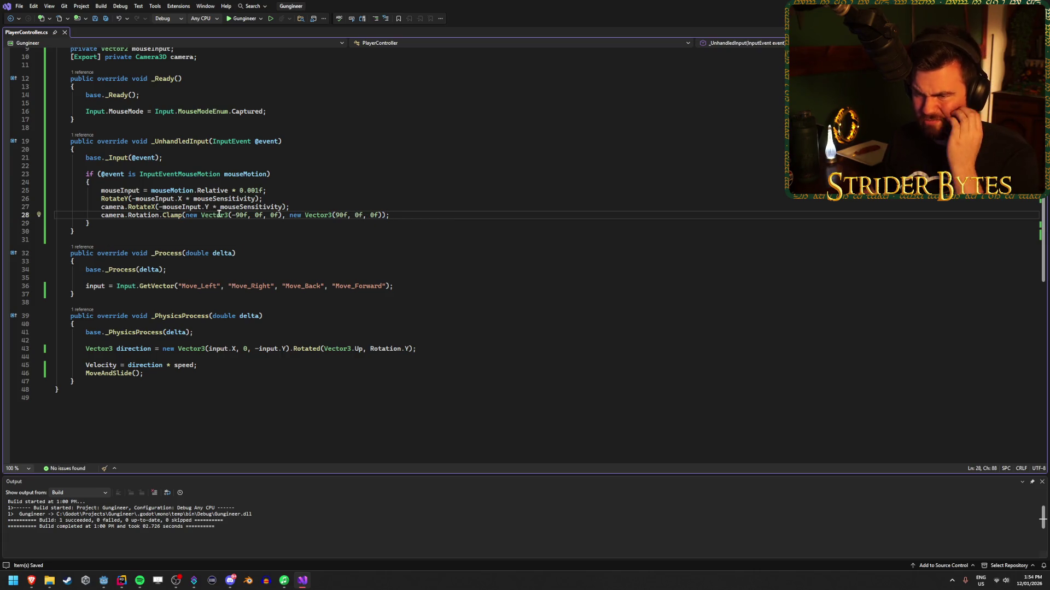
pyautogui.moveTo(152, 209)
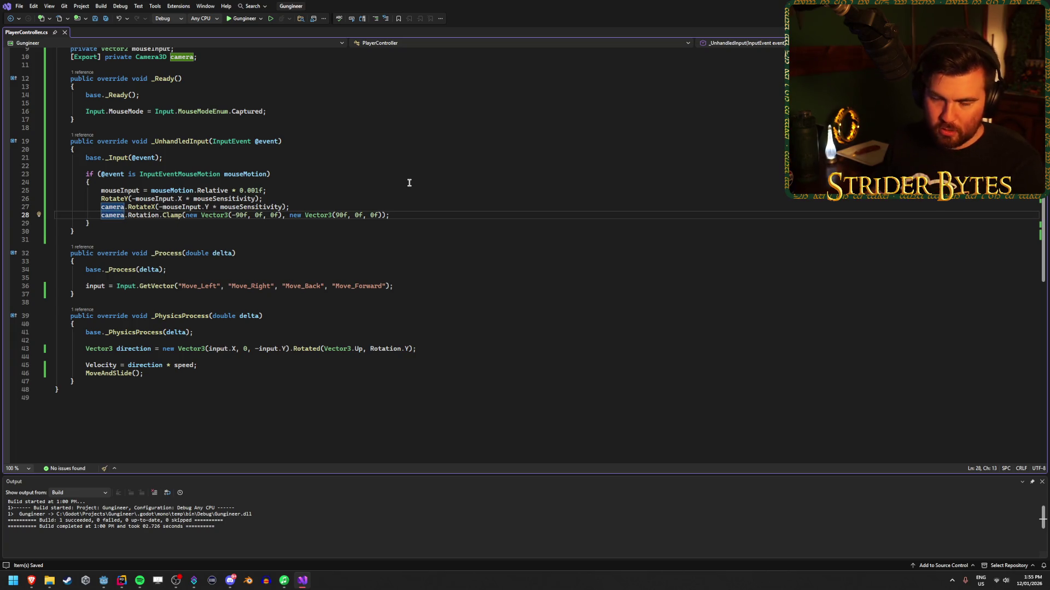
# Step: Prefix line 28 with camera.Rotation = to assign the clamp result, then build and run in Godot
pyautogui.write('camera.')
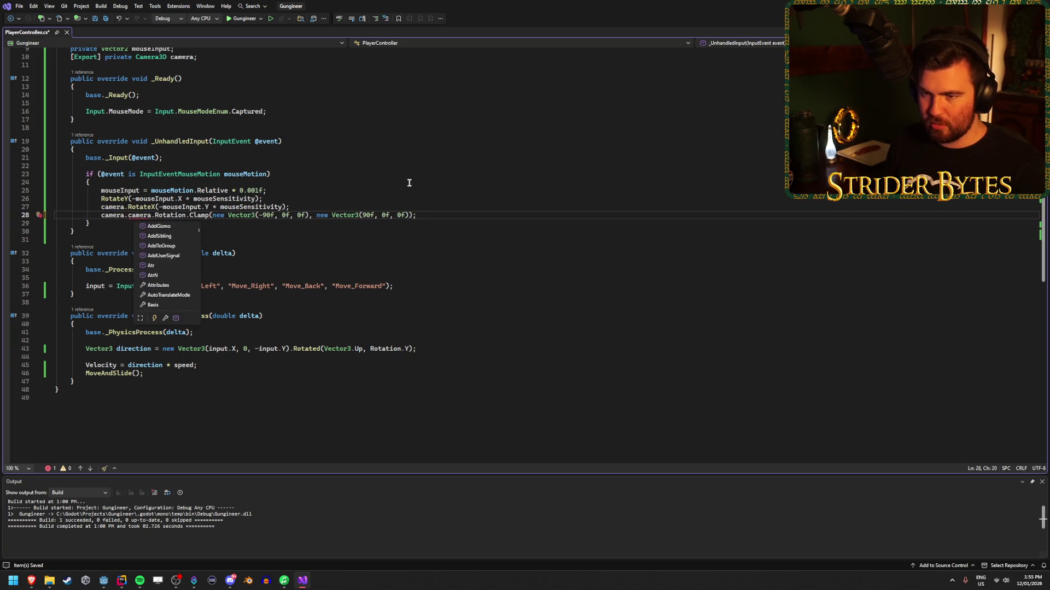
pyautogui.write('Rotation')
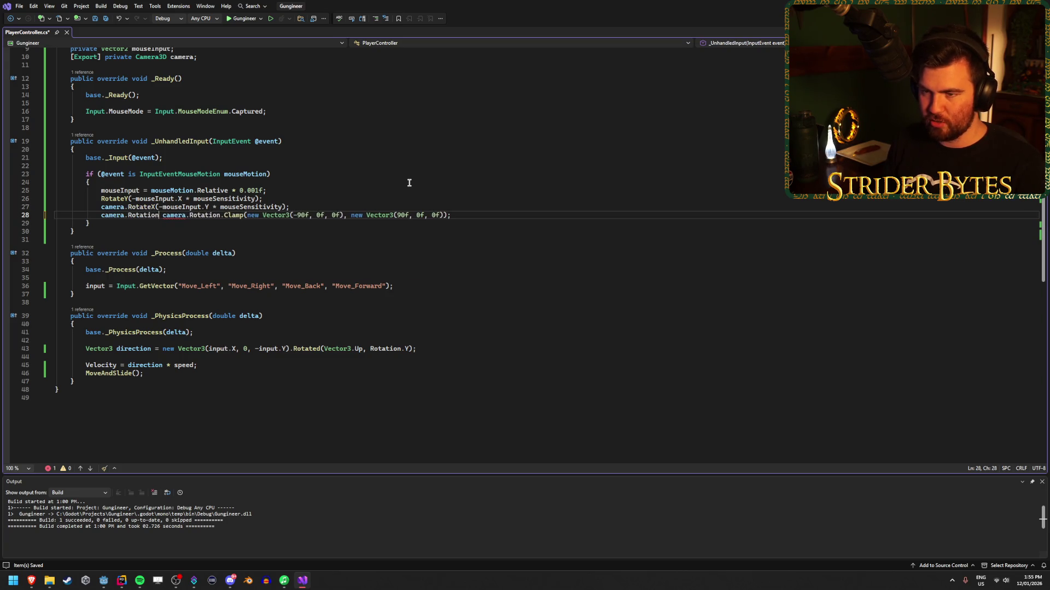
pyautogui.write(' =')
pyautogui.click(485, 215)
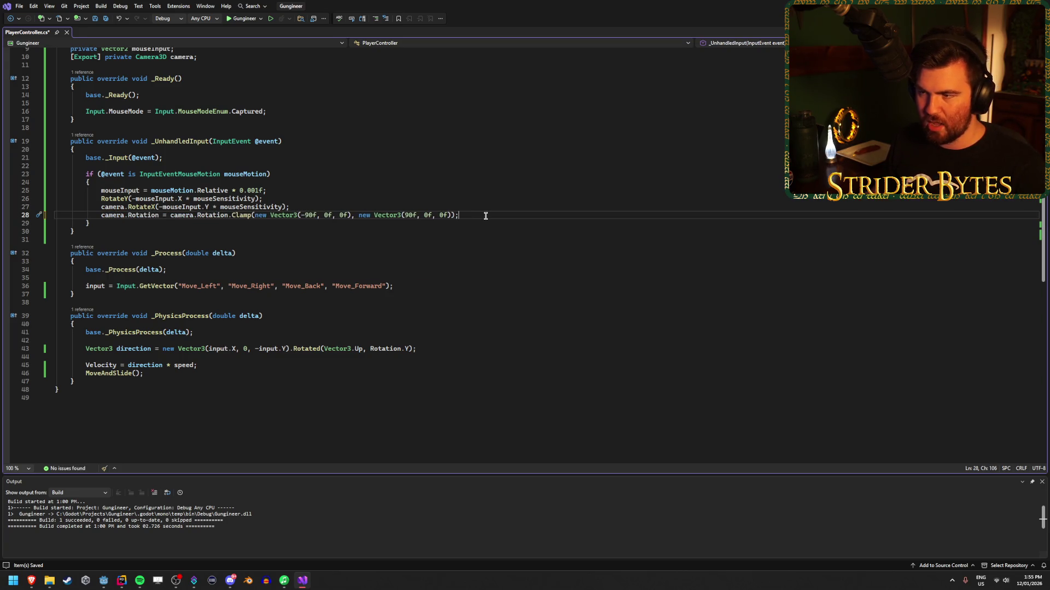
pyautogui.click(105, 582)
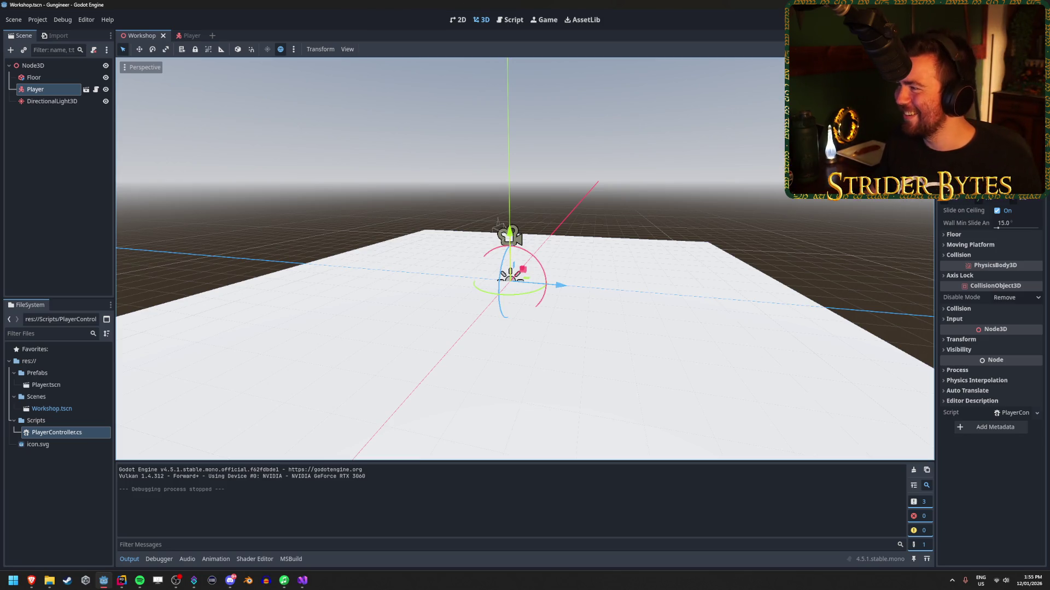
pyautogui.press('F5')
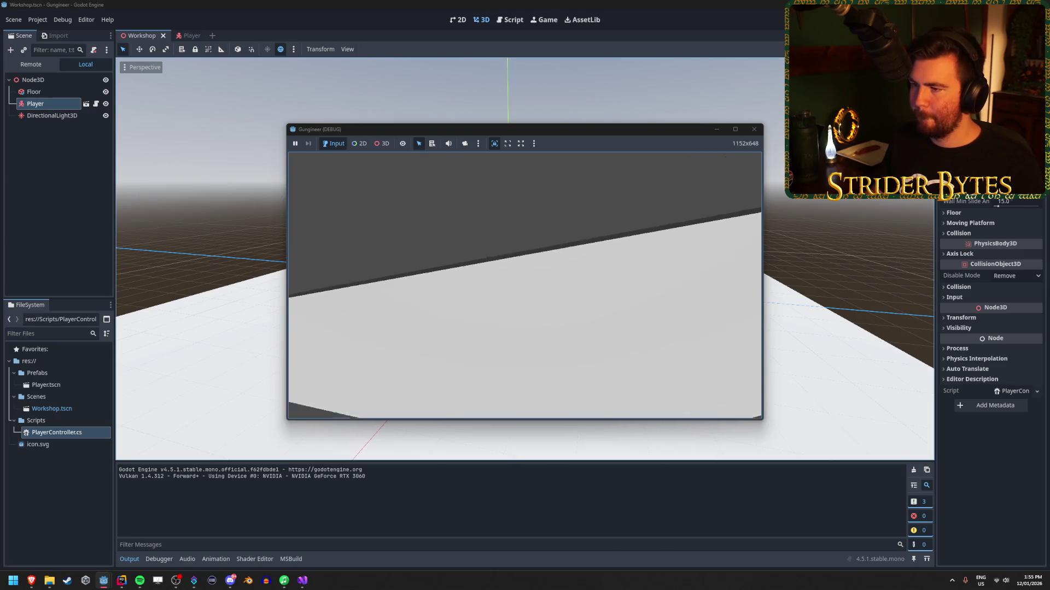
# Step: Stop the pitch-limit test run and go back to PlayerController.cs
pyautogui.press('F8')
pyautogui.click(302, 580)
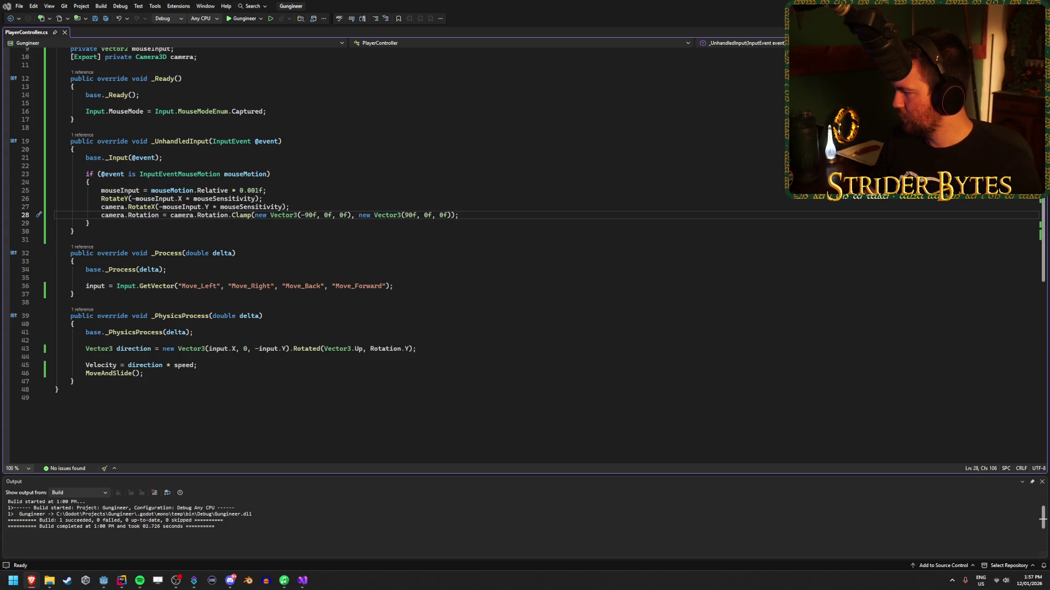
# Step: Cut the camera.Rotation clamp line from the mouse handler, paste it after MoveAndSlide(), and save
pyautogui.hotkey('ctrl', 'x')
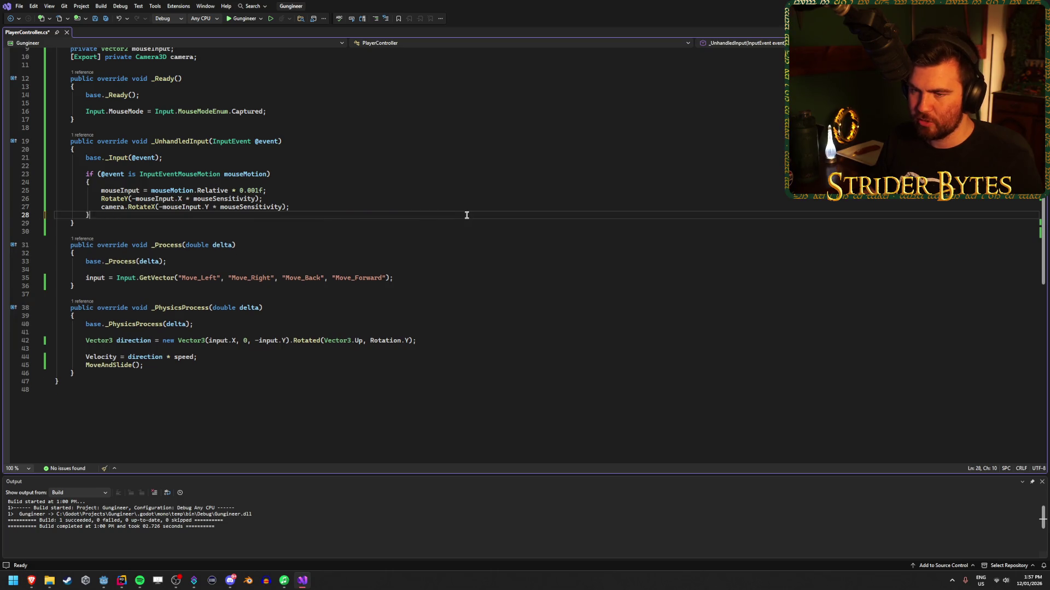
pyautogui.click(420, 278)
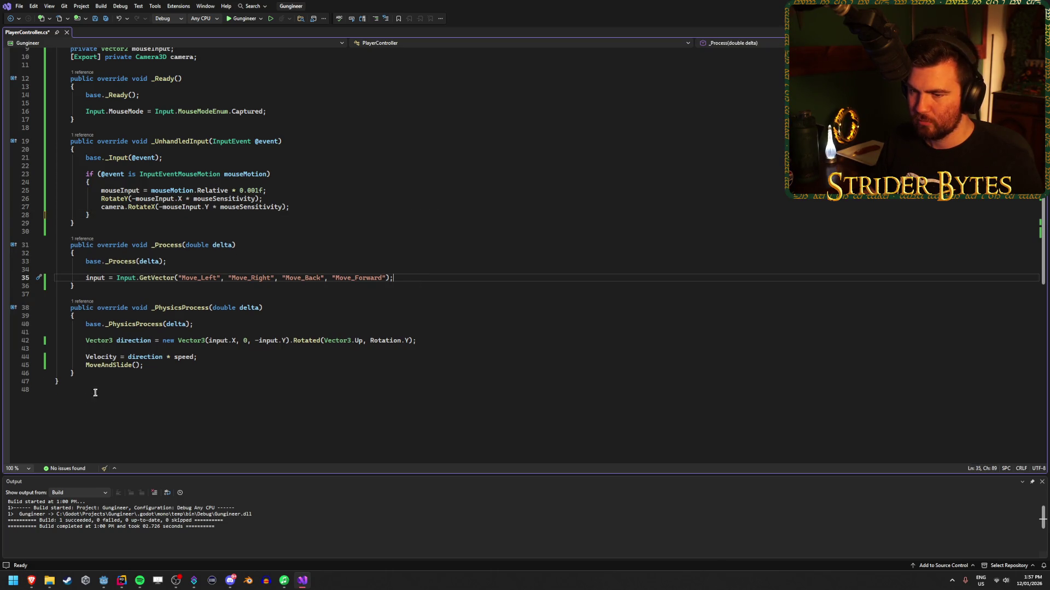
pyautogui.click(226, 357)
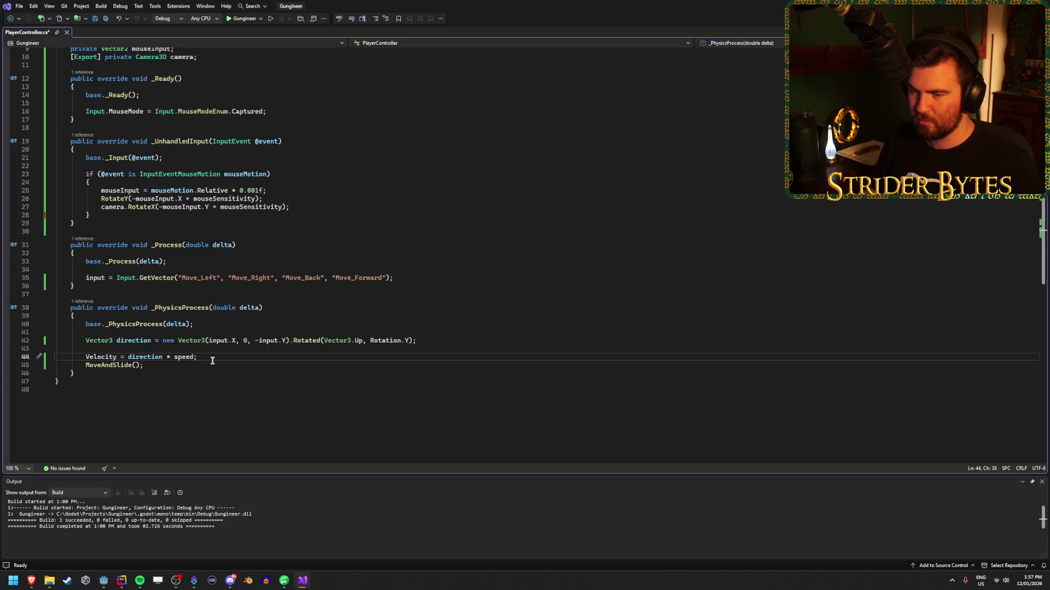
pyautogui.click(422, 350)
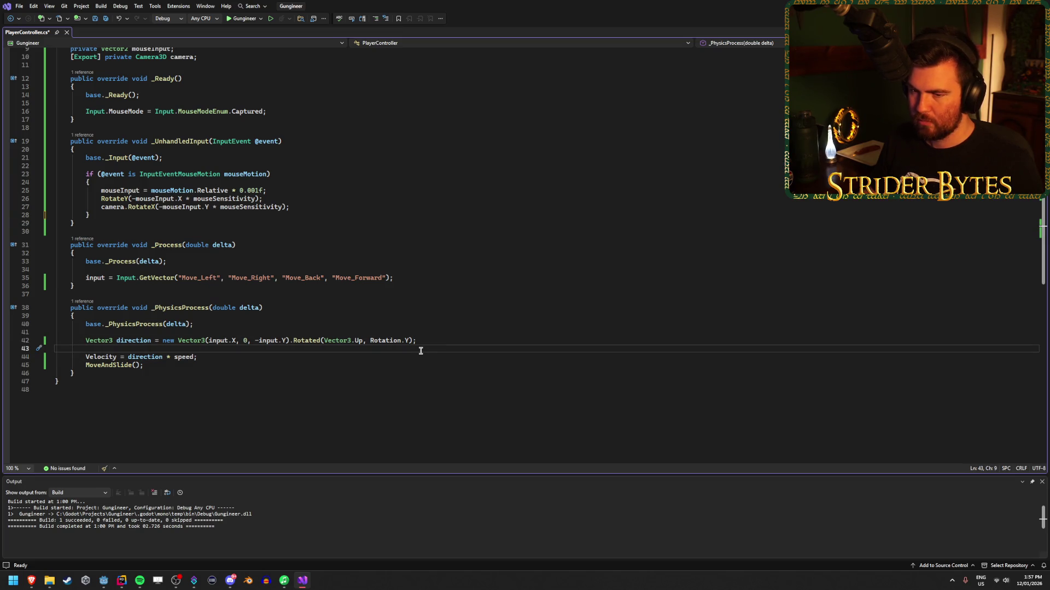
pyautogui.press('BackSpace')
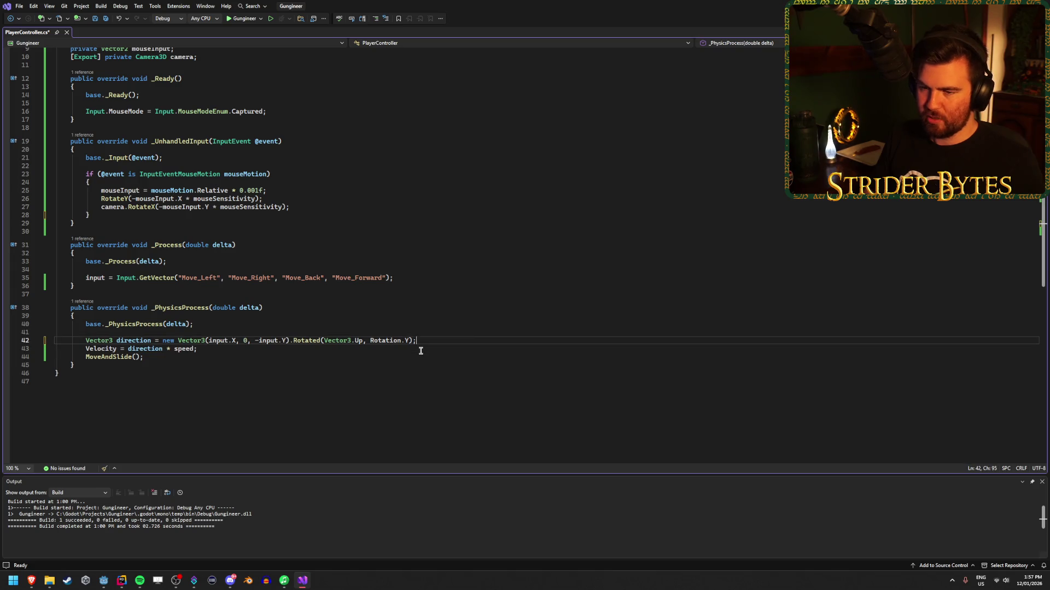
pyautogui.press('Down')
pyautogui.press('Down')
pyautogui.hotkey('ctrl', 'v')
pyautogui.press('Return')
pyautogui.press('BackSpace')
pyautogui.hotkey('ctrl', 's')
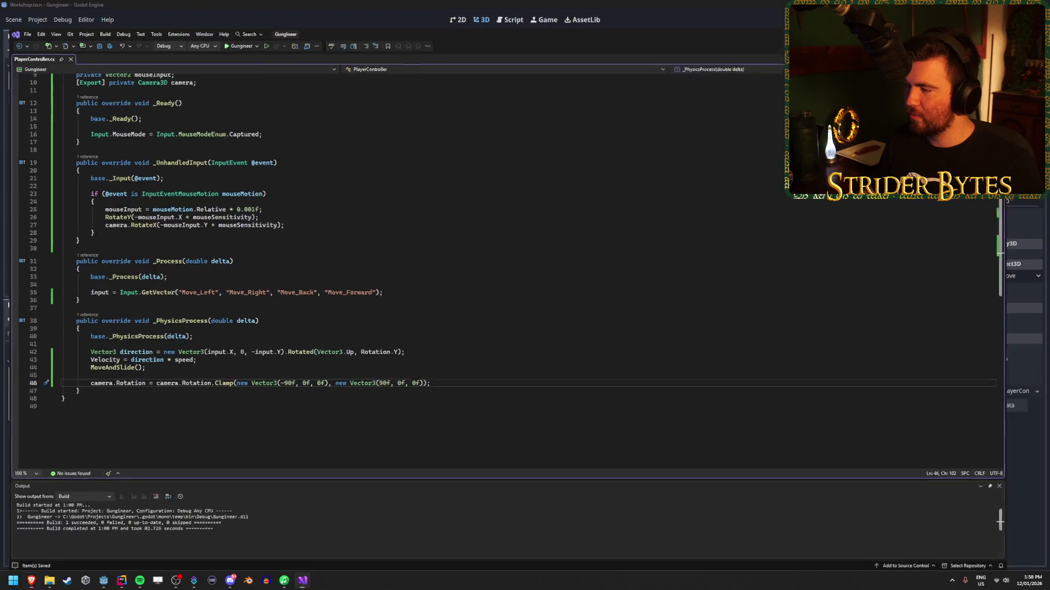
pyautogui.hotkey('alt', 'Tab')
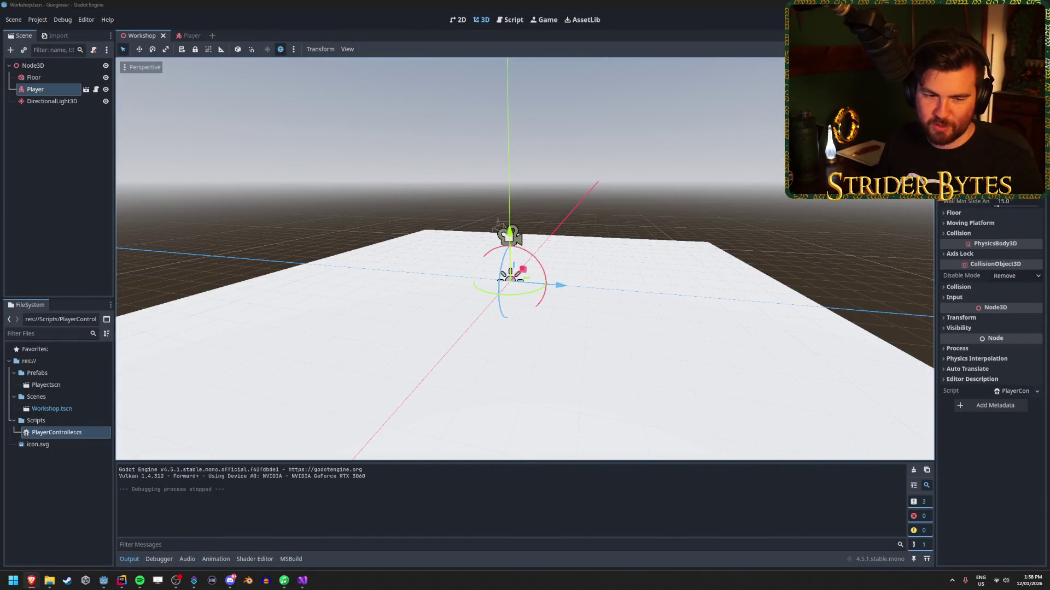
# Step: Run the game three times to test the relocated camera clamp, stopping each run
pyautogui.press('F5')
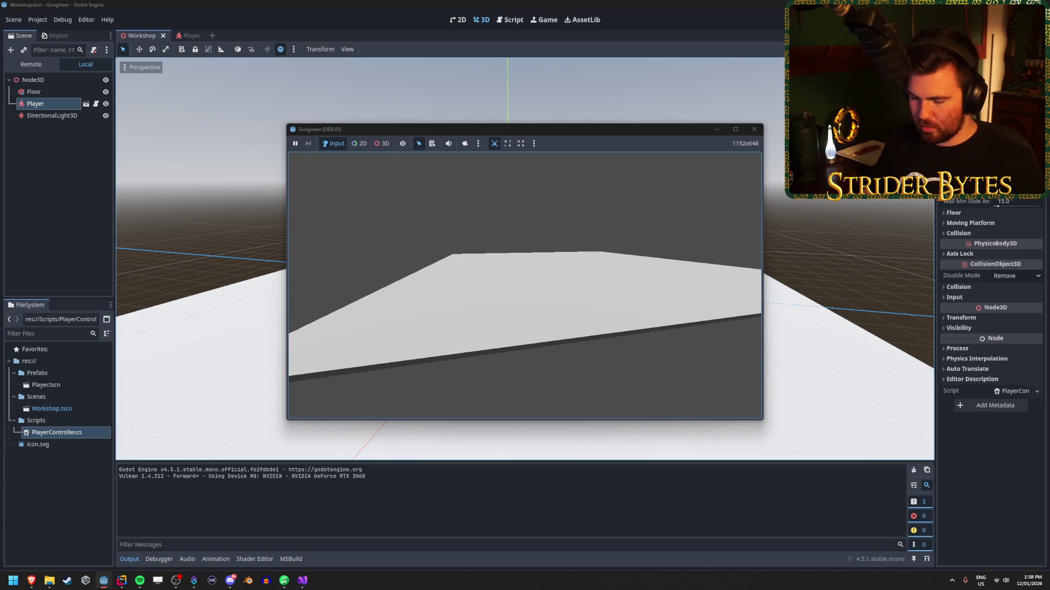
pyautogui.press('Escape')
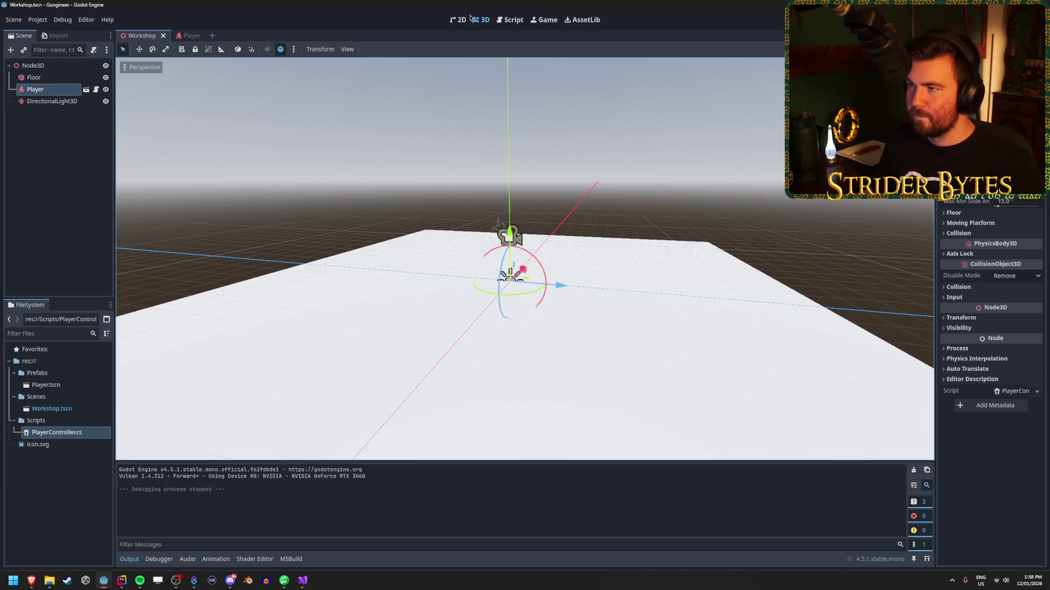
pyautogui.click(544, 20)
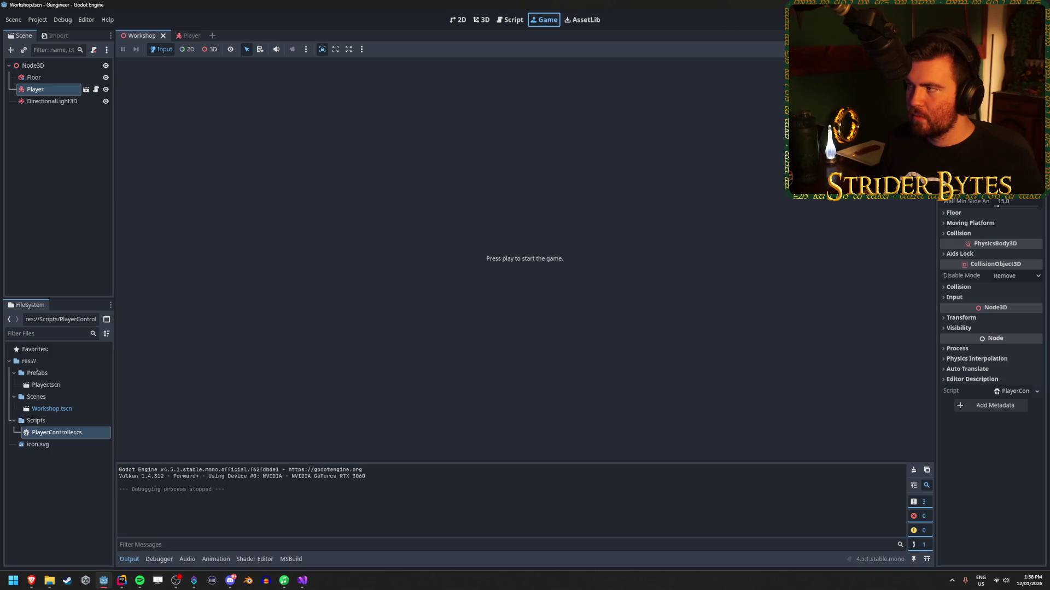
pyautogui.click(481, 20)
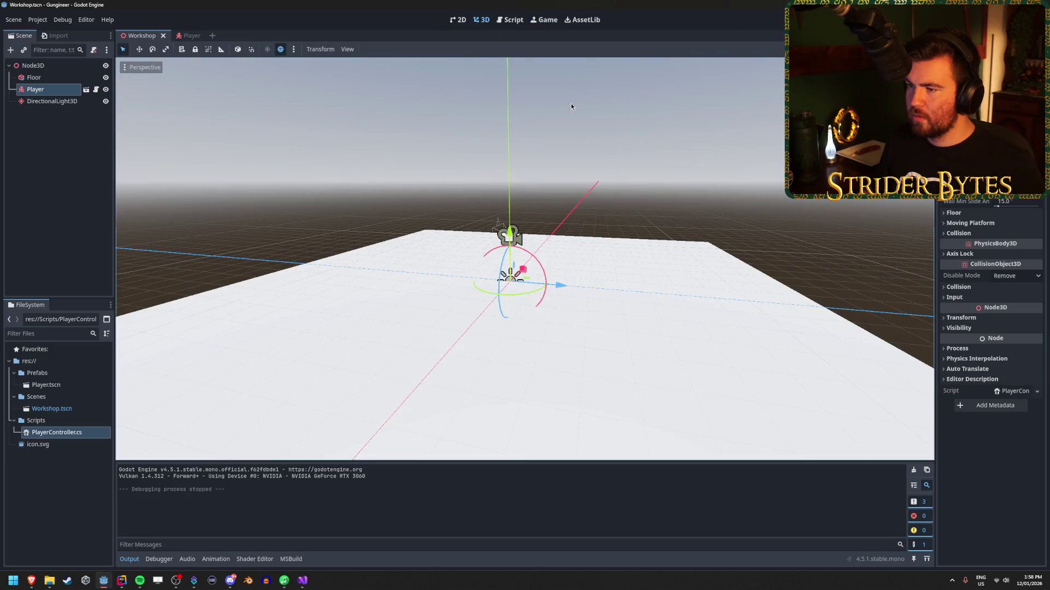
pyautogui.press('F5')
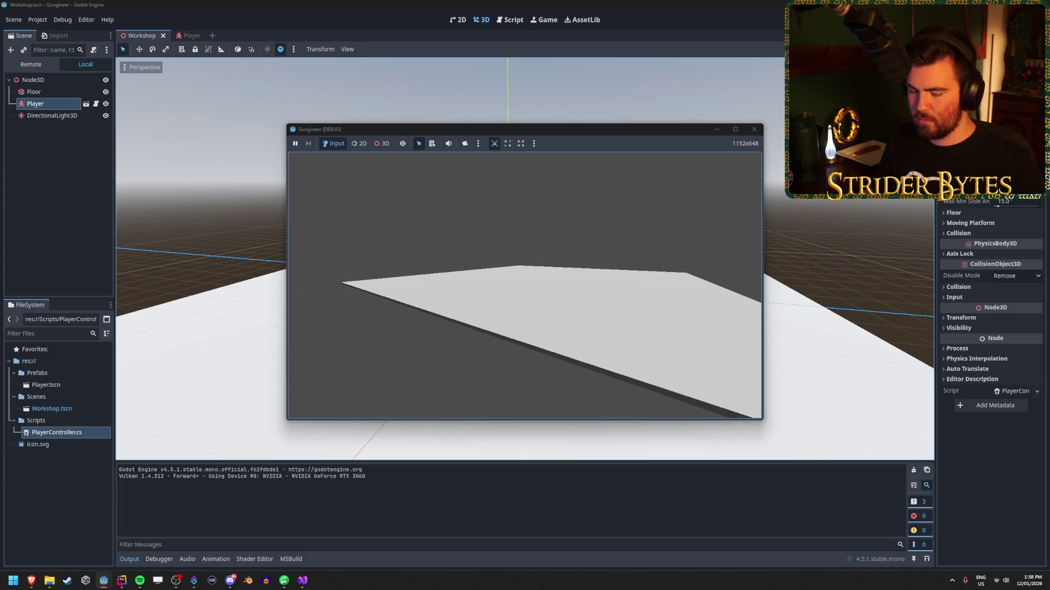
pyautogui.press('Escape')
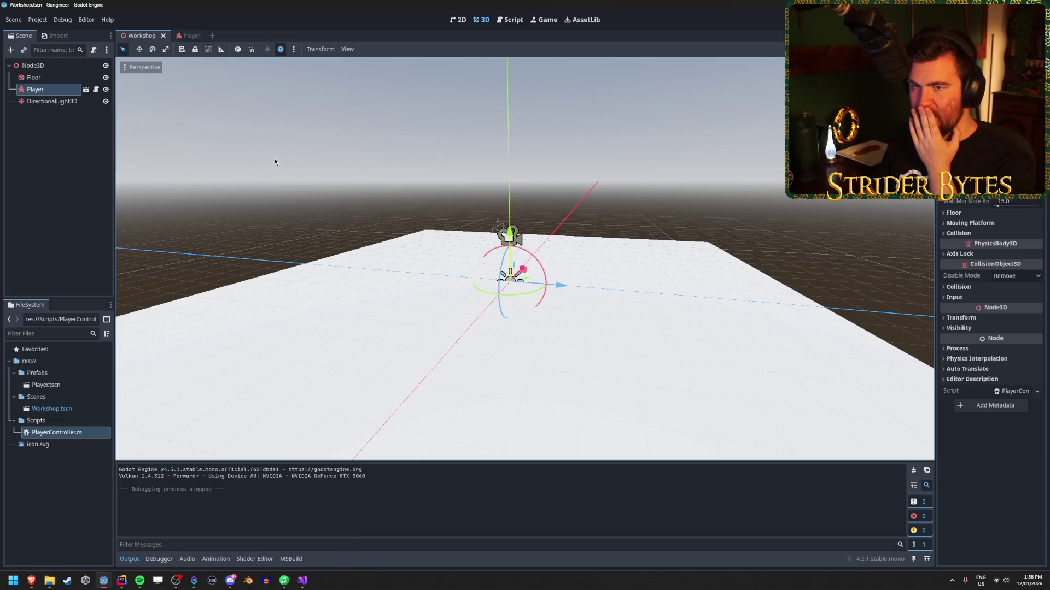
pyautogui.press('F5')
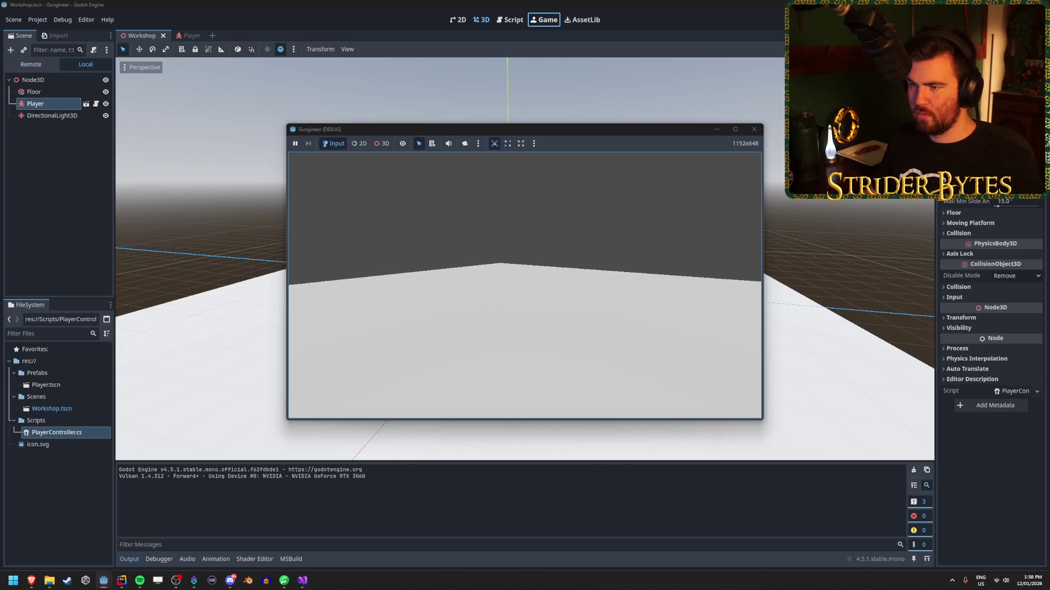
pyautogui.press('F8')
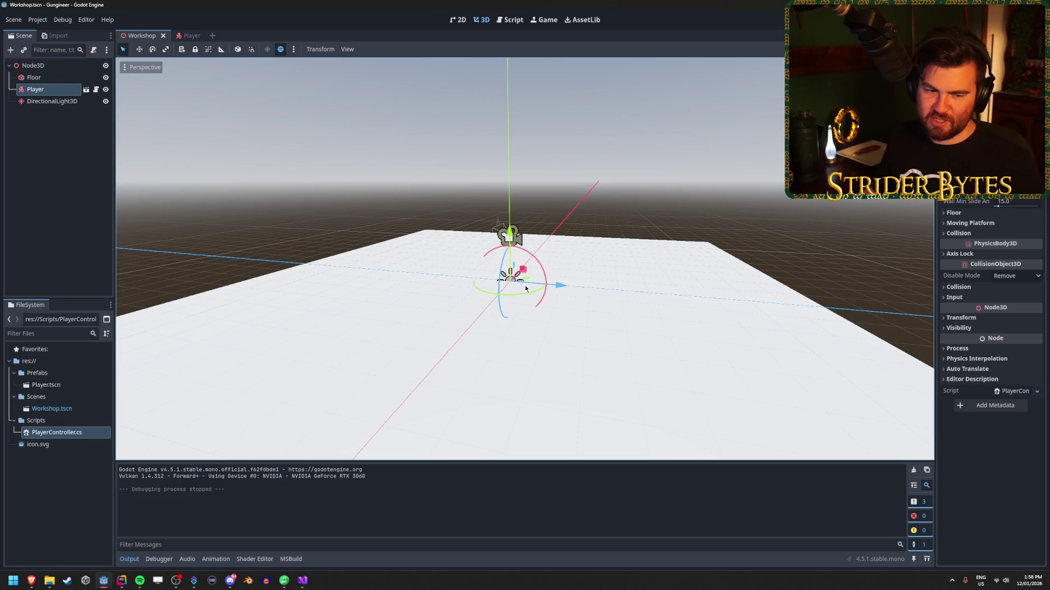
# Step: Orbit the 3D viewport around the floor and player from several angles
pyautogui.moveTo(536, 304); pyautogui.dragTo(697, 283)
pyautogui.click(697, 284)
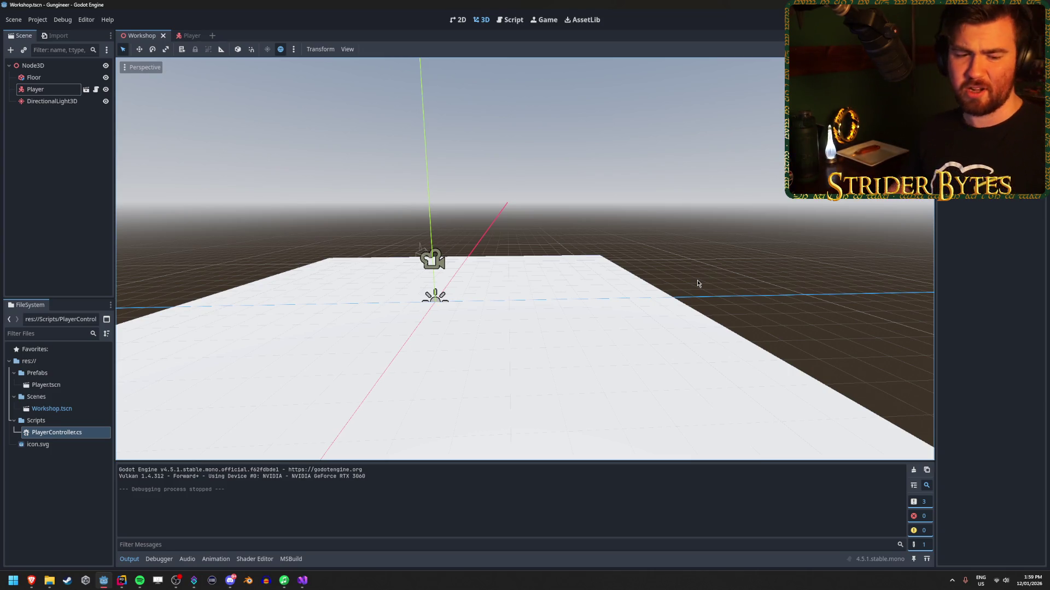
pyautogui.moveTo(697, 281)
pyautogui.mouseDown()
pyautogui.moveTo(534, 290)
pyautogui.moveTo(546, 286)
pyautogui.mouseUp()
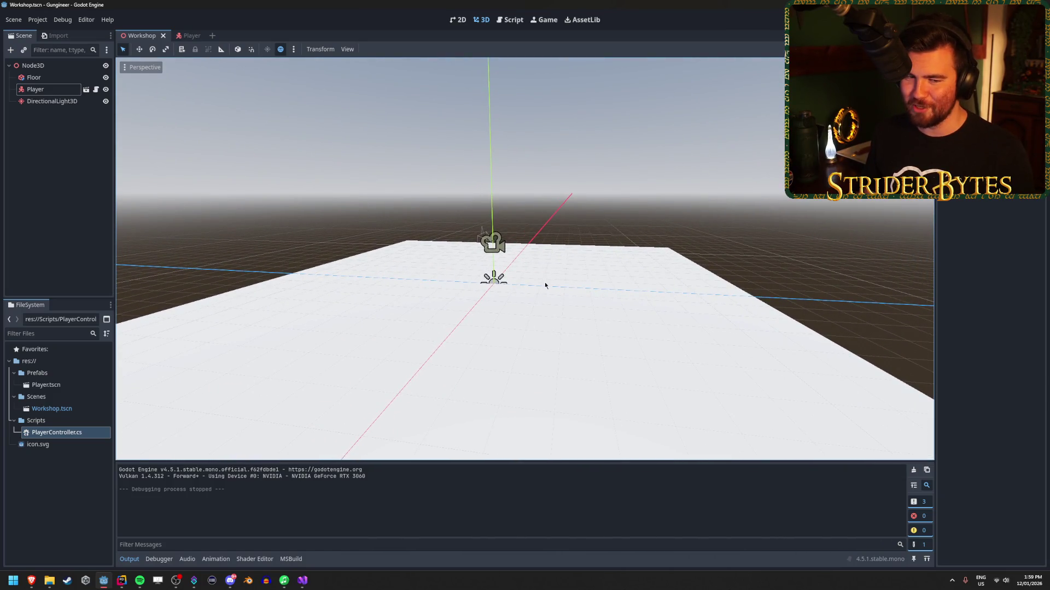
pyautogui.moveTo(545, 285); pyautogui.dragTo(580, 275)
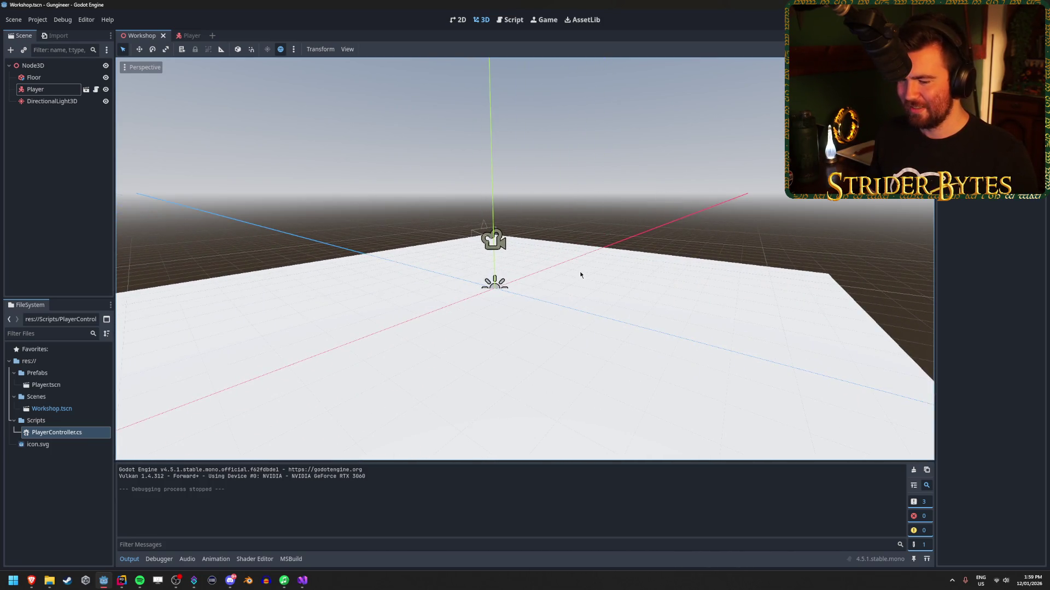
# Step: Return to PlayerController.cs in Visual Studio and scroll through the code
pyautogui.click(303, 581)
pyautogui.scroll(2, 361, 282)
pyautogui.scroll(-2, 361, 279)
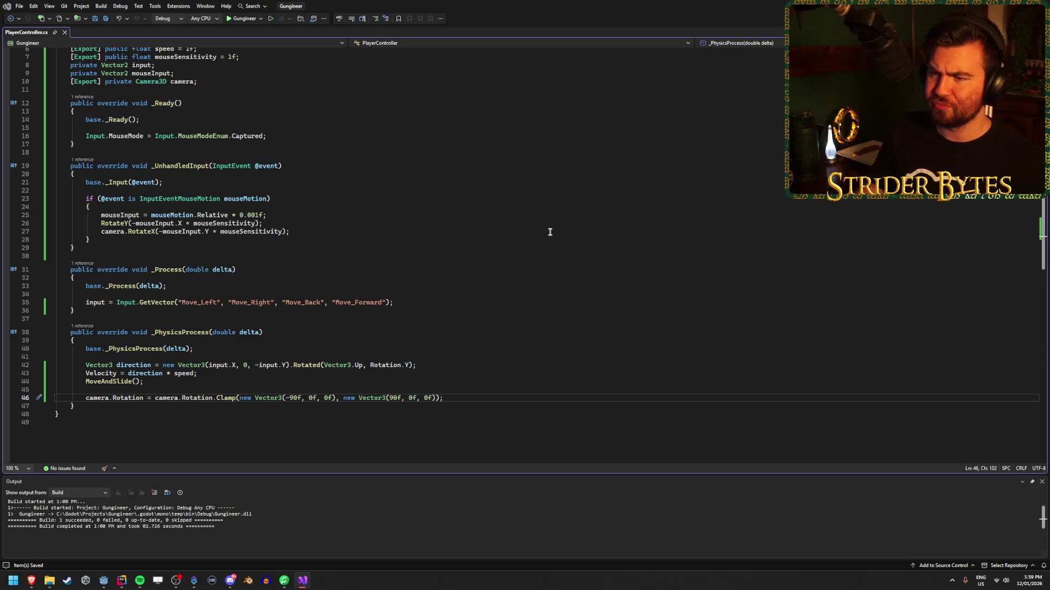
pyautogui.hotkey('ctrl', 'shift', 'Escape')
pyautogui.click(394, 203)
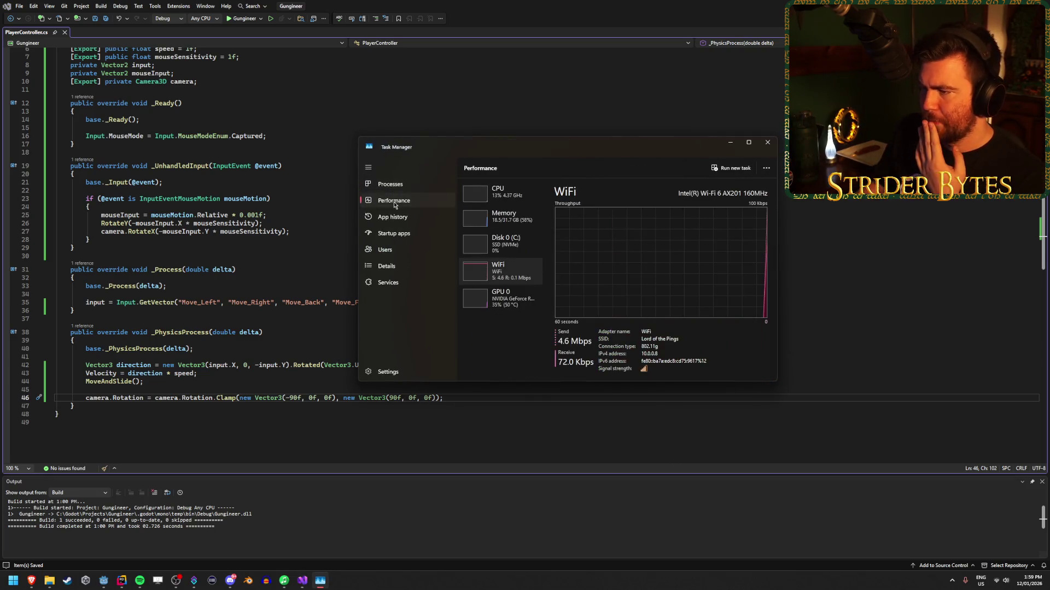
pyautogui.click(520, 305)
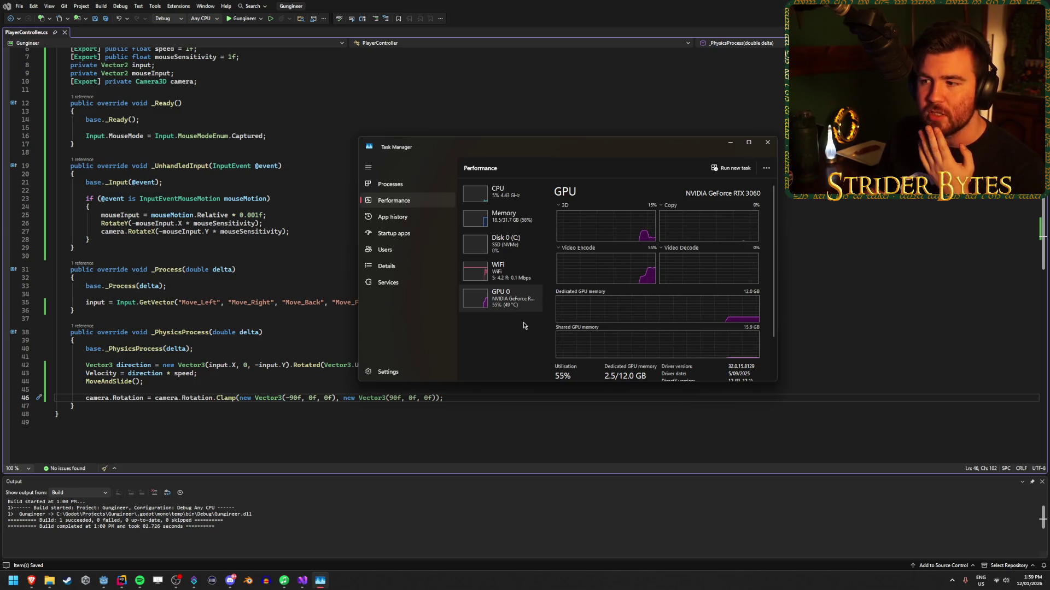
pyautogui.click(766, 143)
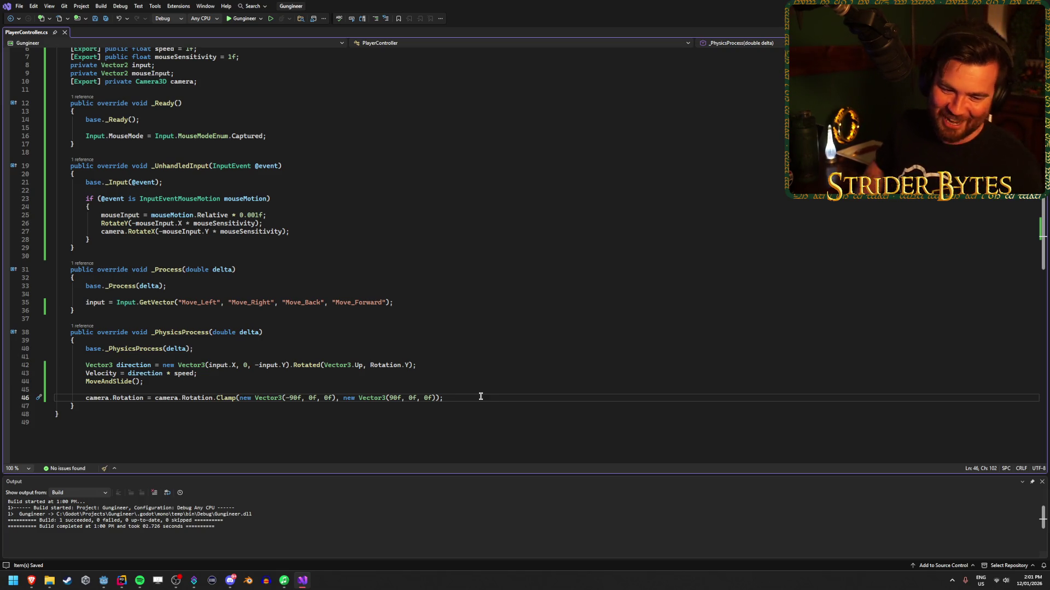
# Step: Rebuild and run the game from Godot to check the camera, then stop it with F8
pyautogui.click(104, 581)
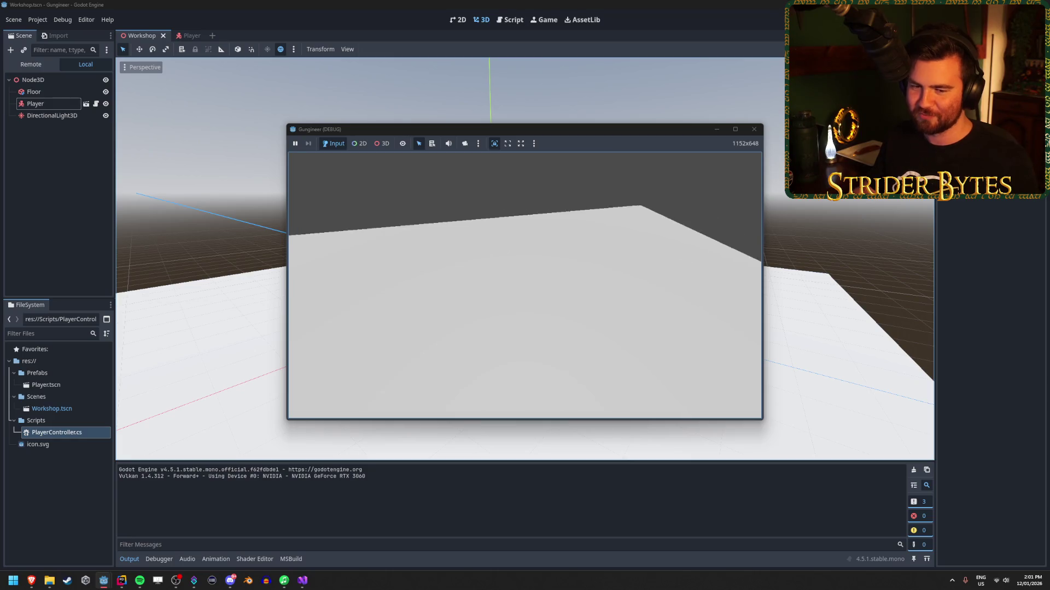
pyautogui.press('F8')
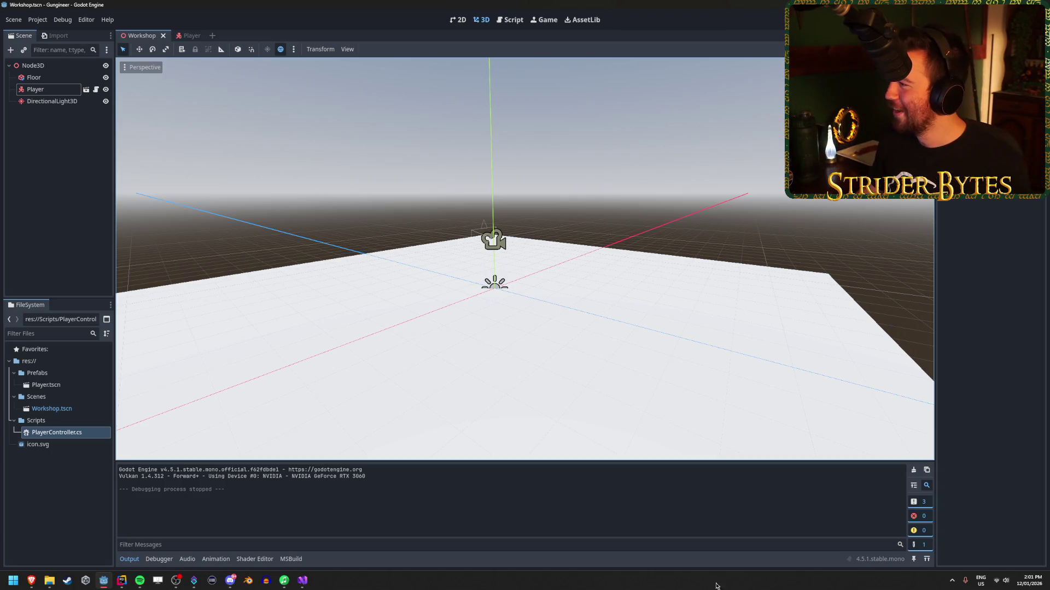
pyautogui.hotkey('alt', 'Tab')
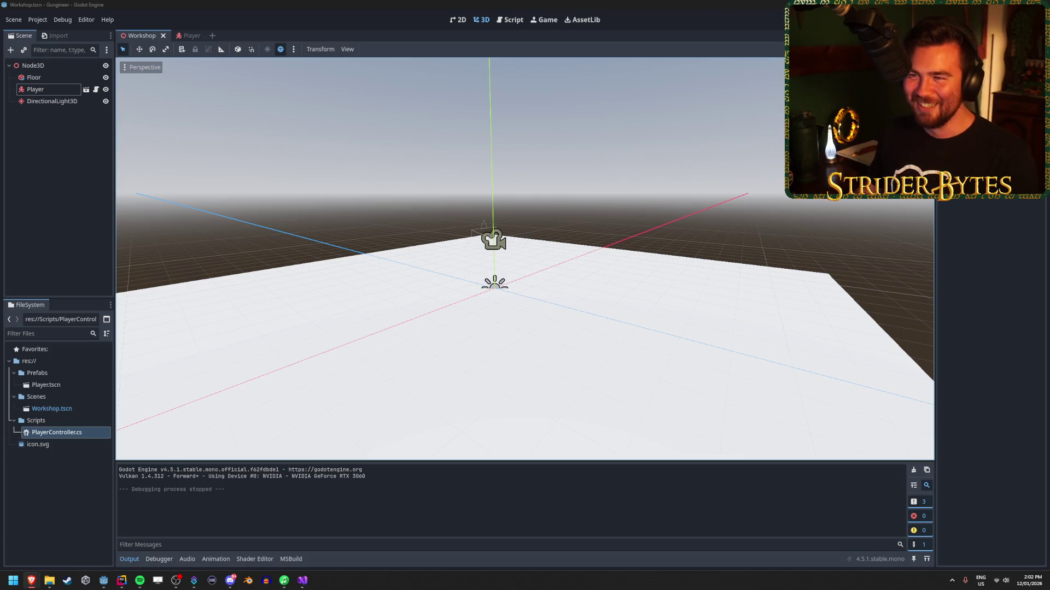
# Step: Select and deselect the Player node in Godot, then bring PlayerController.cs back up in Visual Studio
pyautogui.click(672, 4)
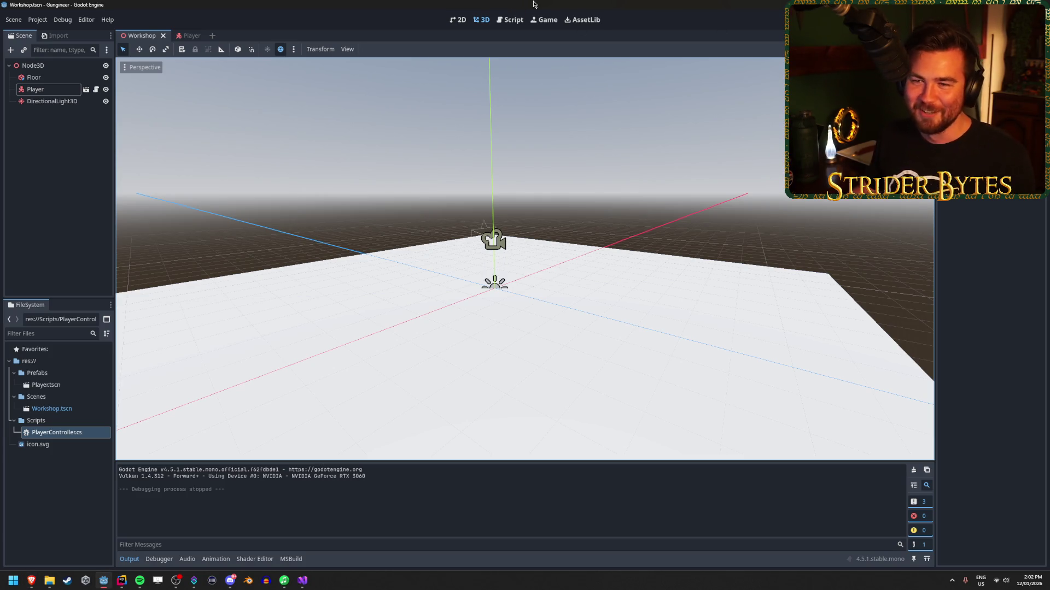
pyautogui.click(52, 101)
pyautogui.click(65, 87)
pyautogui.click(59, 149)
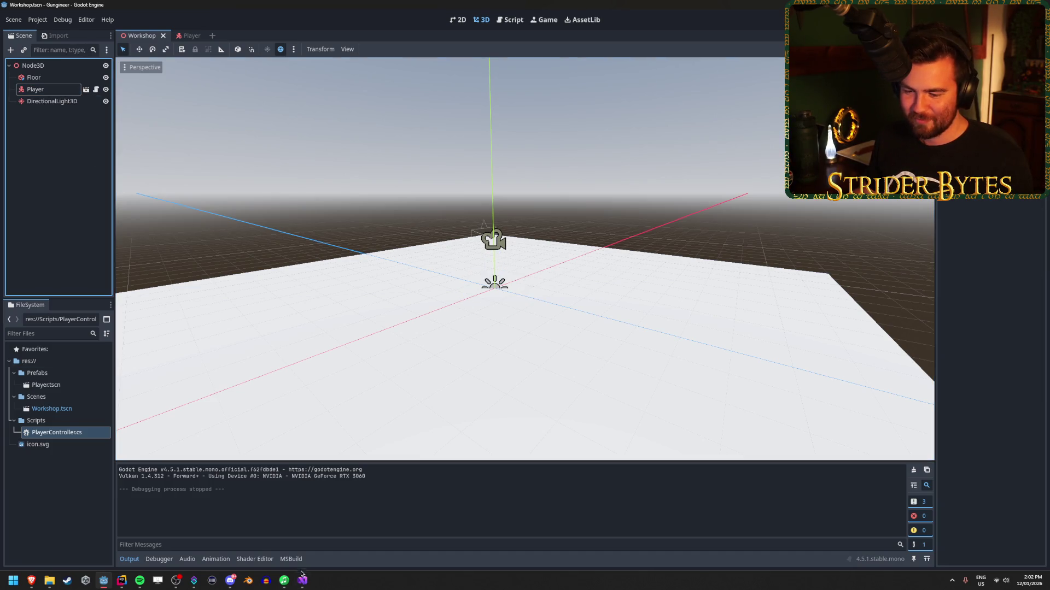
pyautogui.click(303, 580)
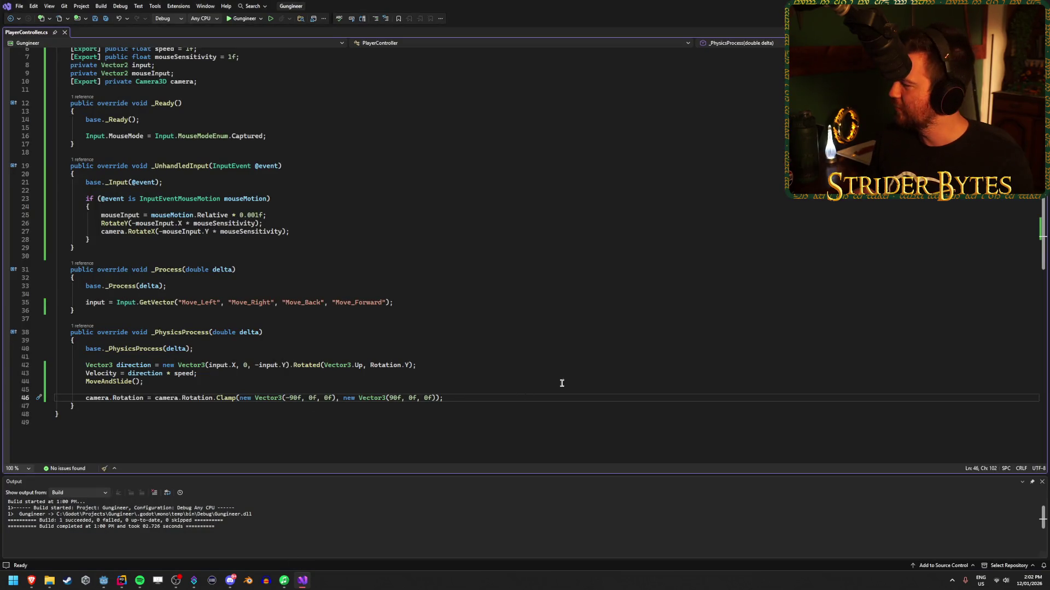
pyautogui.click(31, 581)
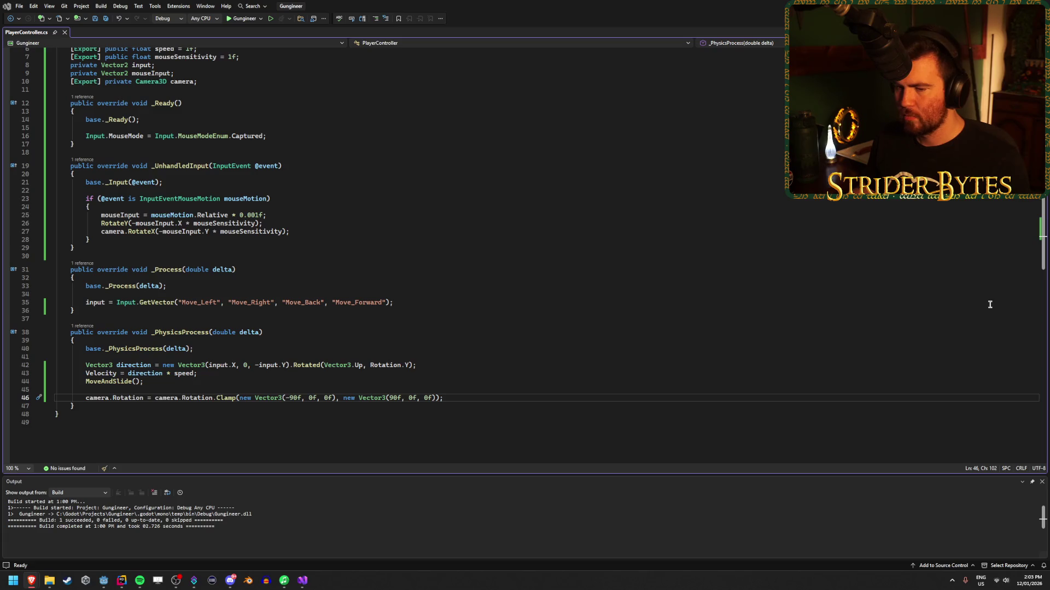
# Step: Bring the Unity PlayerController.cs in Rider to the front
pyautogui.click(121, 581)
# Step: Review the cameraForward lines in Move and the opening lines of Look in Rider
pyautogui.click(424, 370)
pyautogui.click(442, 337)
pyautogui.click(454, 302)
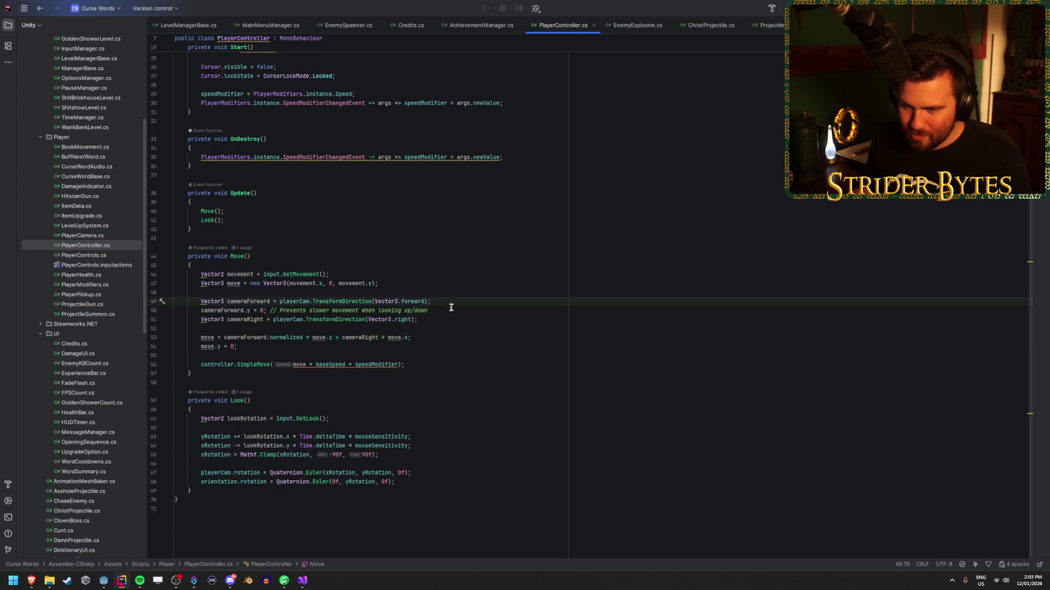
pyautogui.click(249, 346)
pyautogui.click(222, 472)
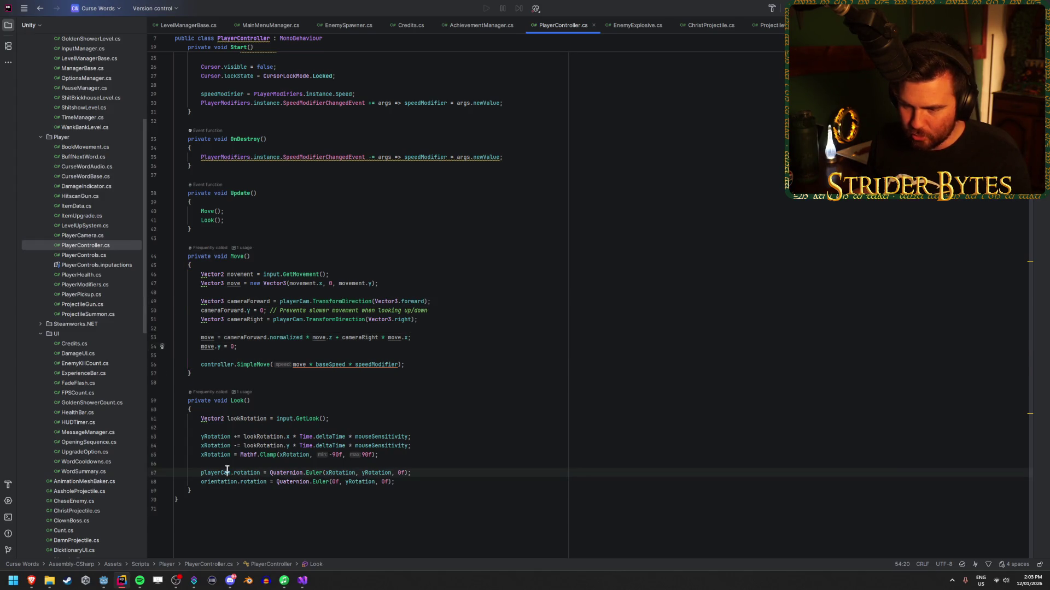
pyautogui.click(447, 442)
pyautogui.click(449, 439)
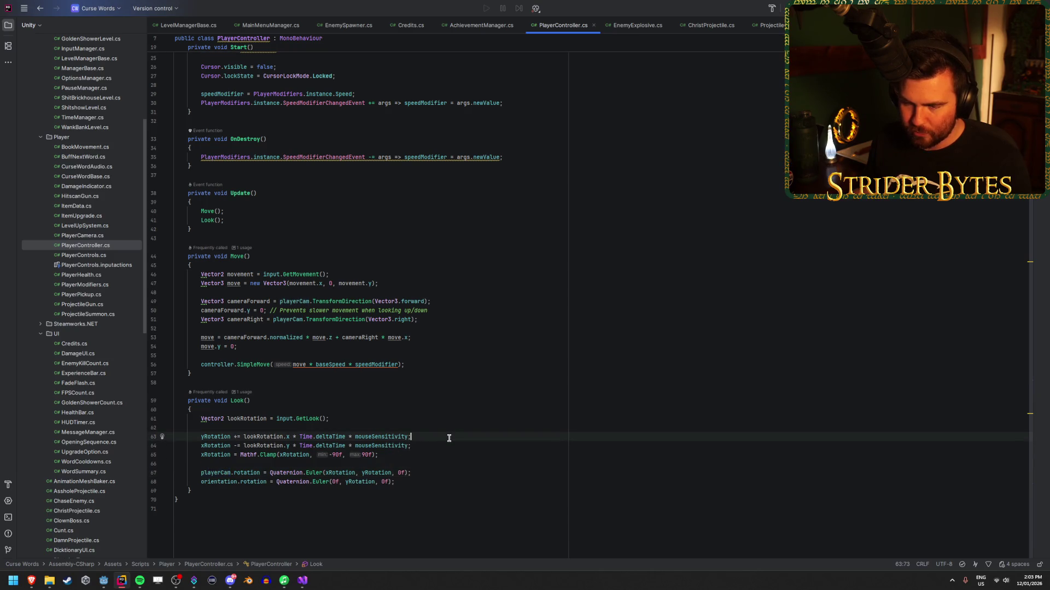
# Step: Trace lookRotation usages and the clamped xRotation and playerCam rotation lines, then return to Visual Studio
pyautogui.click(269, 419)
pyautogui.click(230, 418)
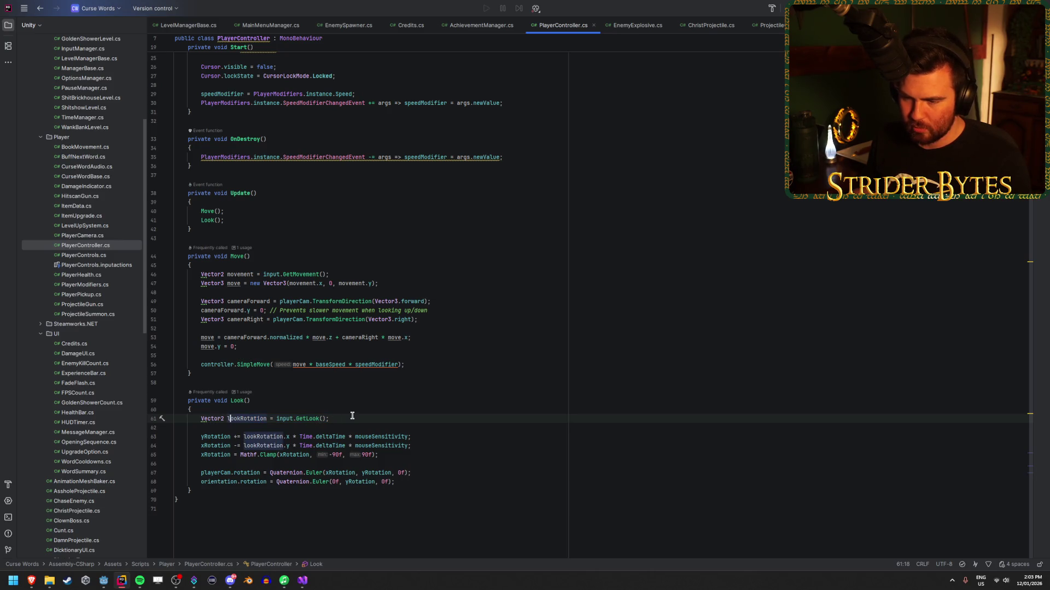
pyautogui.click(252, 418)
pyautogui.click(217, 438)
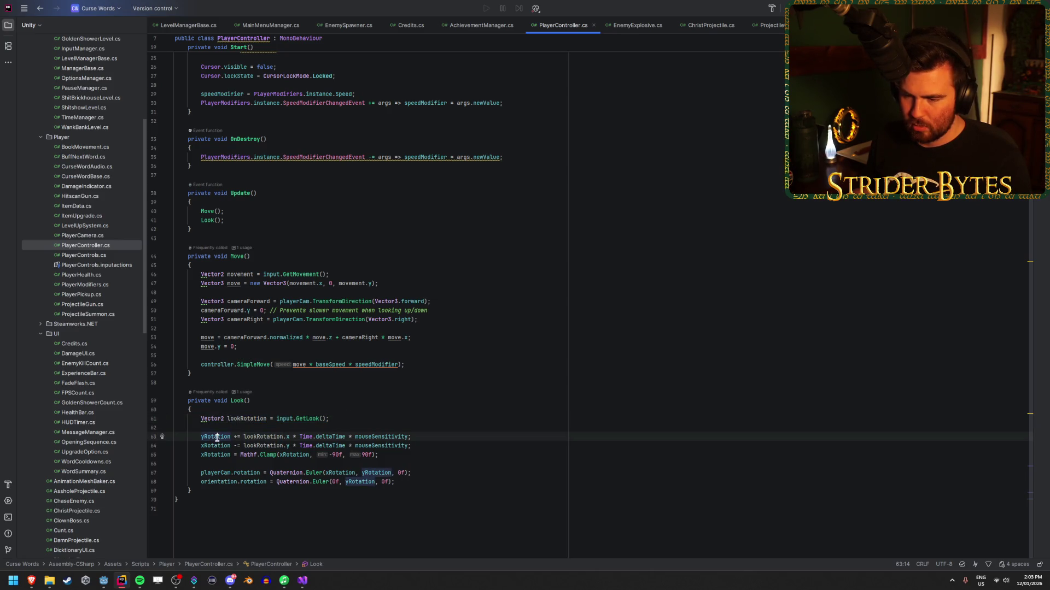
pyautogui.press('End')
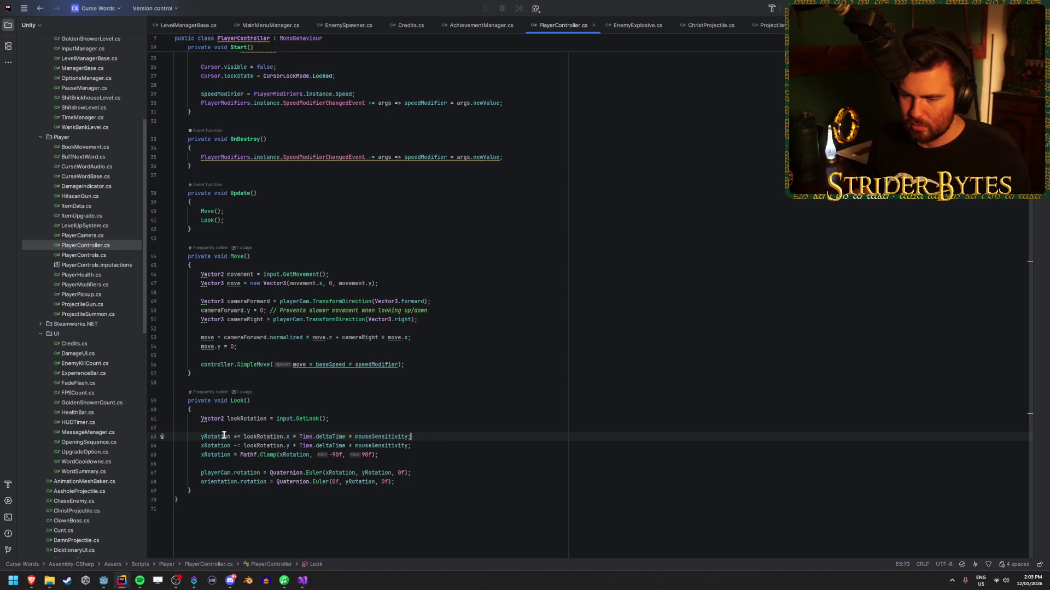
pyautogui.click(468, 455)
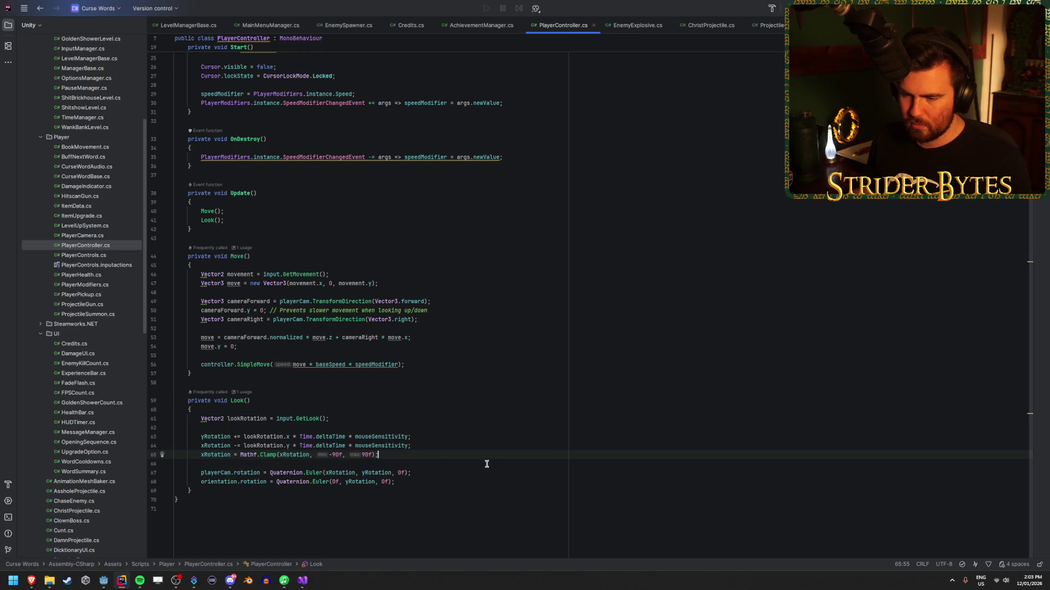
pyautogui.click(273, 473)
pyautogui.press('End')
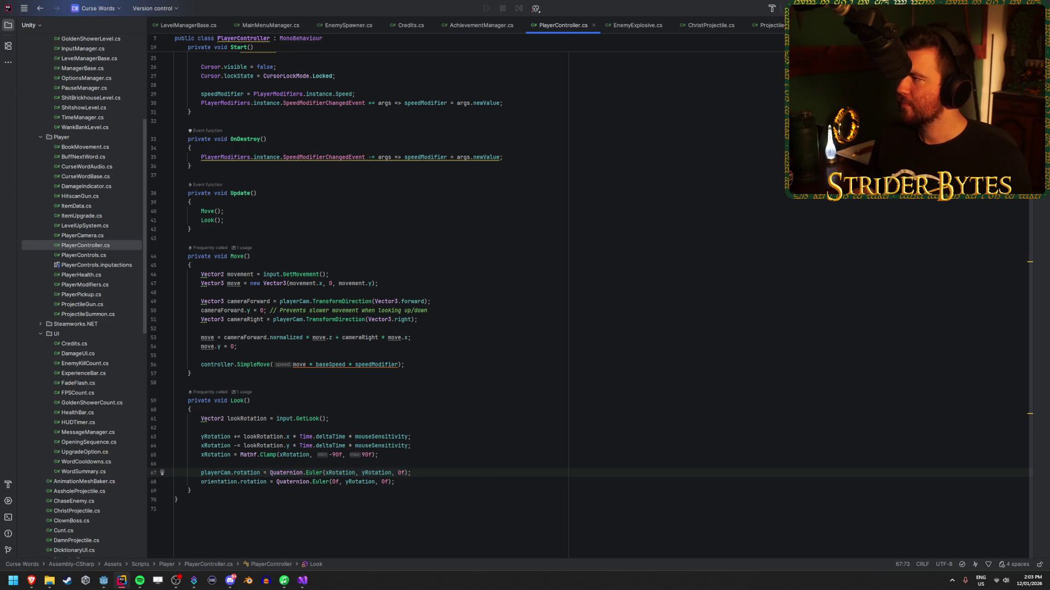
pyautogui.hotkey('alt', 'Tab')
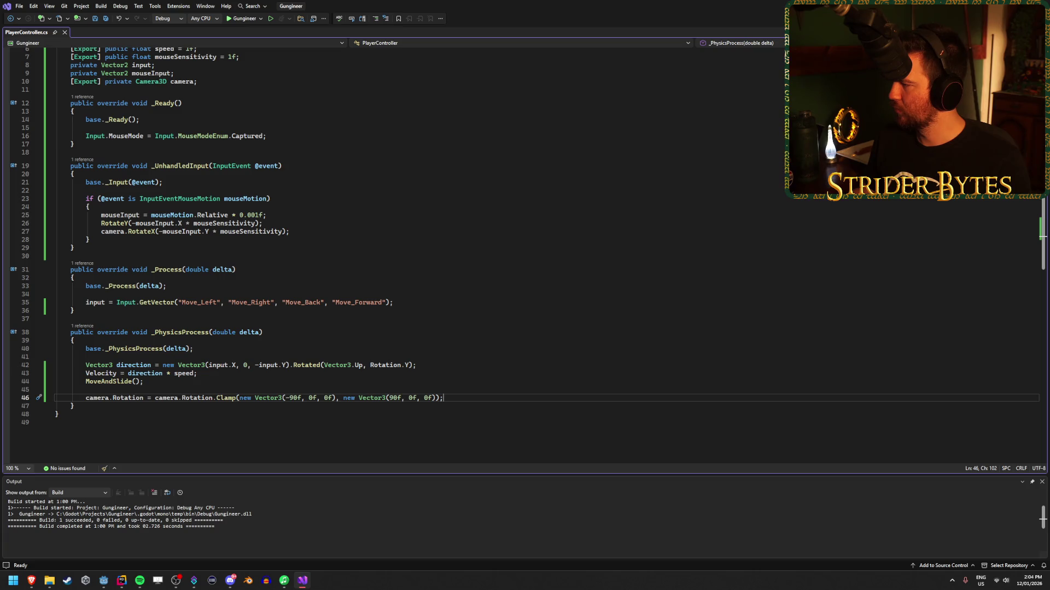
# Step: Scroll through PlayerController.cs around line 42, then switch to the r/godot clamp camera thread
pyautogui.hotkey('alt', 'Tab')
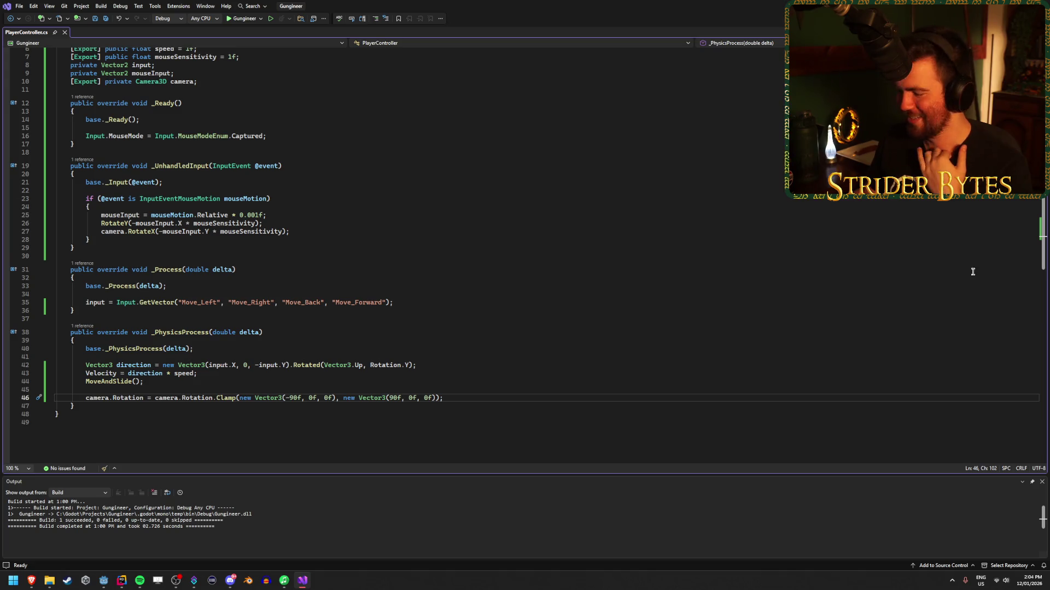
pyautogui.click(418, 364)
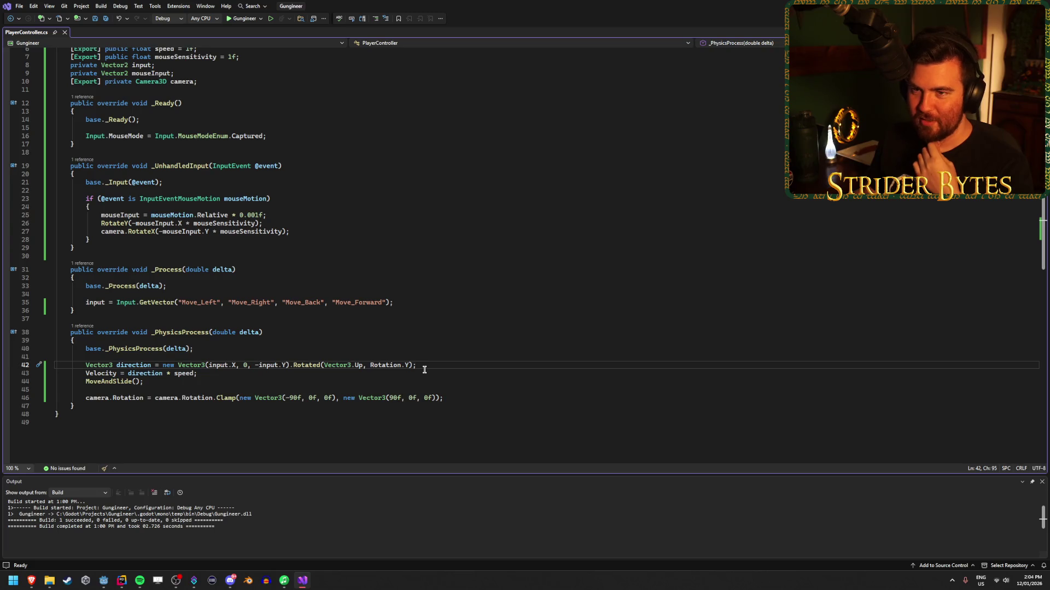
pyautogui.scroll(2, 425, 370)
pyautogui.scroll(-11, 424, 369)
pyautogui.scroll(10, 425, 364)
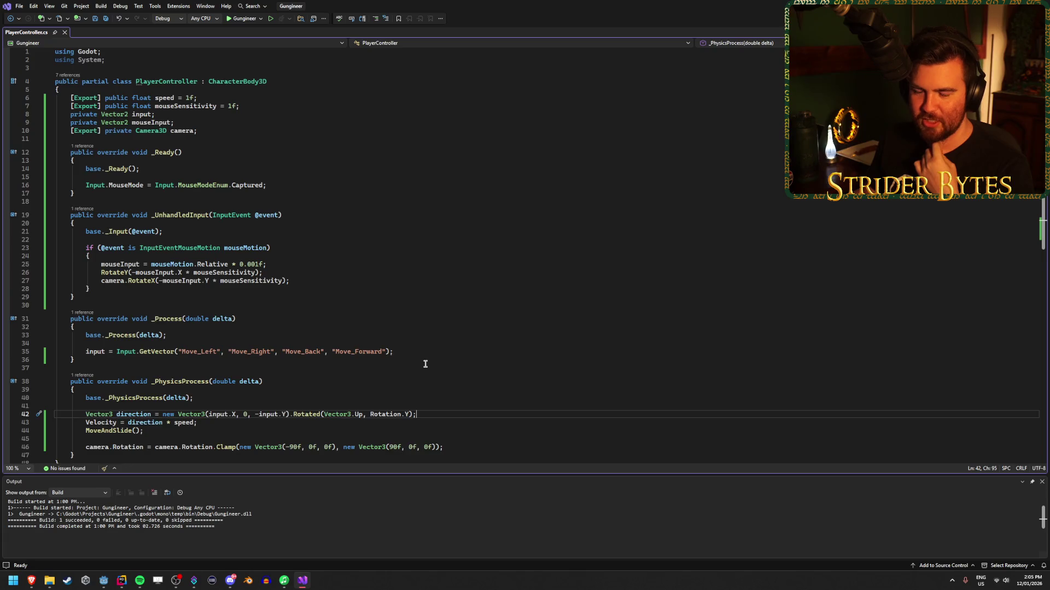
pyautogui.scroll(-2, 425, 364)
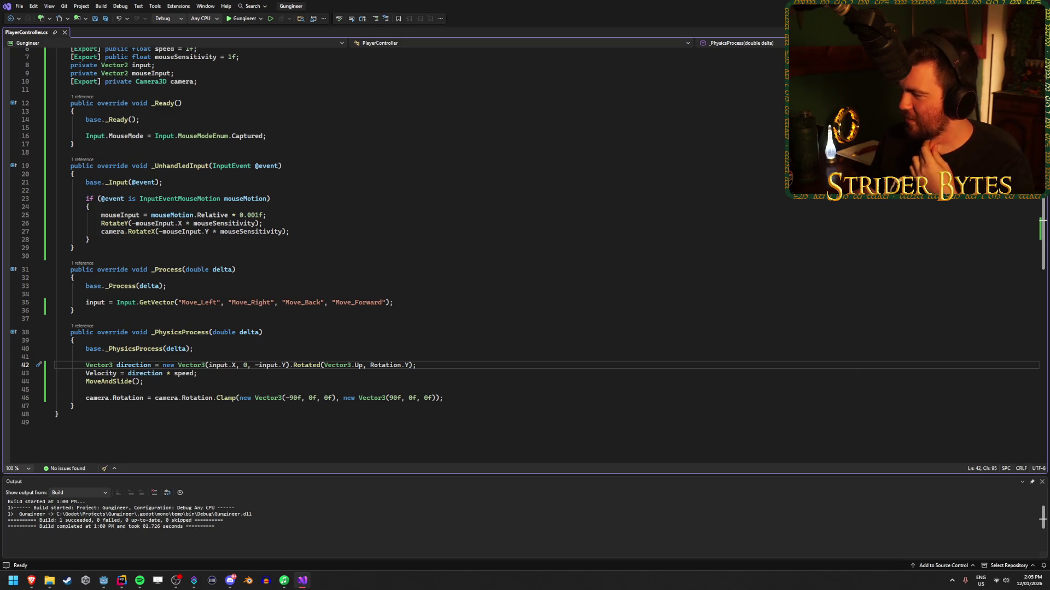
pyautogui.hotkey('alt', 'Tab')
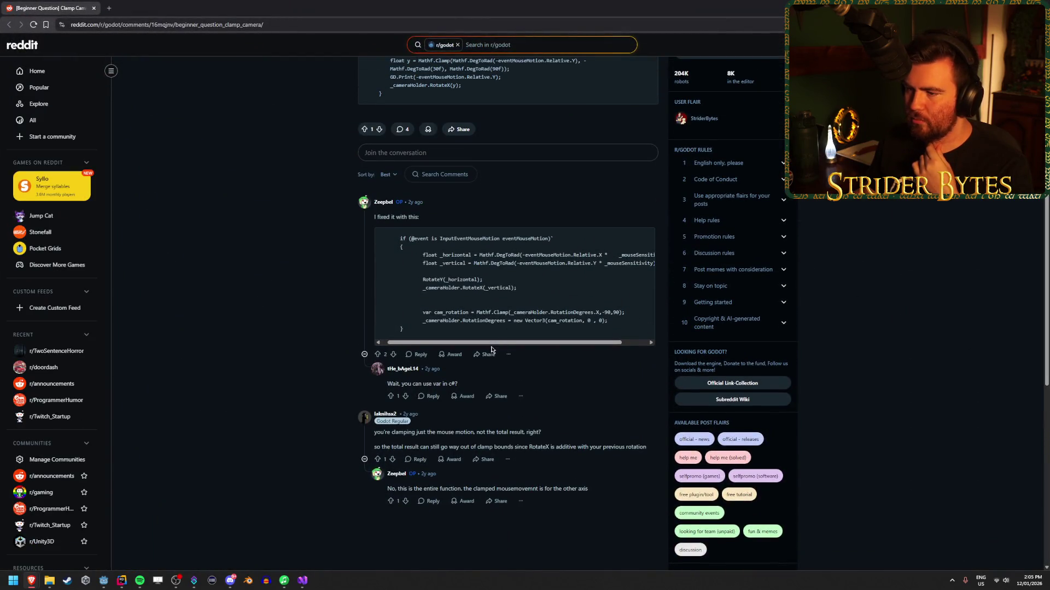
# Step: Examine the fix's cam_rotation and RotationDegrees = new Vector3(cam_rotation, 0, 0) lines, then return to Visual Studio
pyautogui.moveTo(519, 344); pyautogui.dragTo(541, 344)
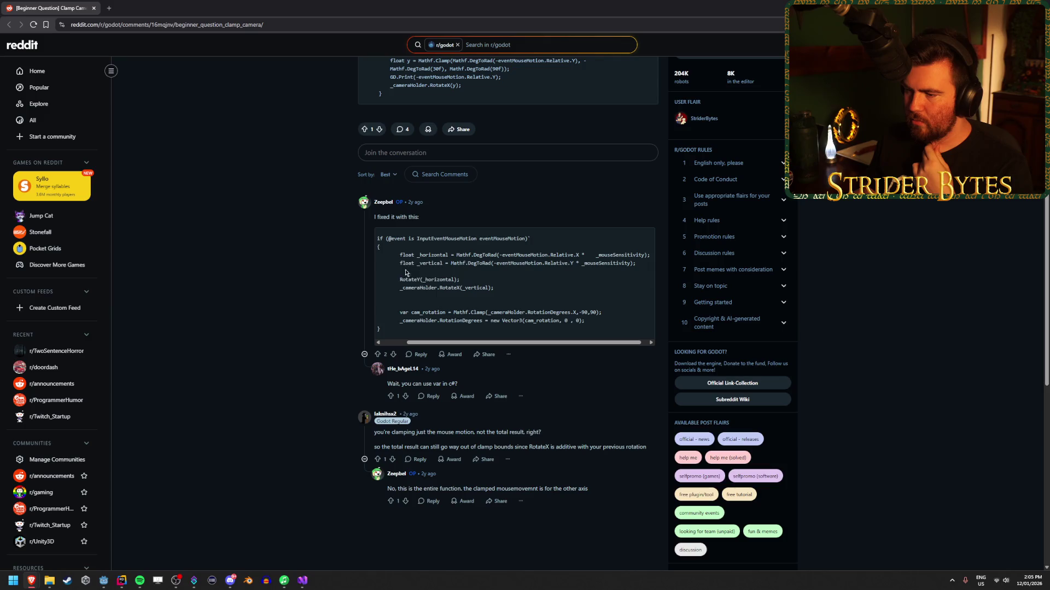
pyautogui.moveTo(399, 313); pyautogui.dragTo(426, 313)
pyautogui.click(418, 314)
pyautogui.doubleClick(418, 313)
pyautogui.click(418, 315)
pyautogui.moveTo(403, 321); pyautogui.dragTo(451, 322)
pyautogui.doubleClick(453, 322)
pyautogui.moveTo(586, 322)
pyautogui.mouseDown()
pyautogui.moveTo(464, 322)
pyautogui.moveTo(535, 322)
pyautogui.mouseUp()
pyautogui.click(546, 322)
pyautogui.click(519, 322)
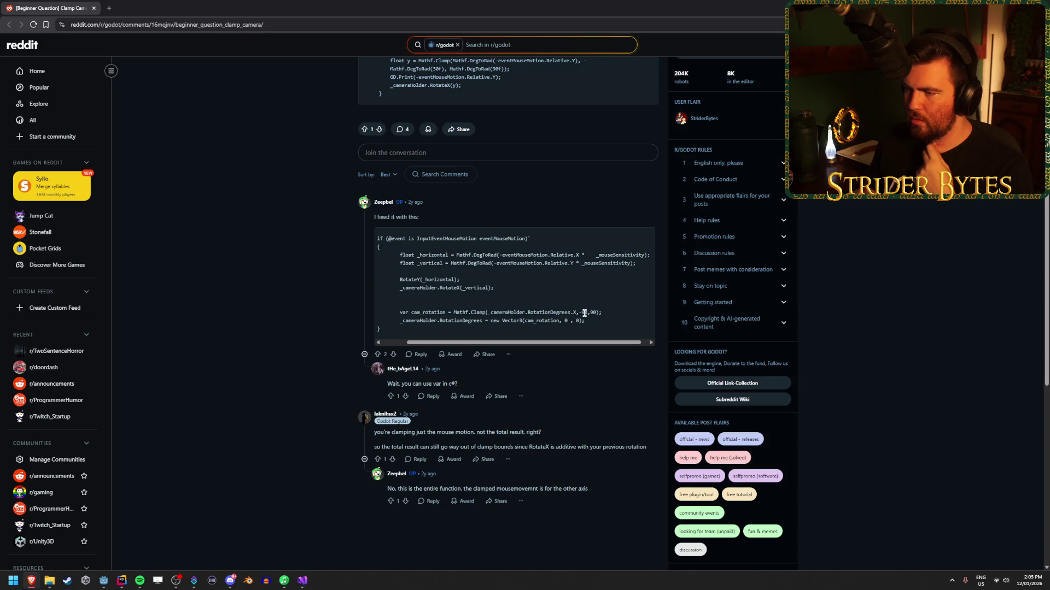
pyautogui.hotkey('alt', 'Tab')
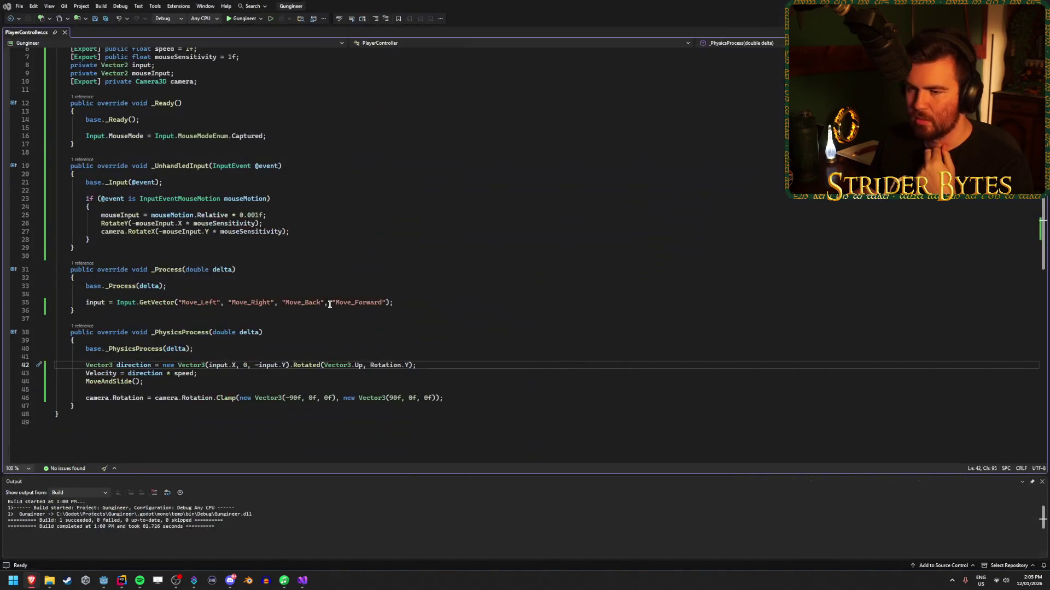
# Step: Insert a blank line after the camera.RotateX call on line 27, then bring Reddit forward
pyautogui.click(321, 231)
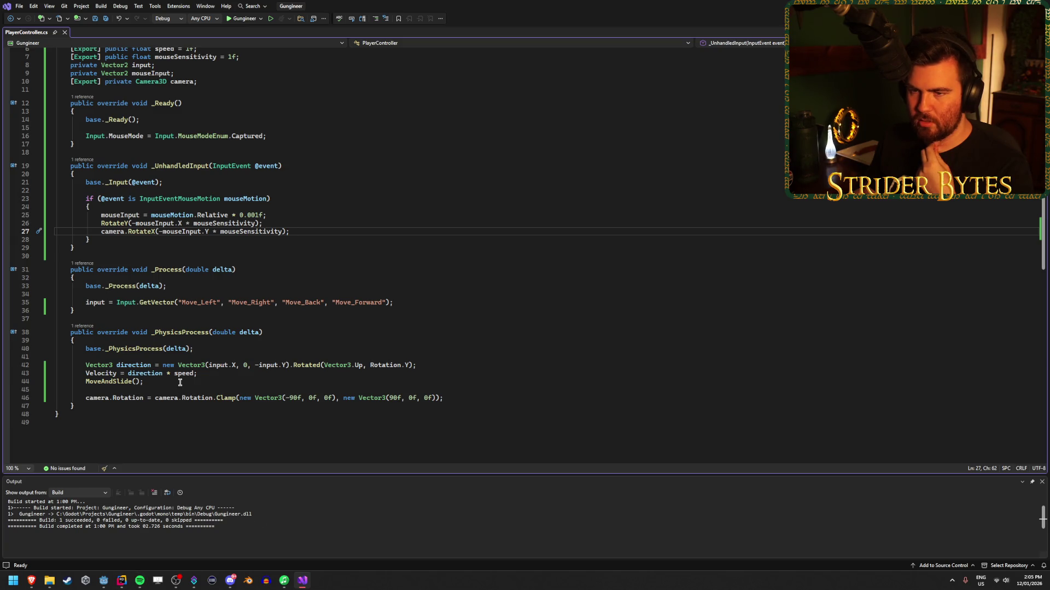
pyautogui.scroll(1, 181, 384)
pyautogui.scroll(1, 181, 384)
pyautogui.scroll(-2, 274, 250)
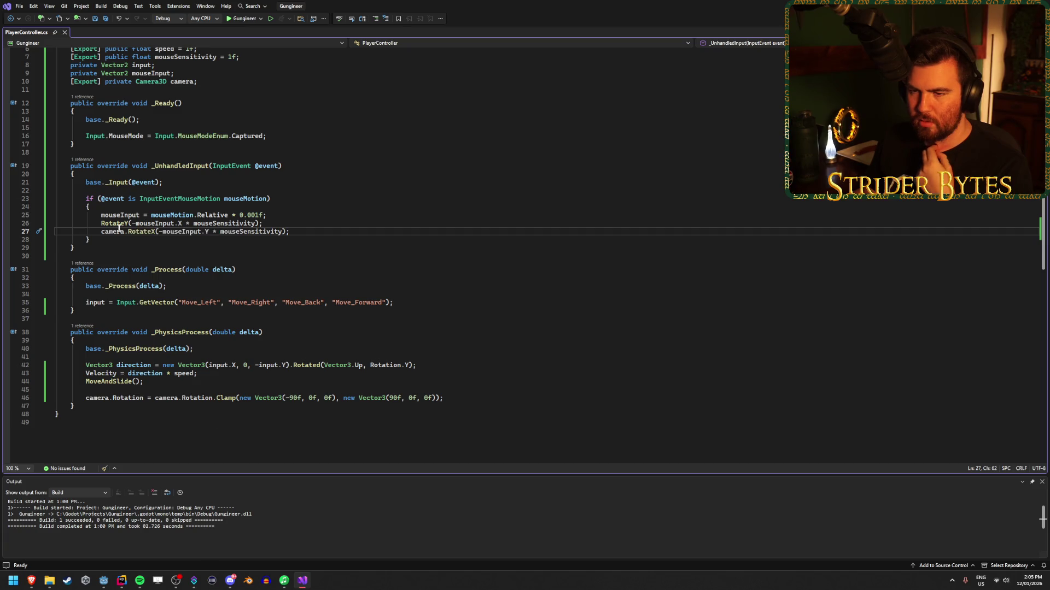
pyautogui.click(141, 231)
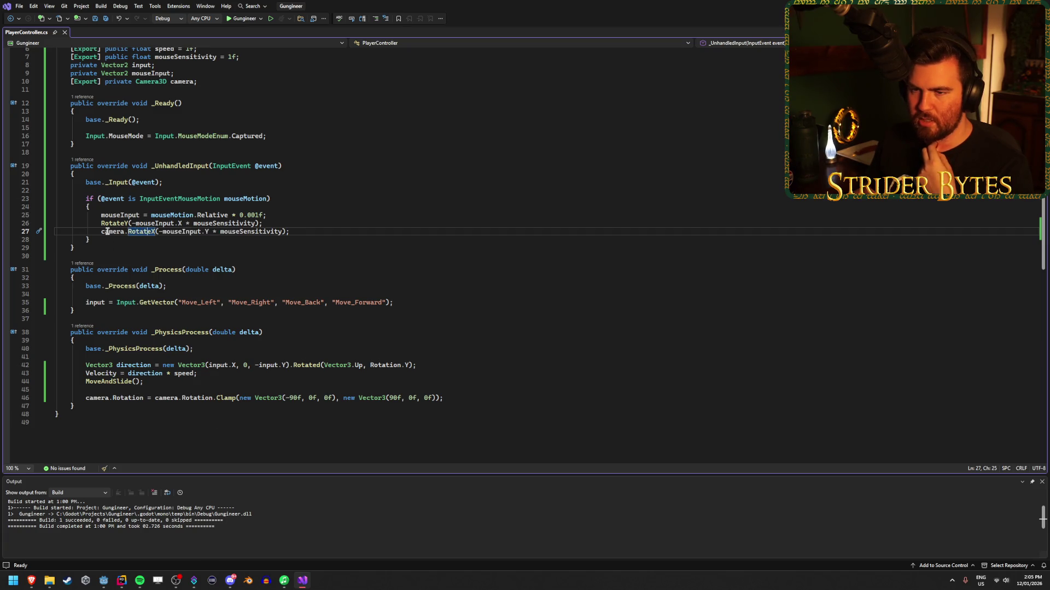
pyautogui.press('End')
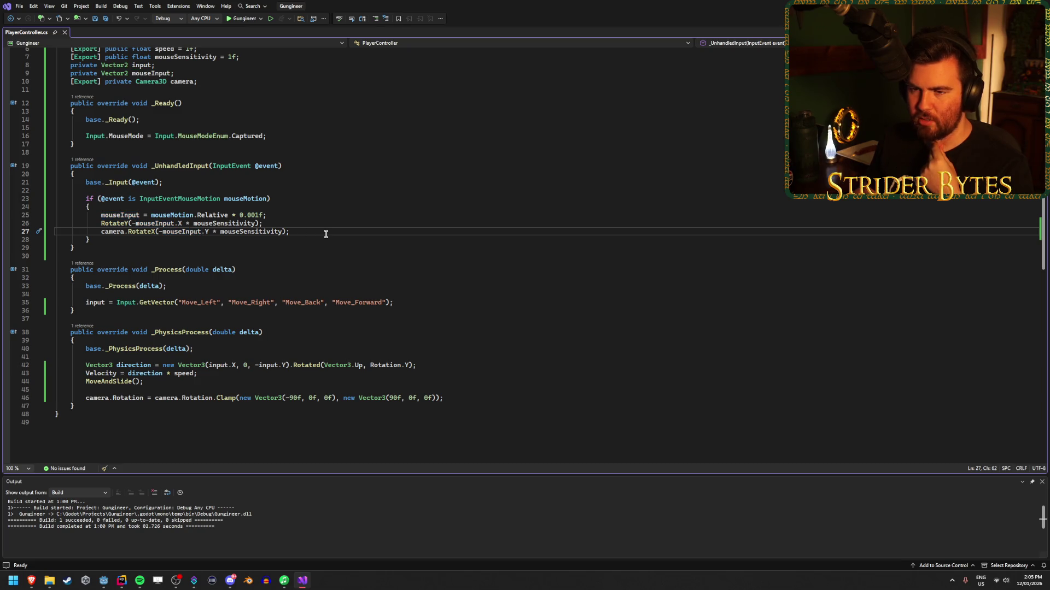
pyautogui.press('Return')
pyautogui.moveTo(32, 581)
pyautogui.click(181, 531)
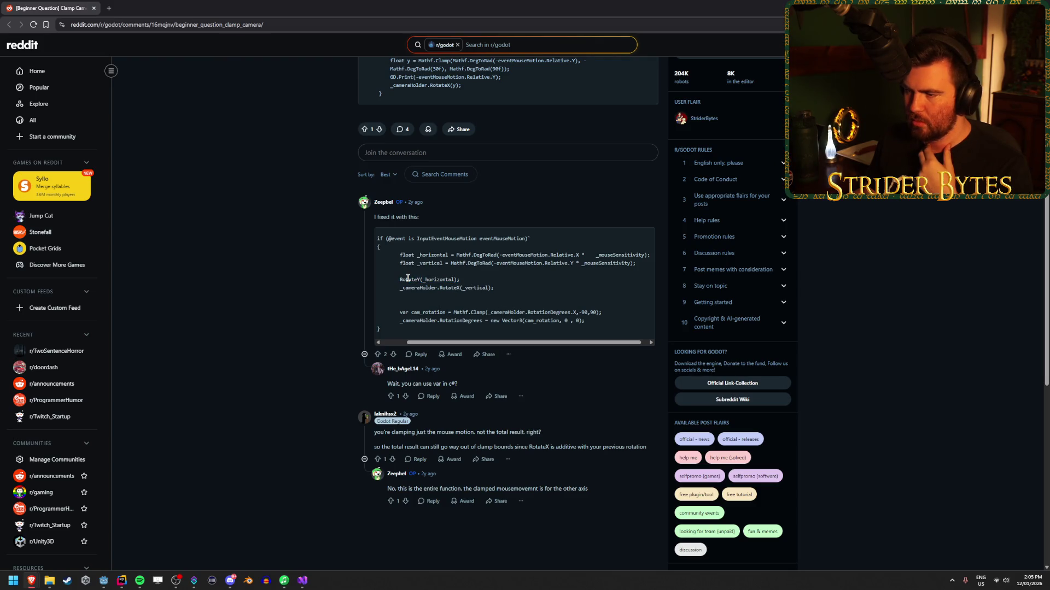
# Step: Compare the fix's _cameraHolder.RotateX call with the script, then return to Visual Studio
pyautogui.click(302, 581)
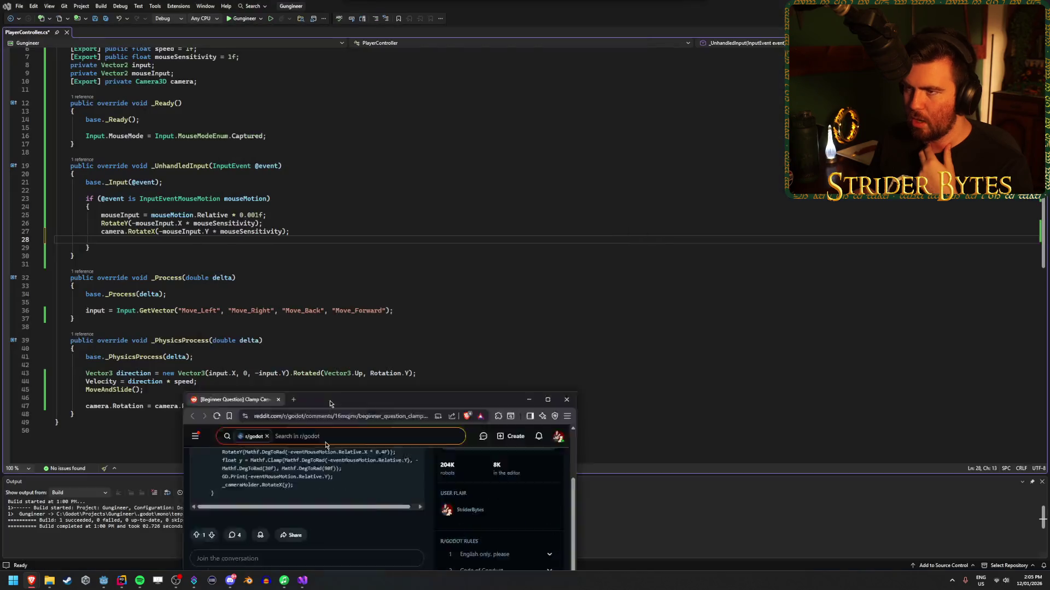
pyautogui.hotkey('alt', 'Tab')
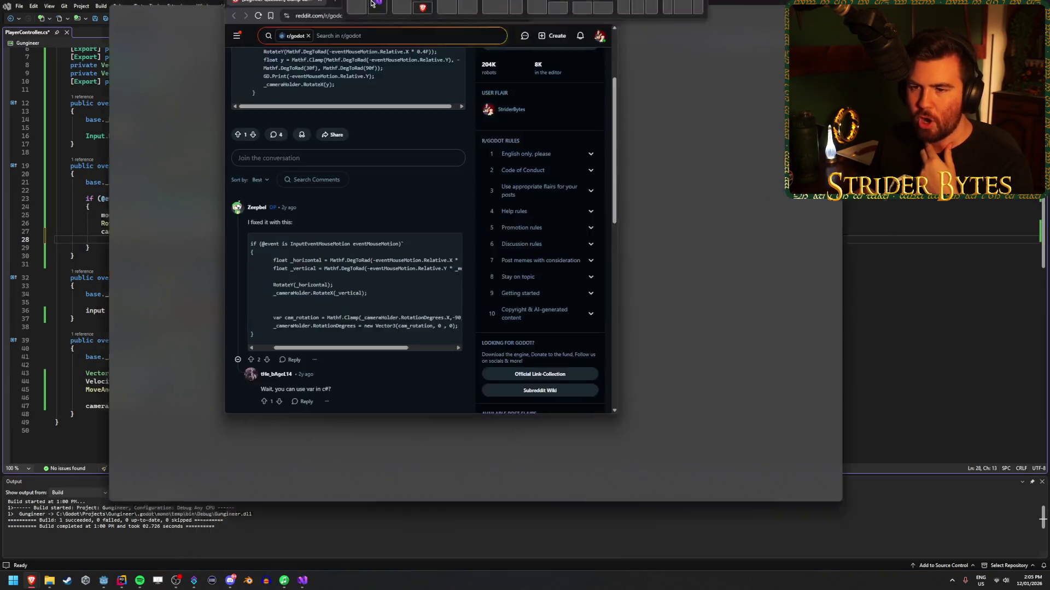
pyautogui.moveTo(434, 288); pyautogui.dragTo(461, 287)
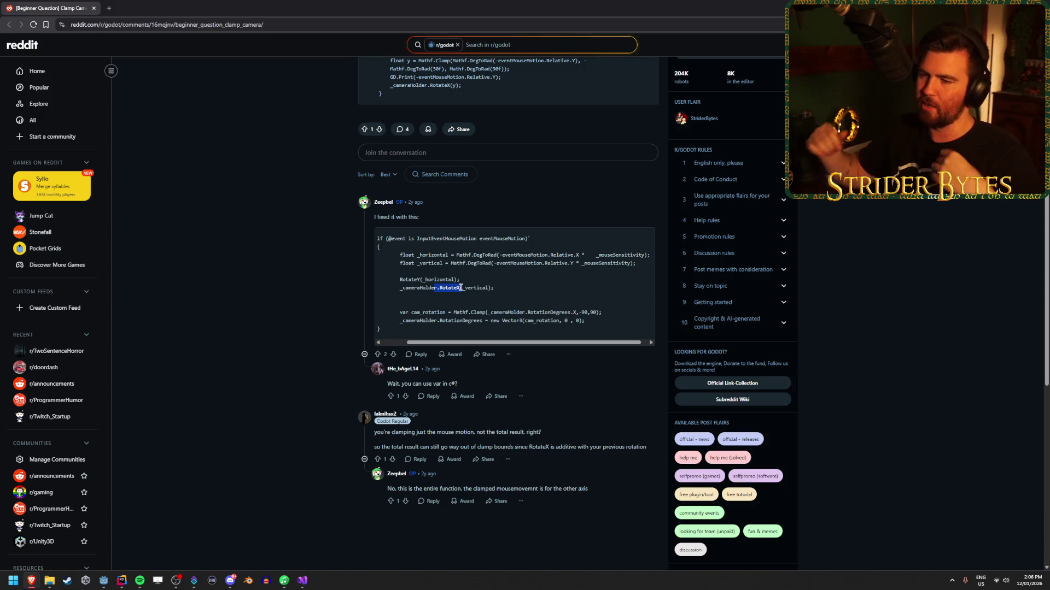
pyautogui.click(529, 291)
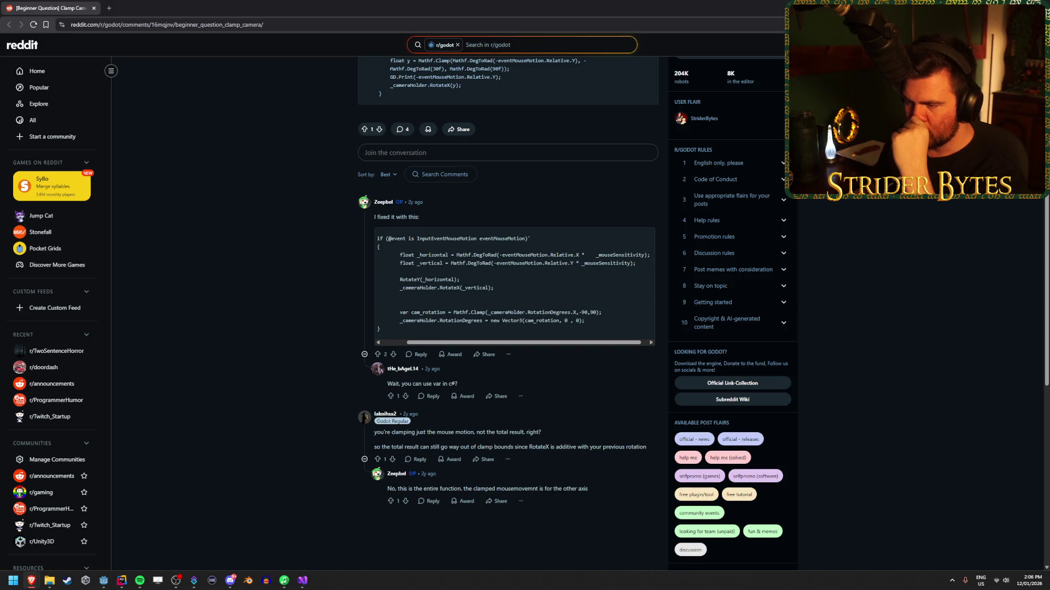
pyautogui.hotkey('alt', 'Tab')
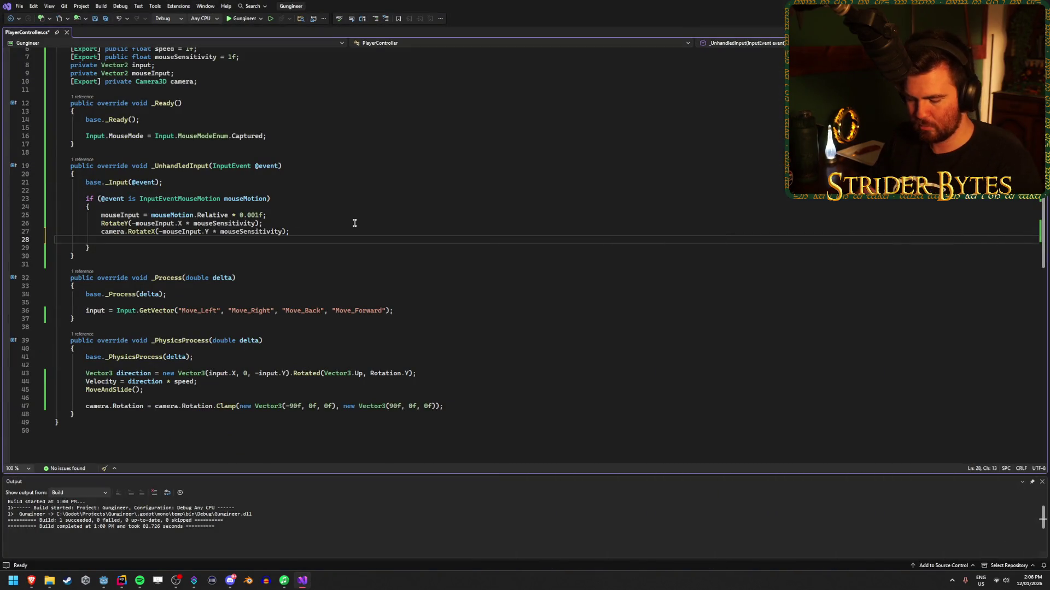
# Step: Write line 28 as float rotX = Mathf.Clamp(camera.RotationDegrees.X, -90f, 90f); and save
pyautogui.write('Mathf.Clam')
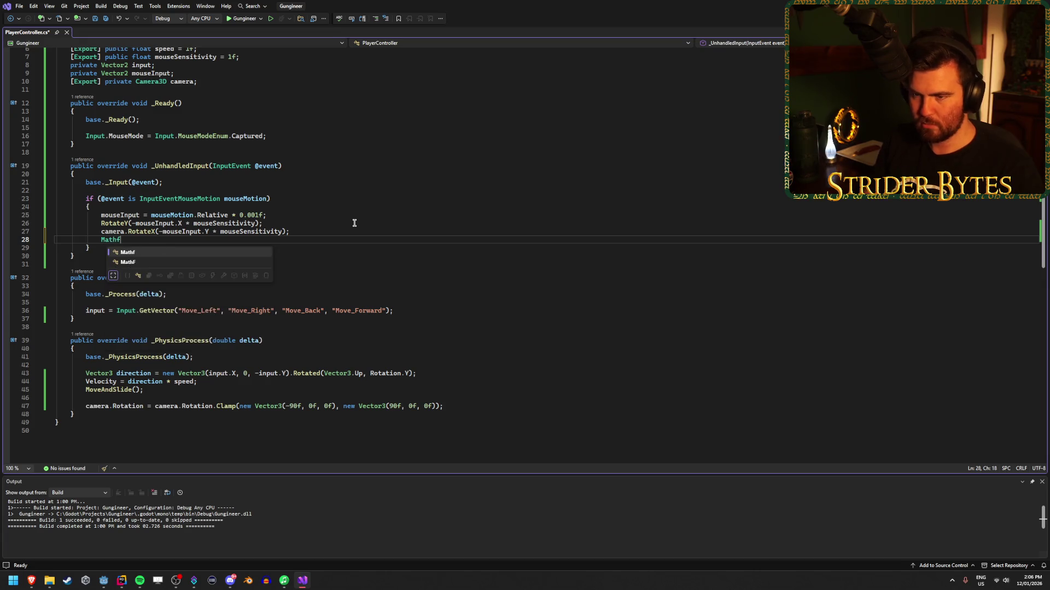
pyautogui.press('Tab')
pyautogui.press('Home')
pyautogui.write('float ')
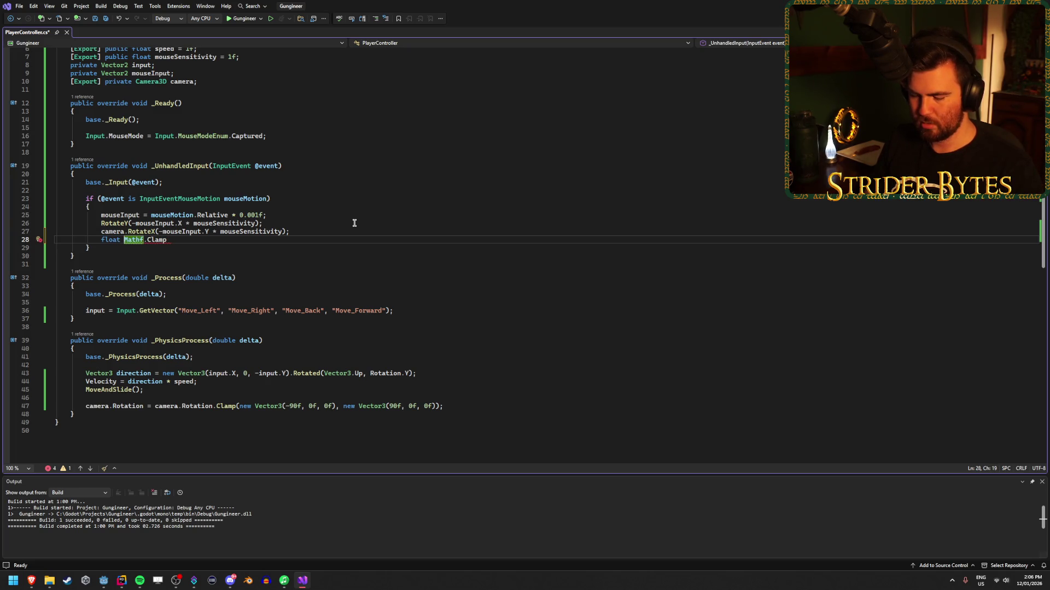
pyautogui.write('rotX =')
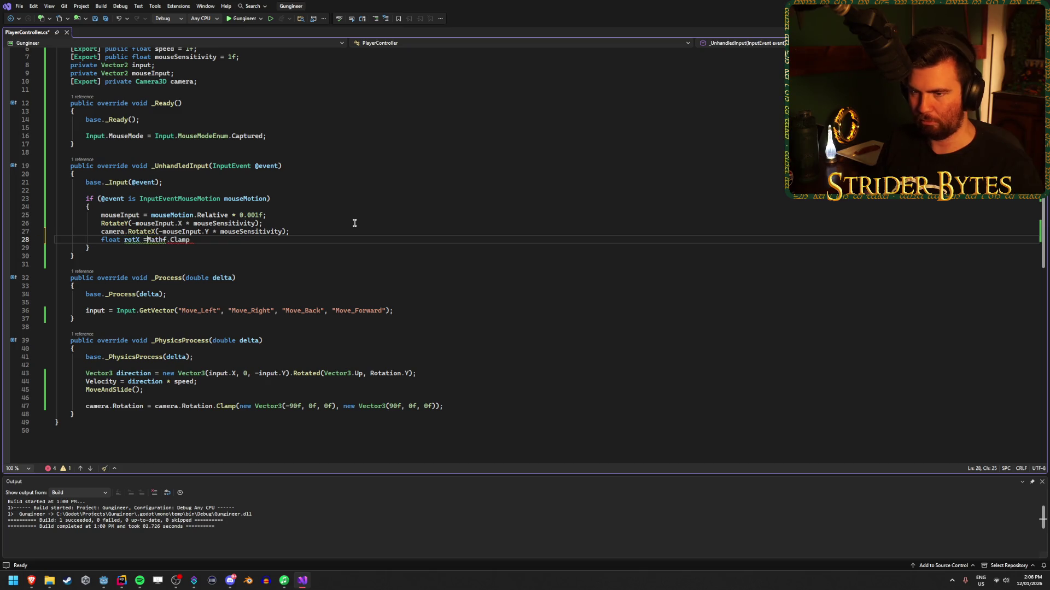
pyautogui.press('End')
pyautogui.write('(')
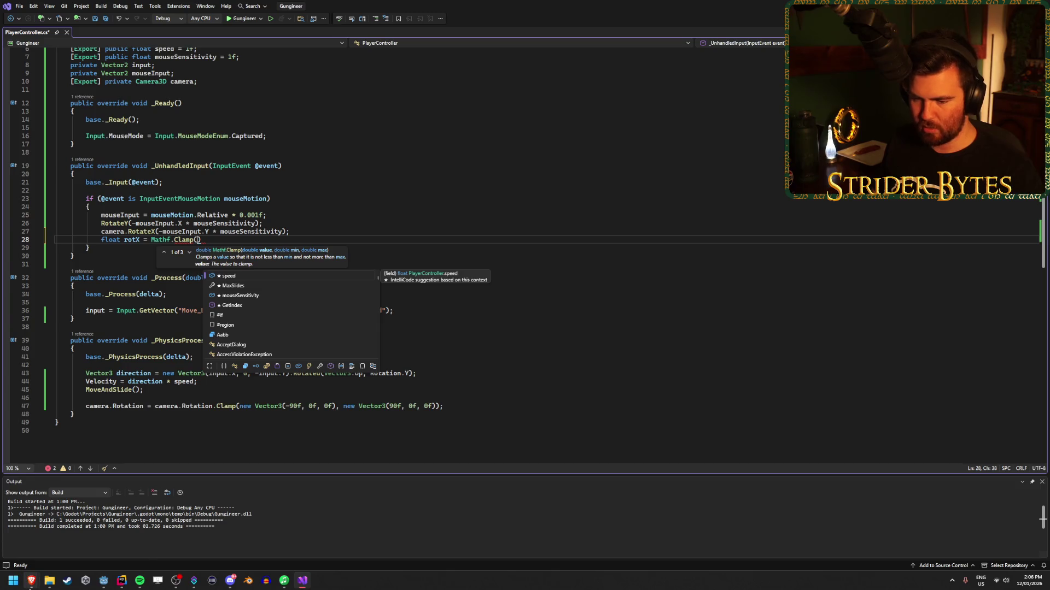
pyautogui.moveTo(31, 580)
pyautogui.moveTo(180, 555)
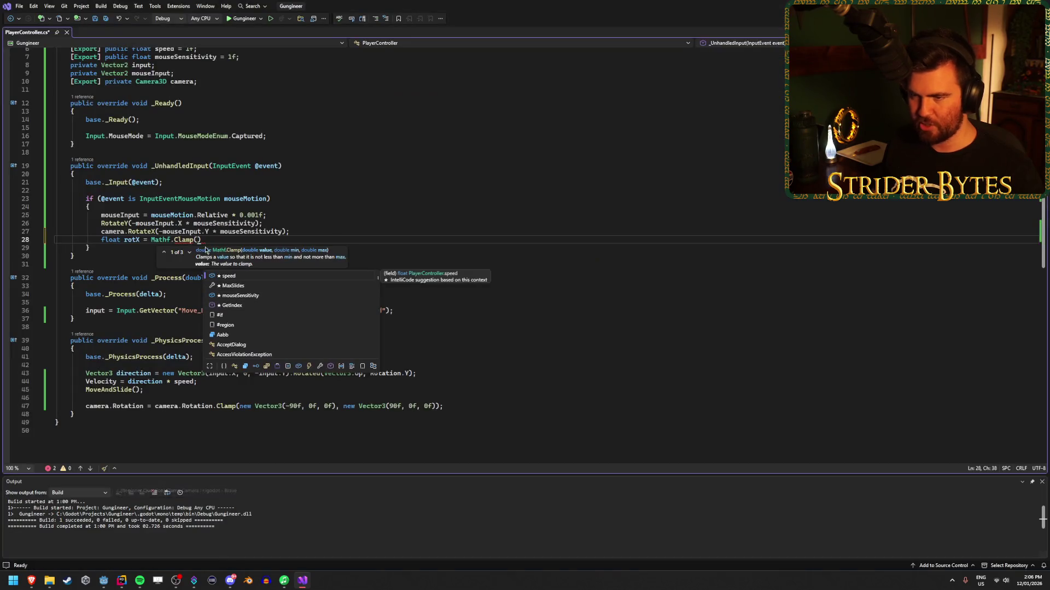
pyautogui.write('camera.Rotatio')
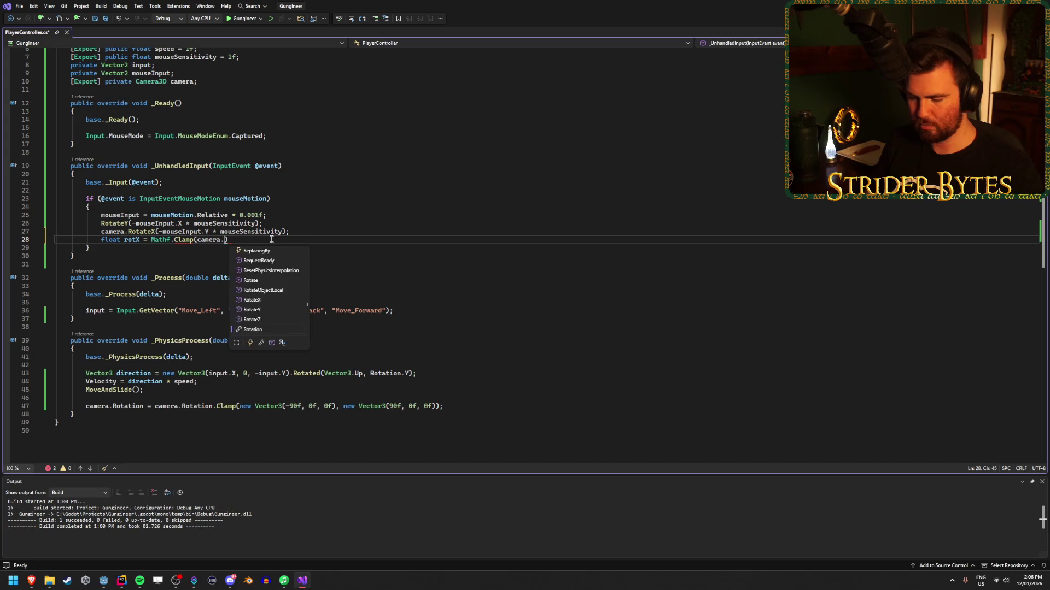
pyautogui.press('Tab')
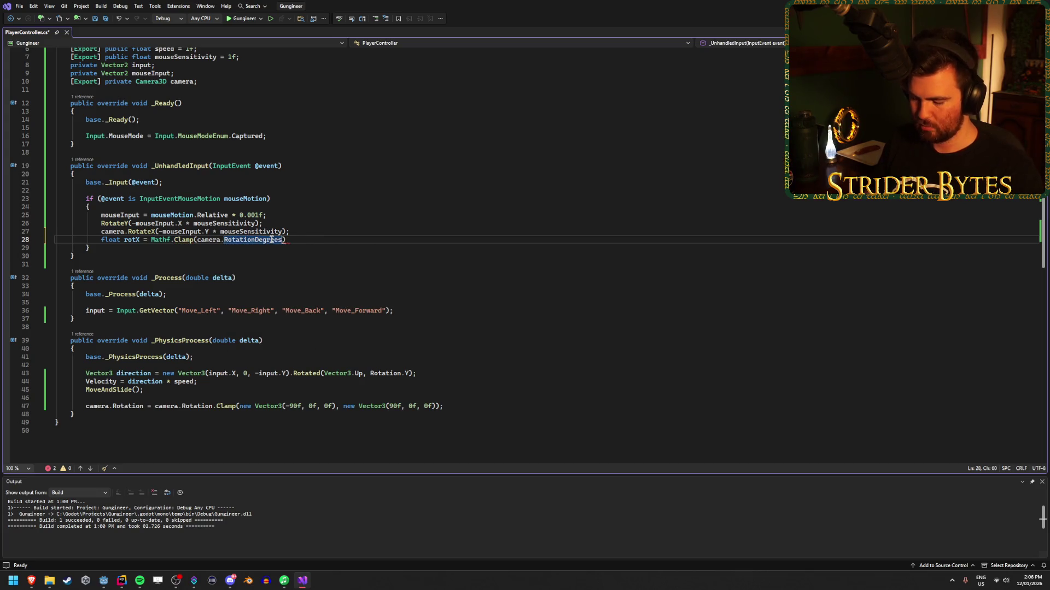
pyautogui.write('.X')
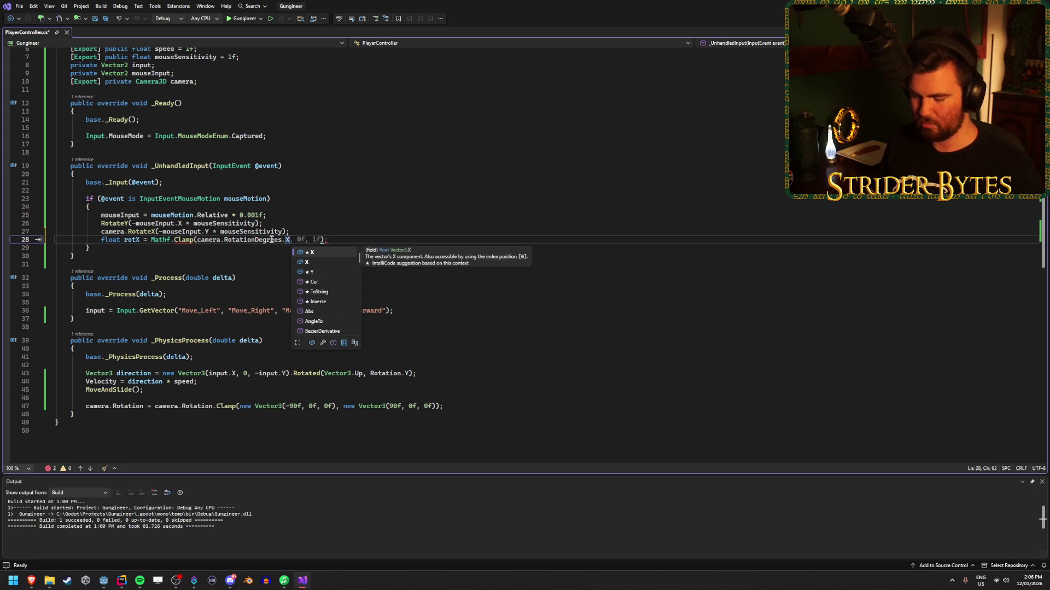
pyautogui.write(', -')
pyautogui.write('90f, 90f')
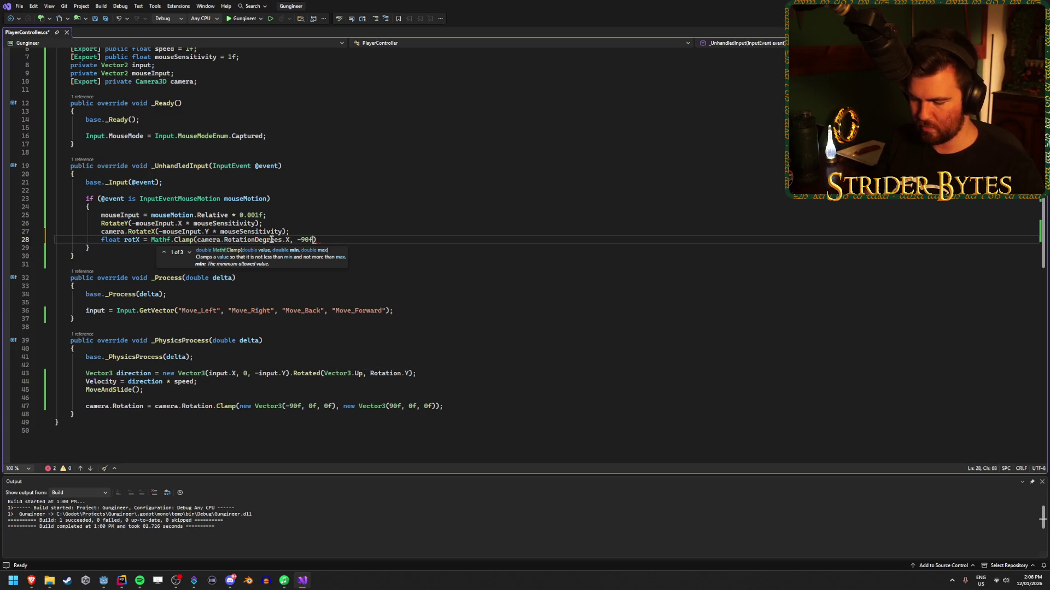
pyautogui.write(');')
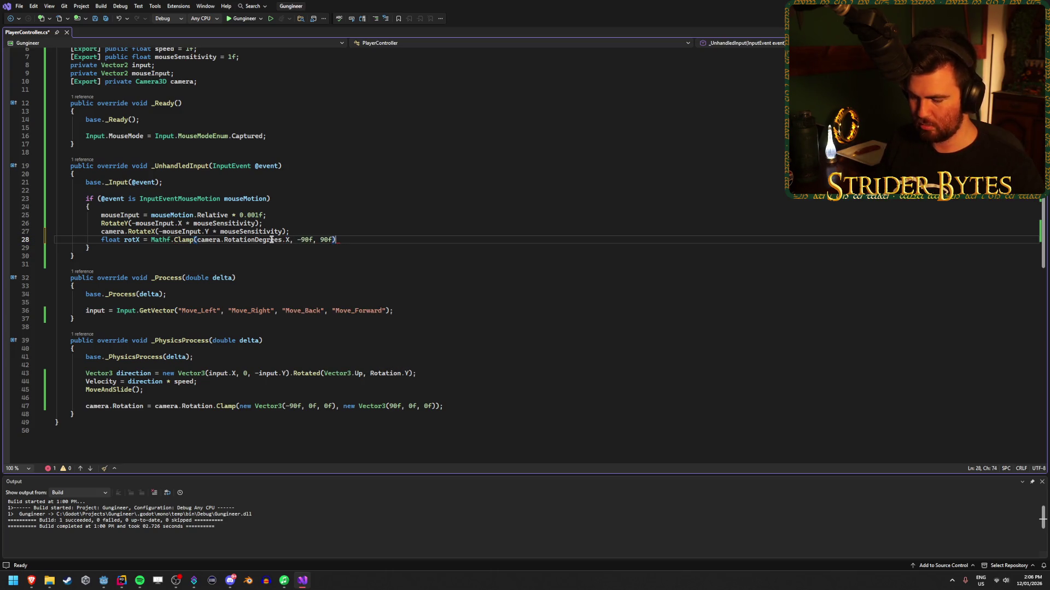
pyautogui.hotkey('ctrl', 's')
pyautogui.press('Return')
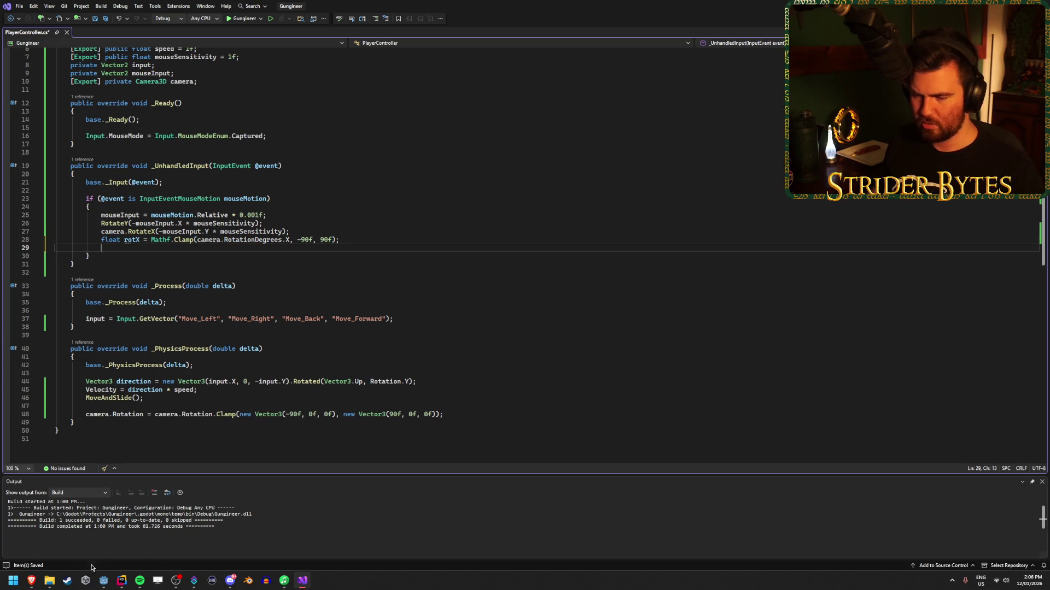
# Step: Start line 29 with camera.Rotatio for the rotation assignment
pyautogui.moveTo(29, 585)
pyautogui.moveTo(196, 530)
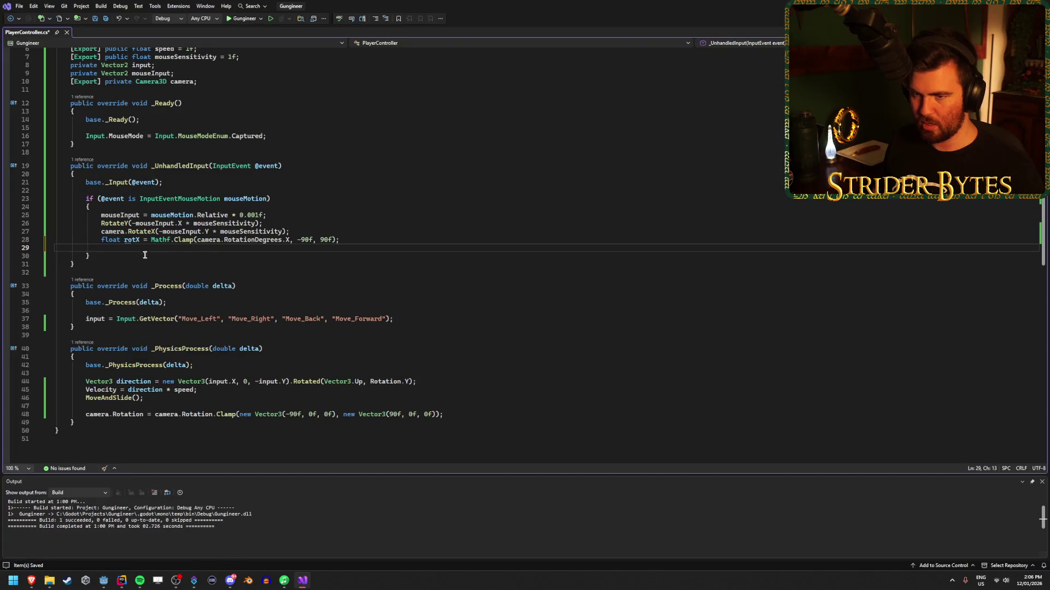
pyautogui.write('camera.Rotatio')
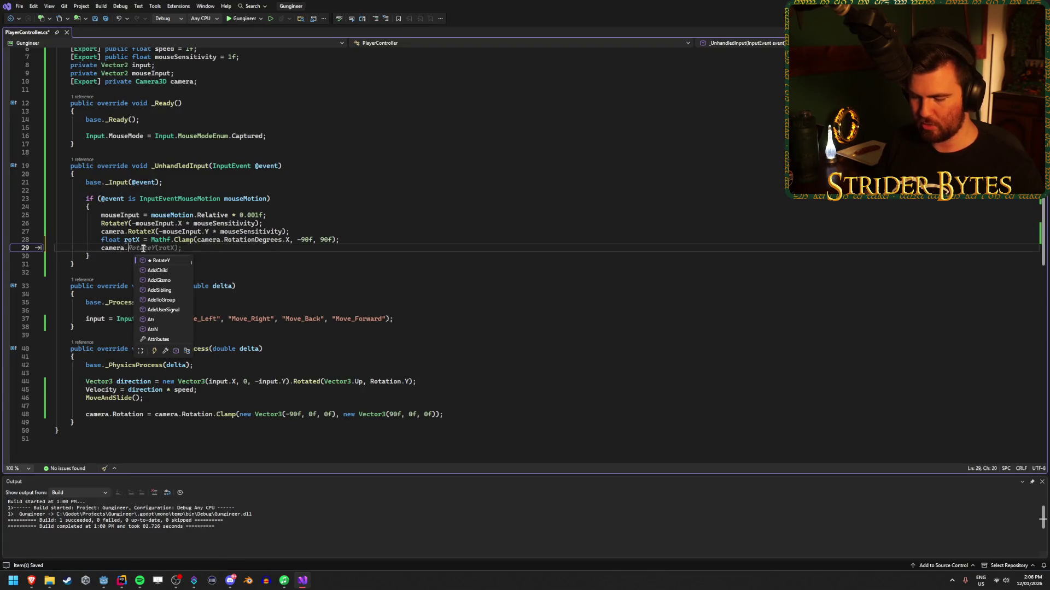
# Step: Complete line 29 as camera.RotationDegrees = new Vector3(rotX, 0, 0); and save
pyautogui.press('Down')
pyautogui.press('Tab')
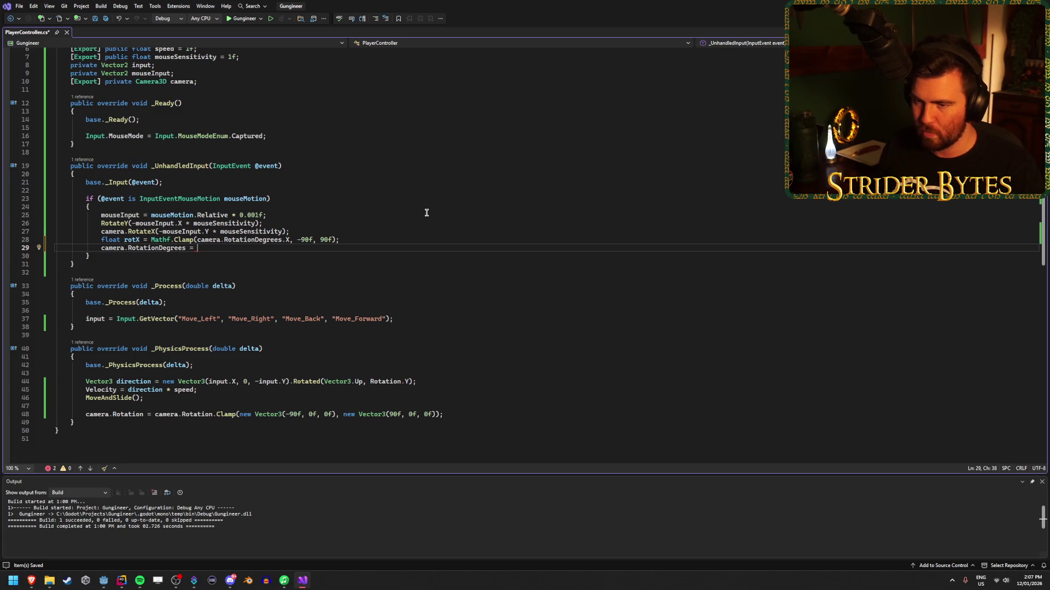
pyautogui.write('new Vector3 (rotX')
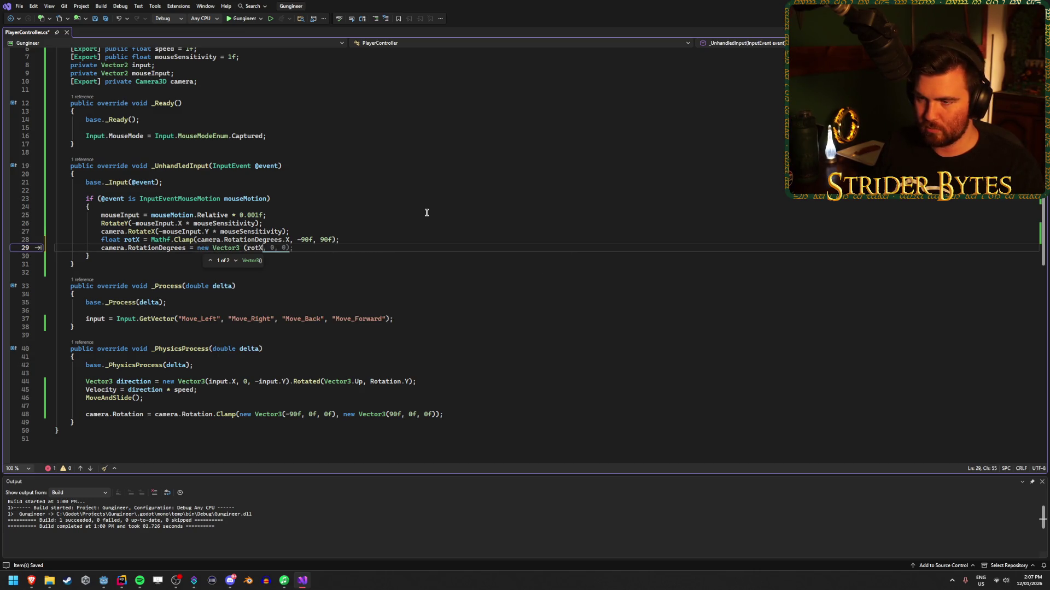
pyautogui.press('Tab')
pyautogui.hotkey('ctrl', 's')
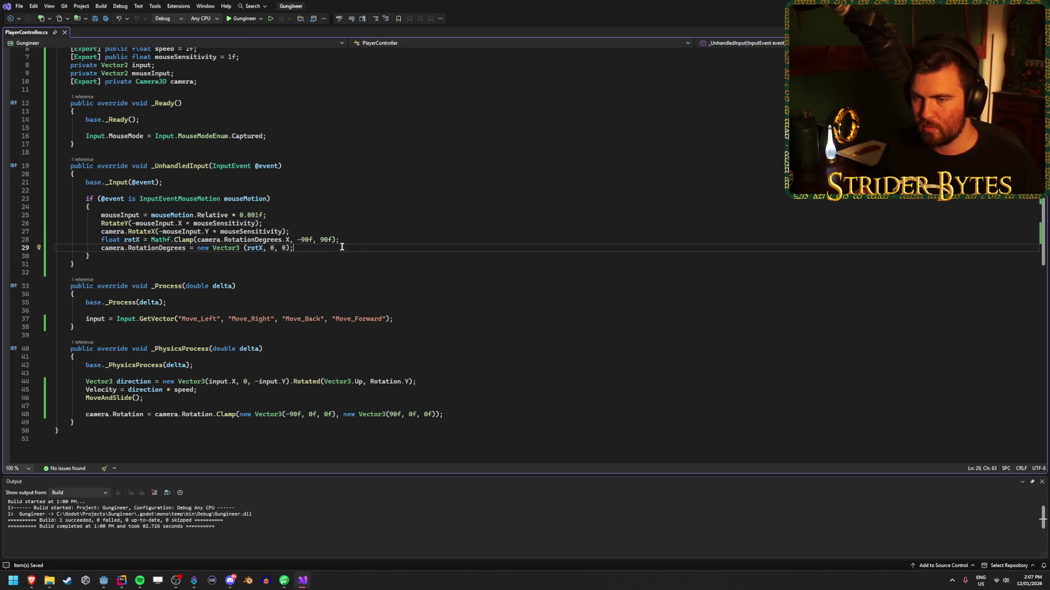
# Step: Rename the rotX variable to xRotation everywhere with Ctrl+R
pyautogui.click(131, 239)
pyautogui.hotkey('ctrl', 'r')
pyautogui.hotkey('ctrl', 'r')
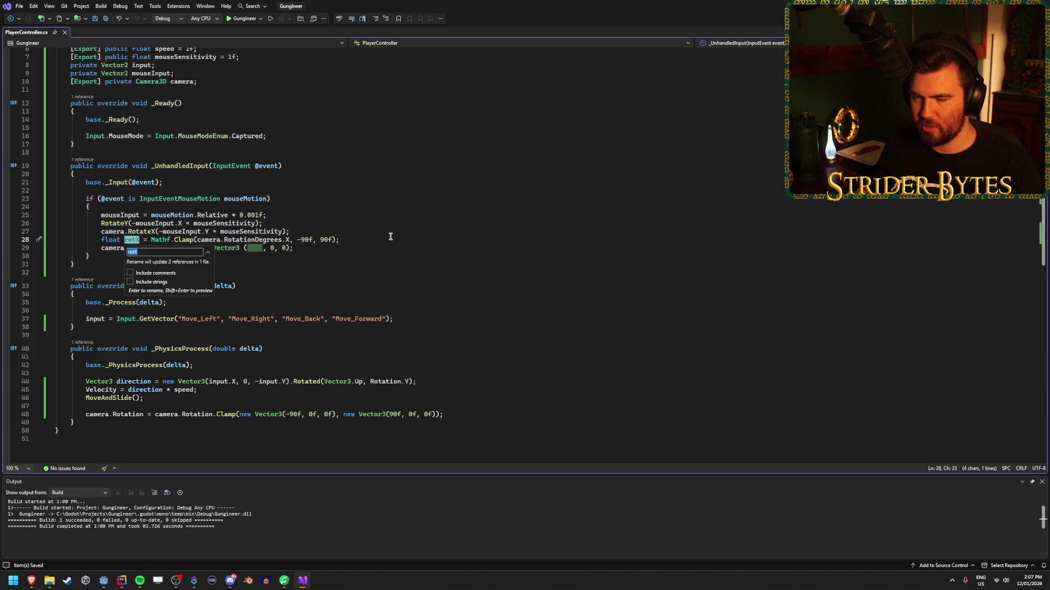
pyautogui.write('xRotation')
pyautogui.press('Return')
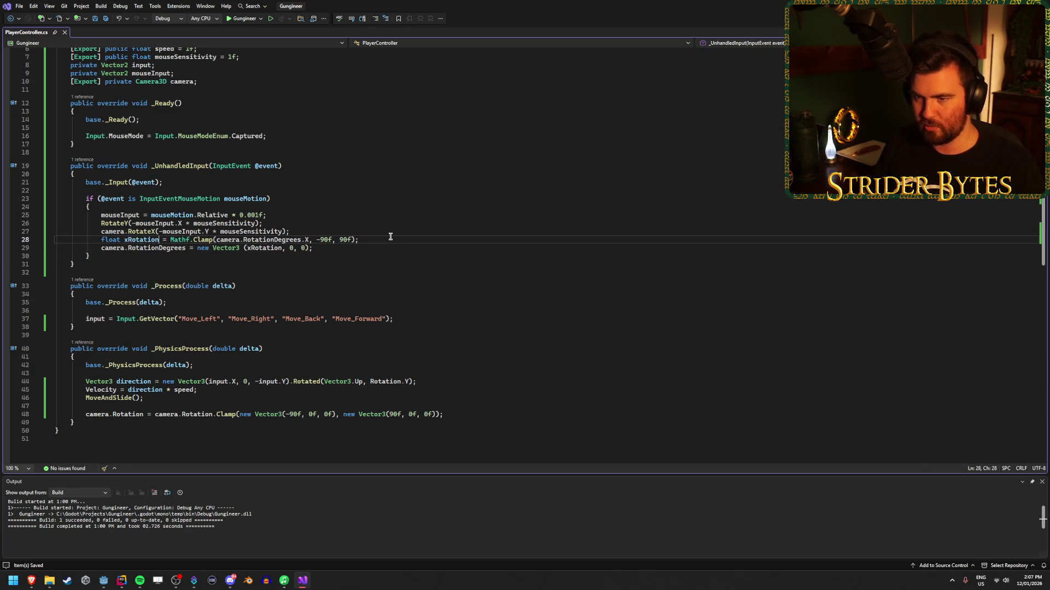
pyautogui.click(432, 248)
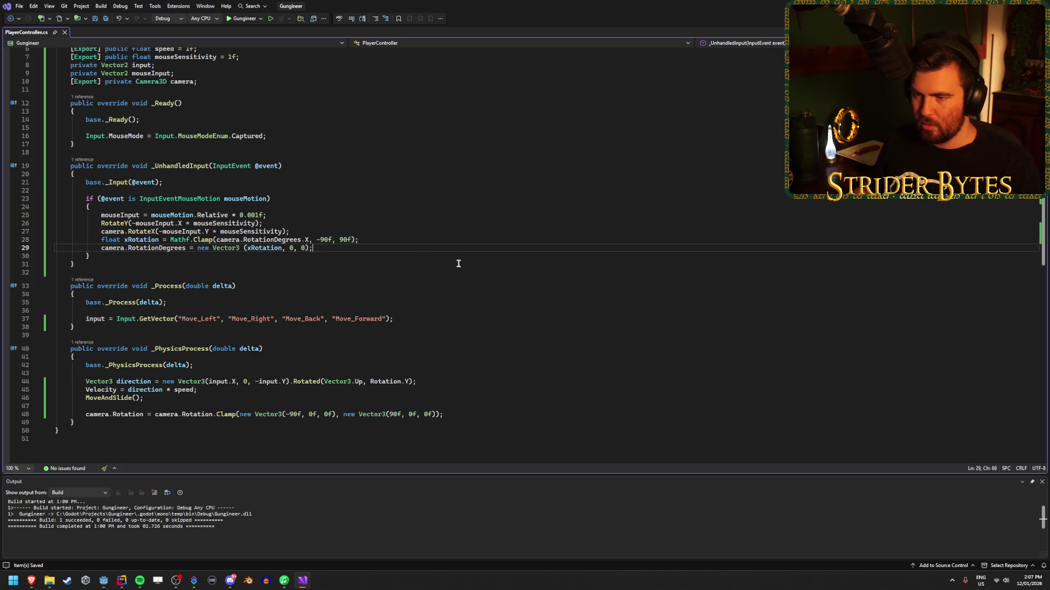
# Step: Append '// This may not work with camera recoil, might have to rotate a parent object instead?' to line 29
pyautogui.write(' // ')
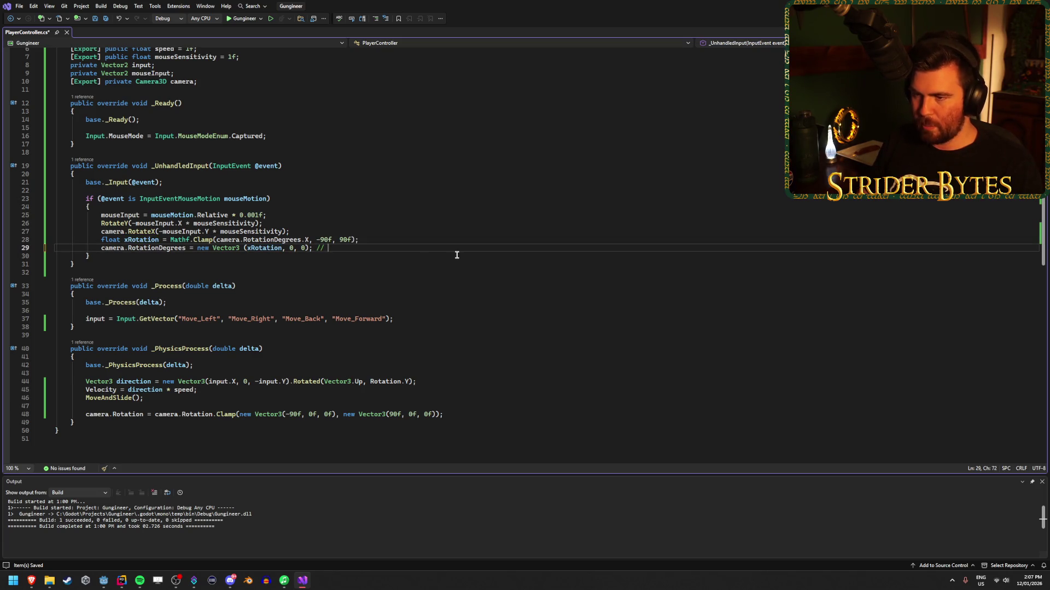
pyautogui.write('This may ca')
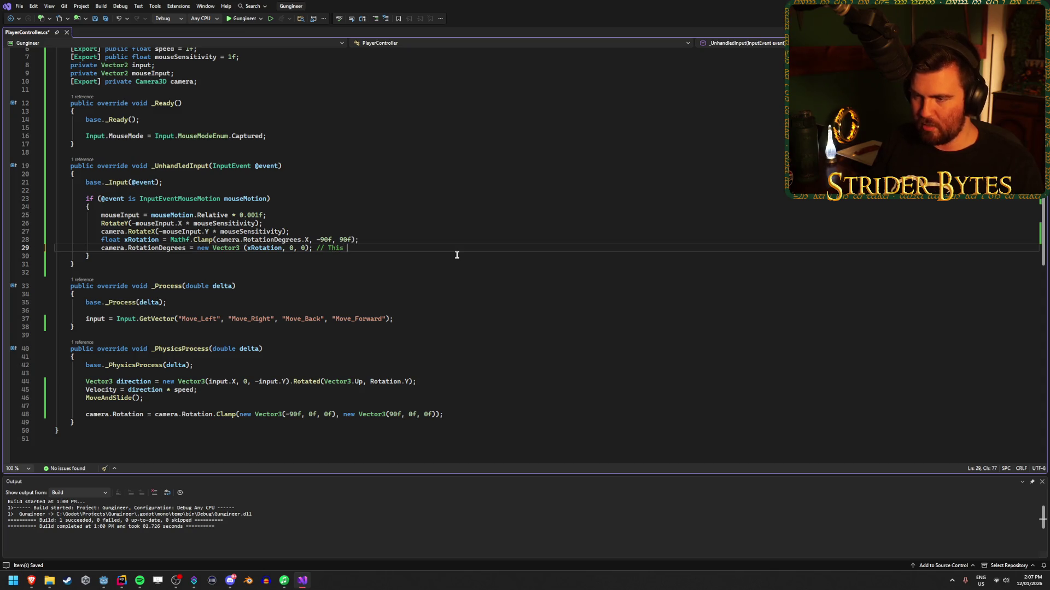
pyautogui.press('BackSpace')
pyautogui.press('BackSpace')
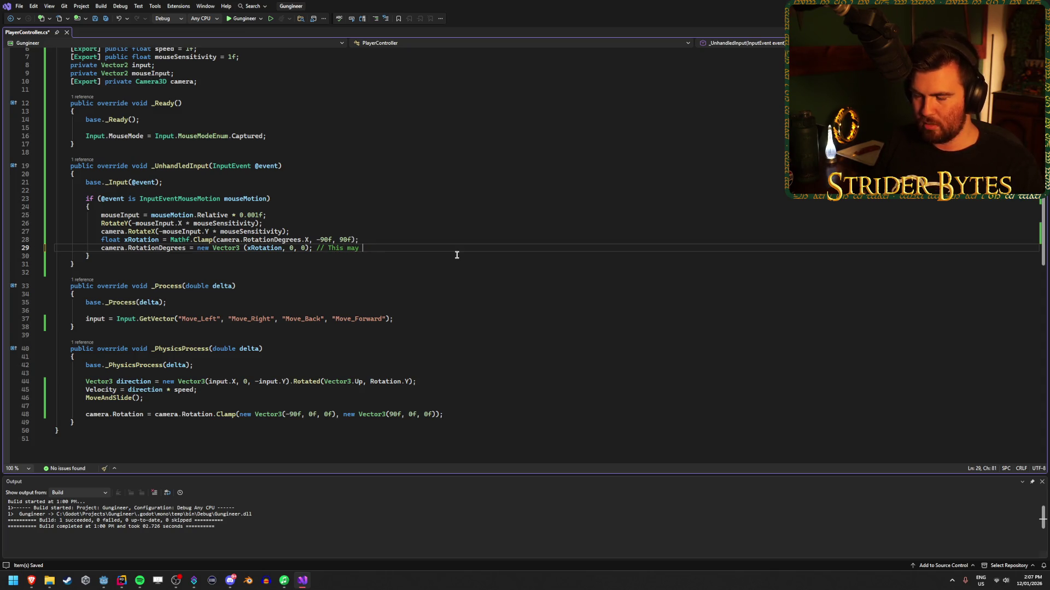
pyautogui.write('not work with ')
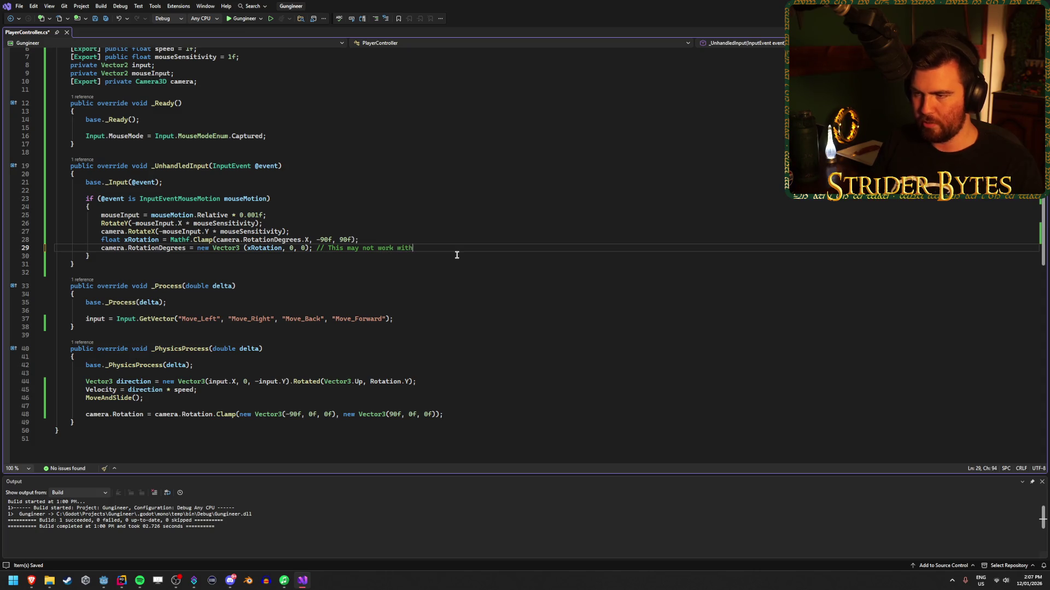
pyautogui.write('camera recoil')
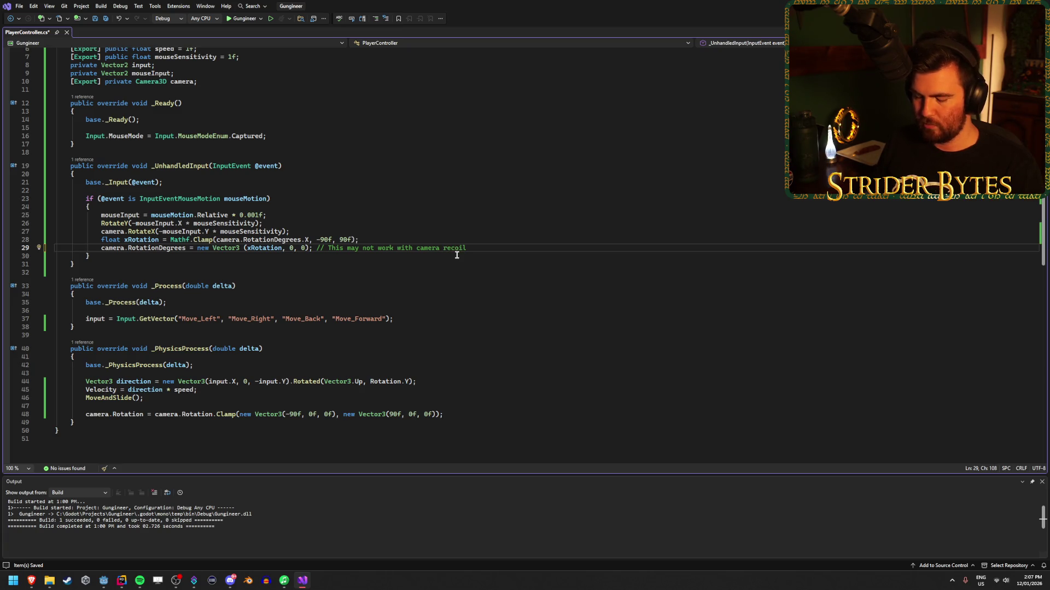
pyautogui.write(', might have to ro')
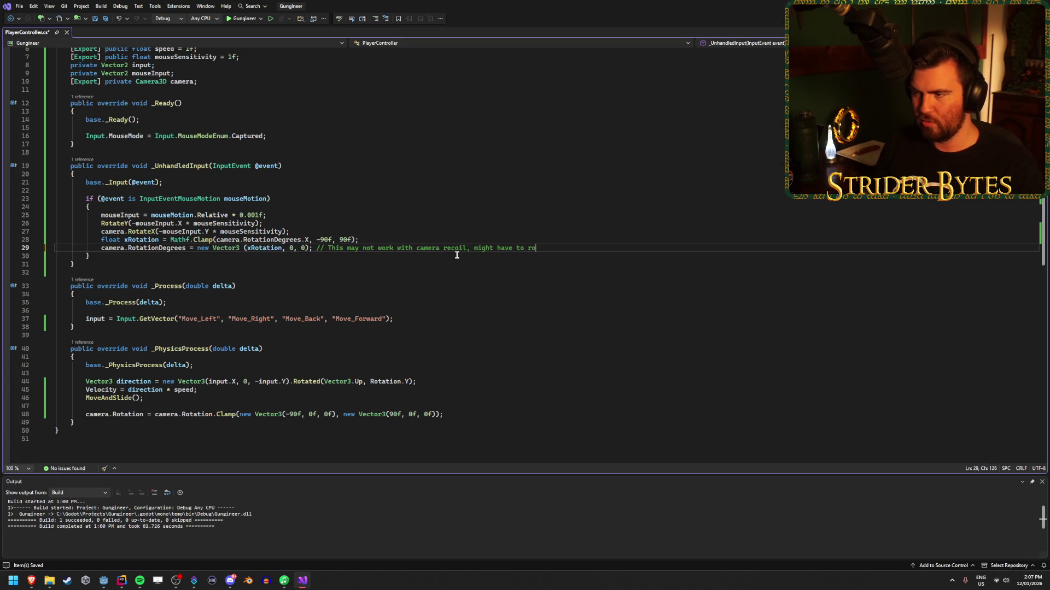
pyautogui.write('tate a parent ')
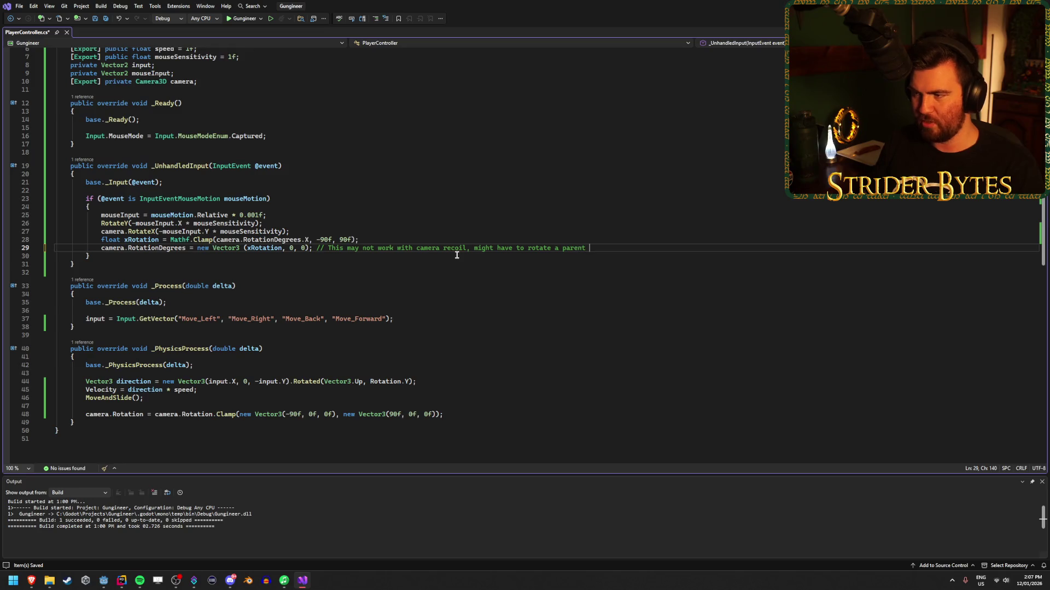
pyautogui.write('object instead?')
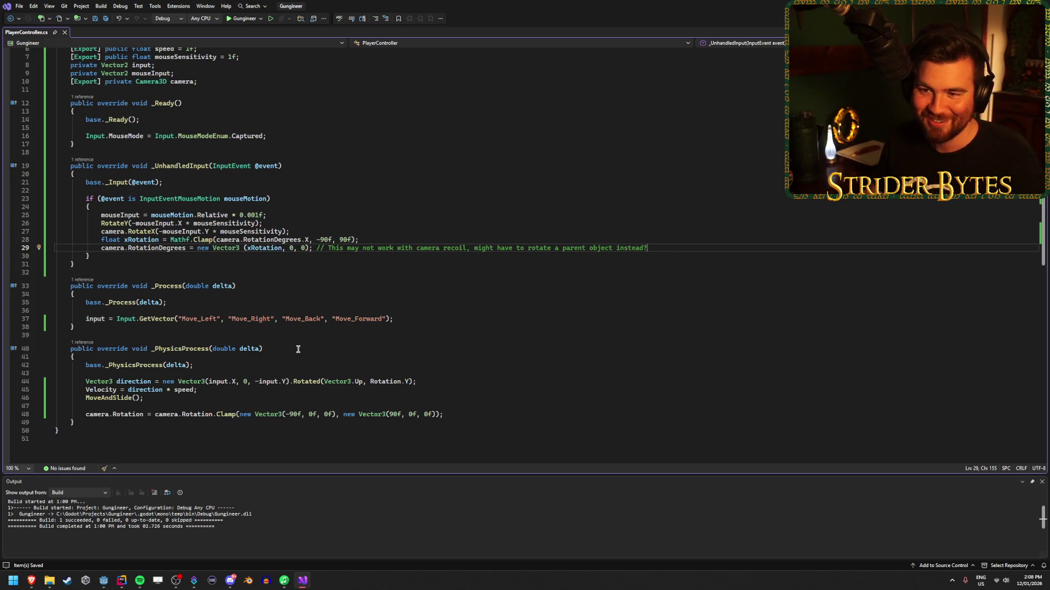
pyautogui.click(407, 240)
pyautogui.click(355, 224)
pyautogui.click(337, 213)
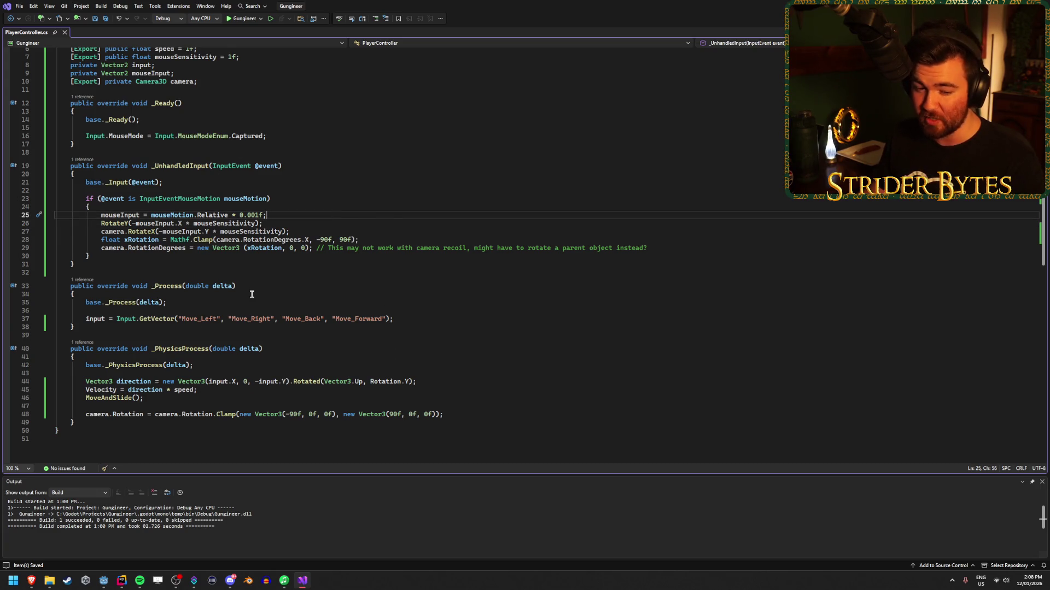
pyautogui.hotkey('alt', 'Tab')
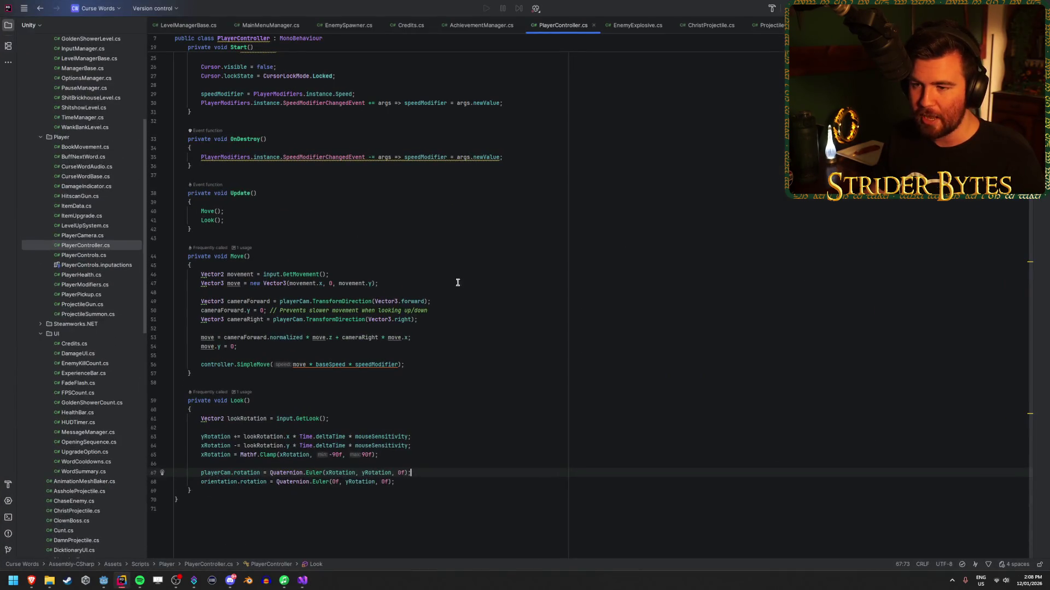
pyautogui.scroll(-2, 268, 373)
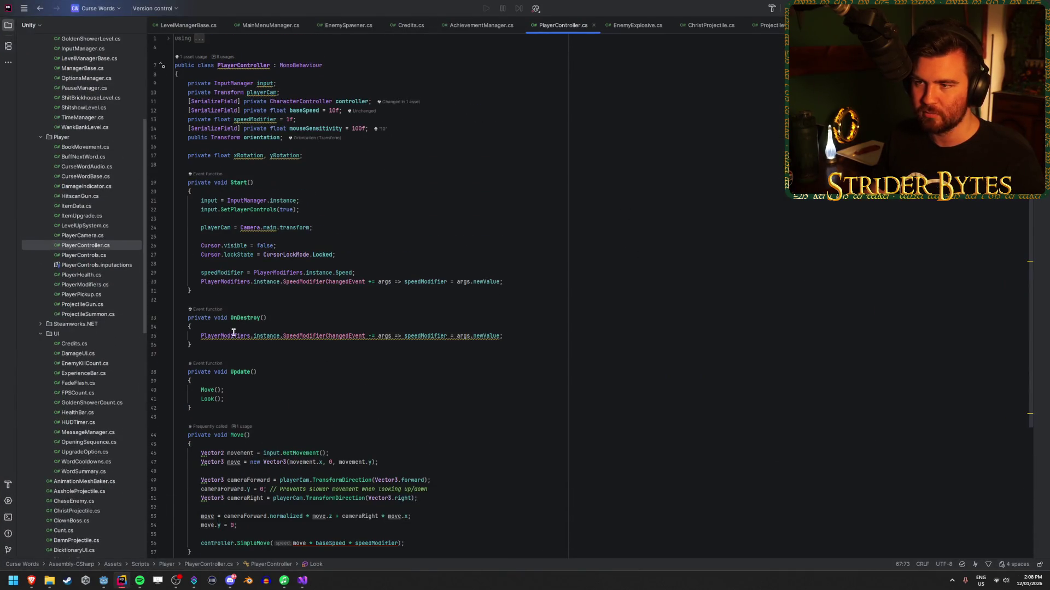
pyautogui.scroll(5, 396, 363)
pyautogui.scroll(-5, 396, 363)
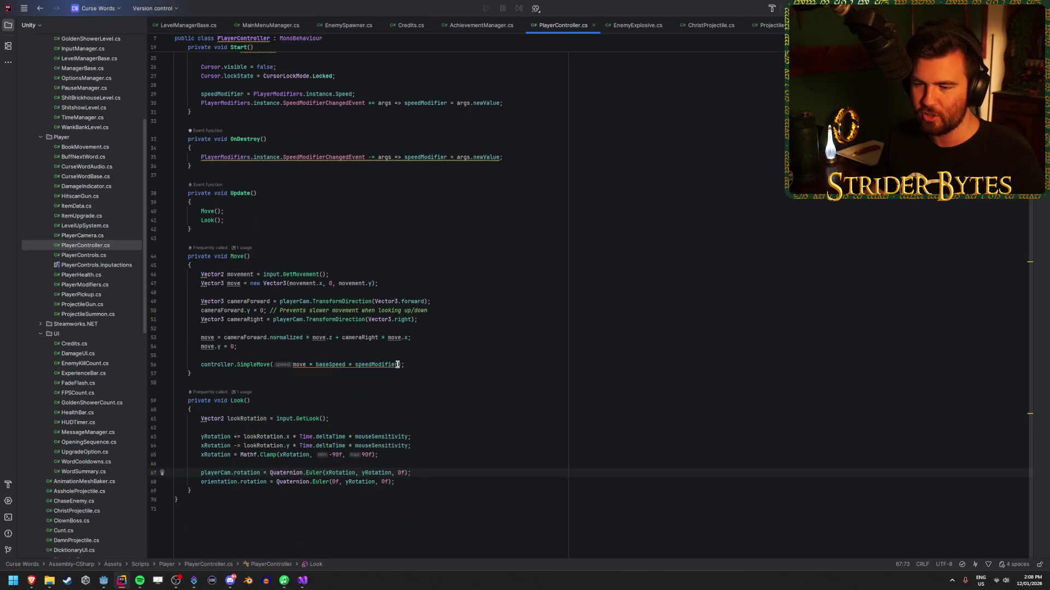
pyautogui.scroll(5, 398, 364)
pyautogui.scroll(2, 398, 364)
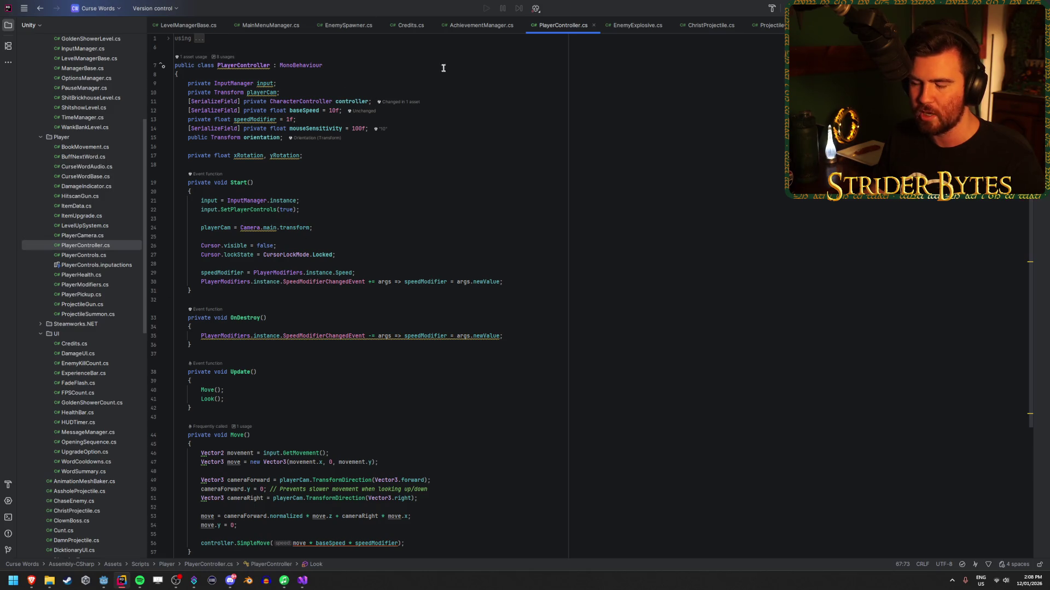
pyautogui.moveTo(340, 332)
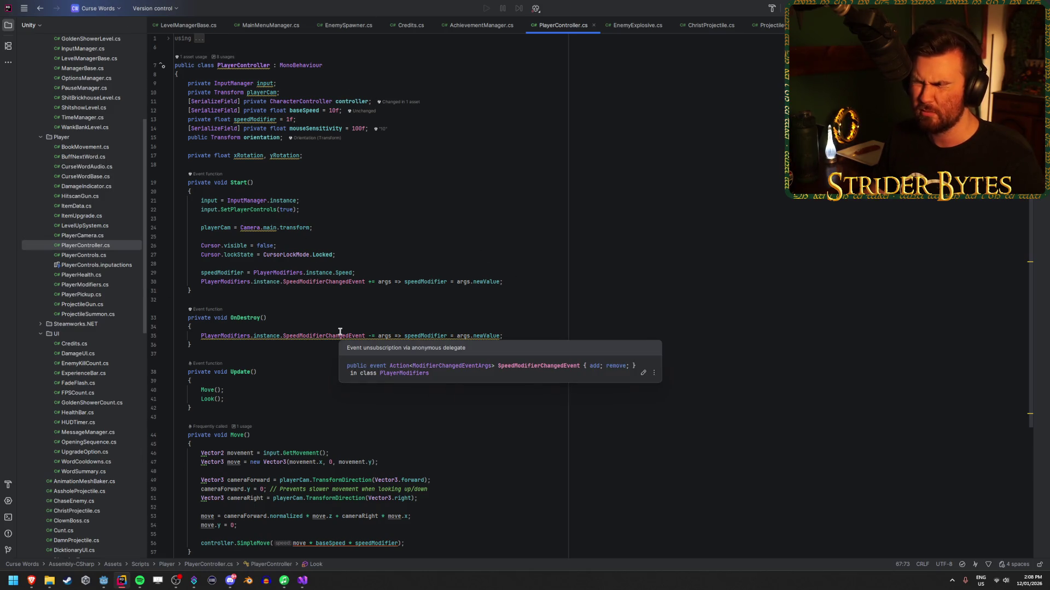
pyautogui.scroll(-6, 323, 410)
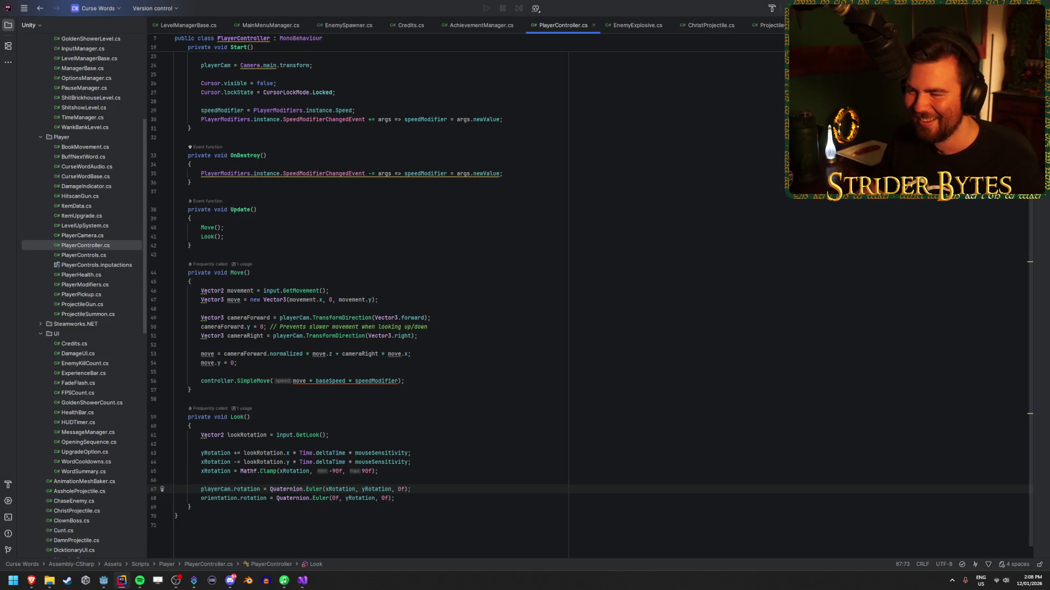
pyautogui.hotkey('alt', 'Tab')
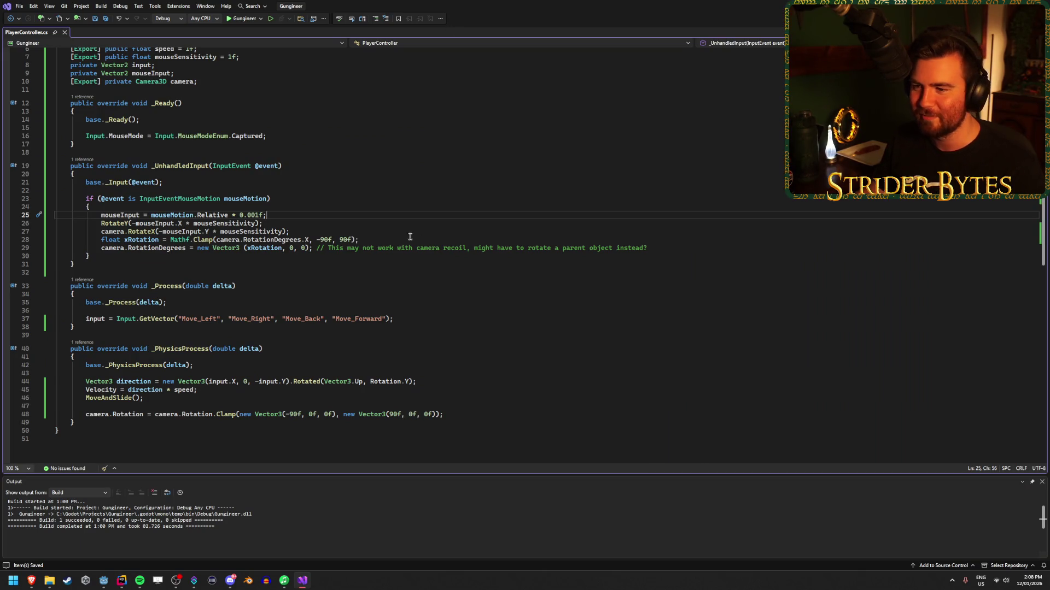
# Step: Leave the PlayerController script for the Godot editor, then rebuild the .NET project and run the game with F5
pyautogui.click(364, 240)
pyautogui.press('Up')
pyautogui.press('Up')
pyautogui.press('Up')
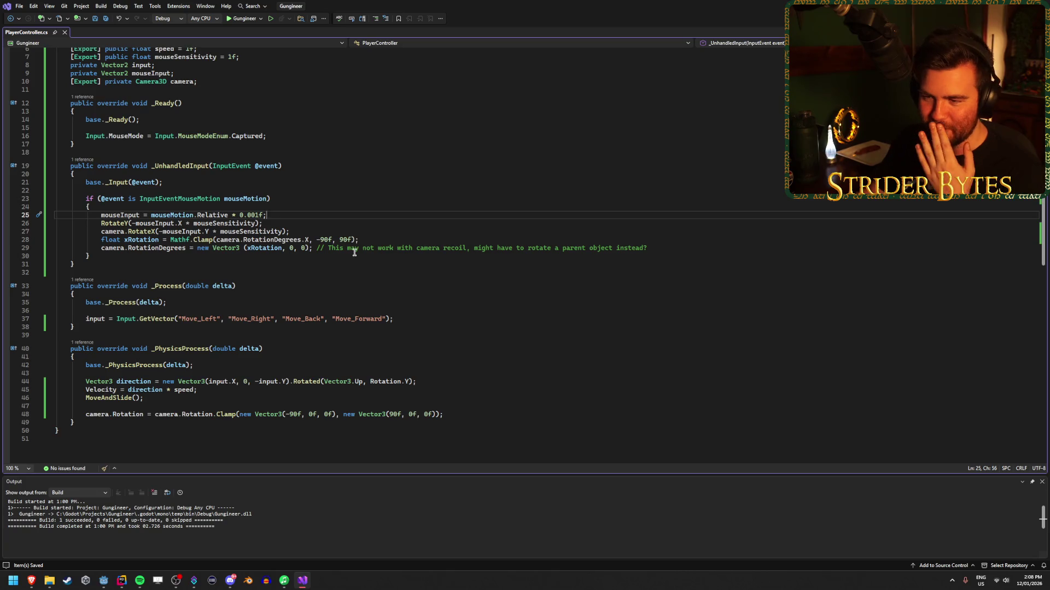
pyautogui.click(365, 240)
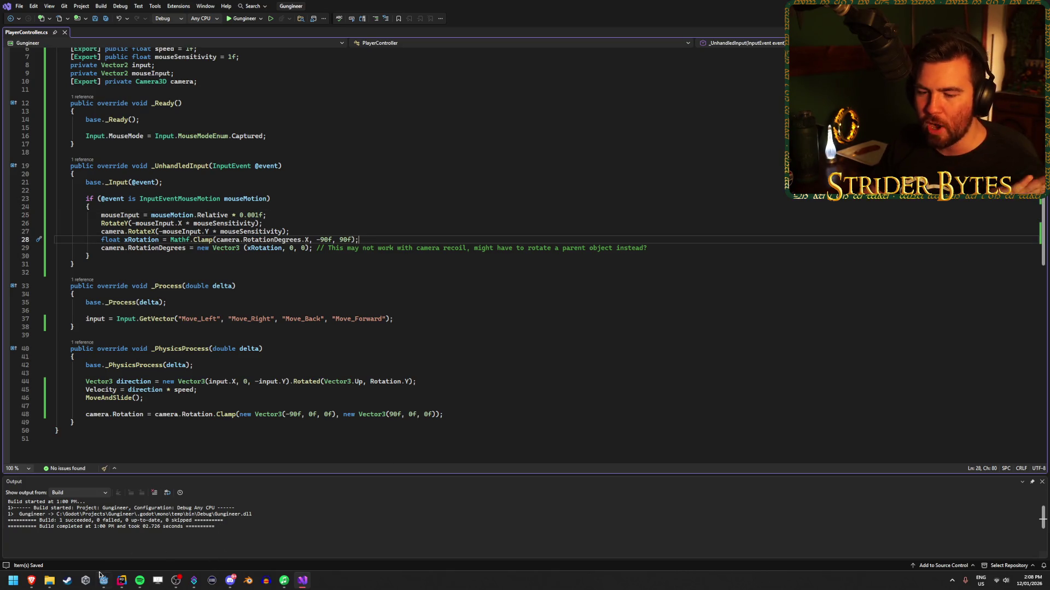
pyautogui.click(104, 581)
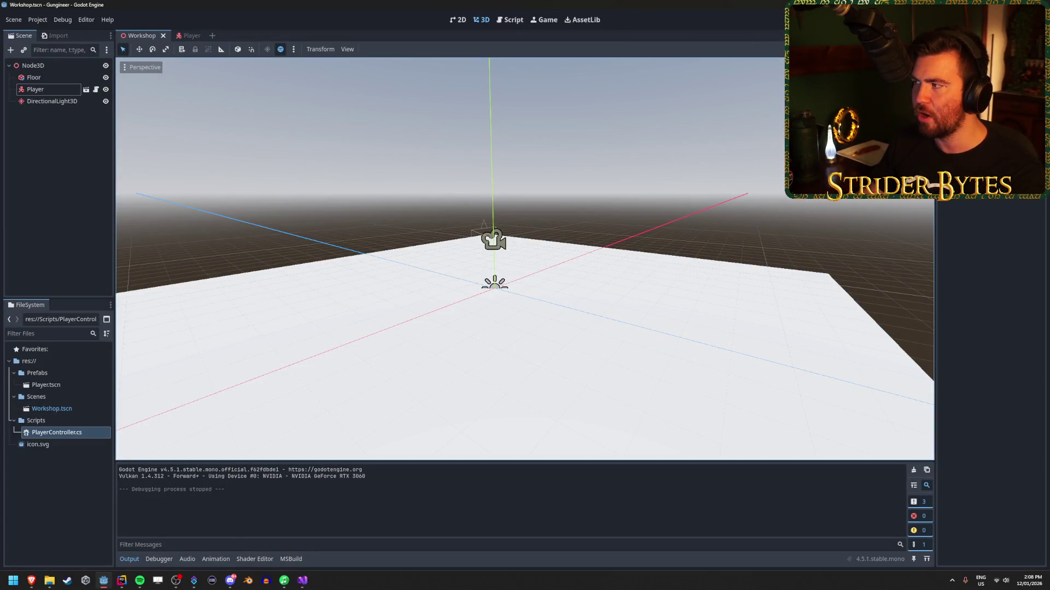
pyautogui.press('F5')
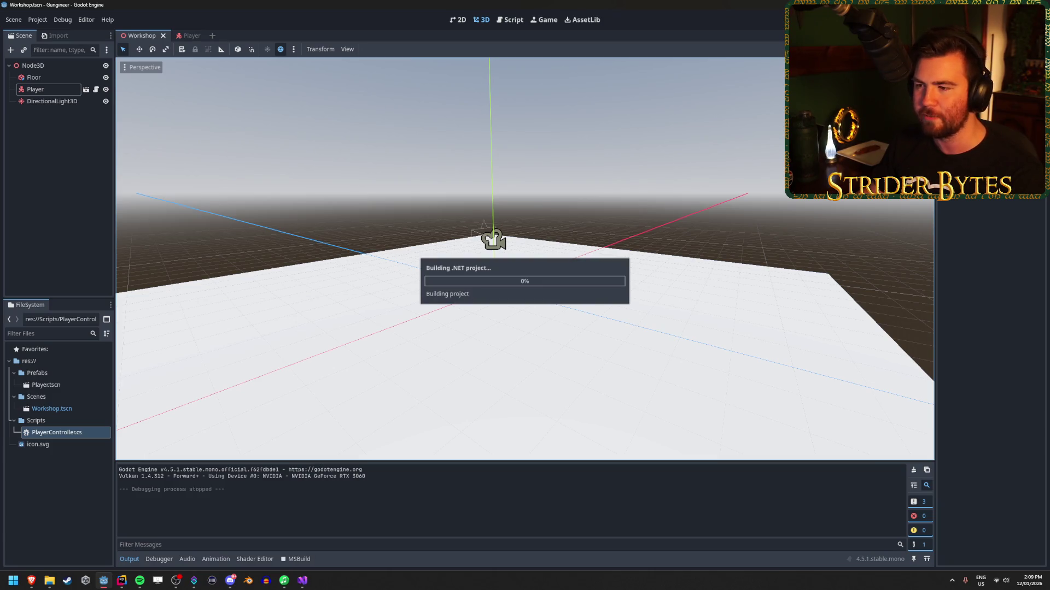
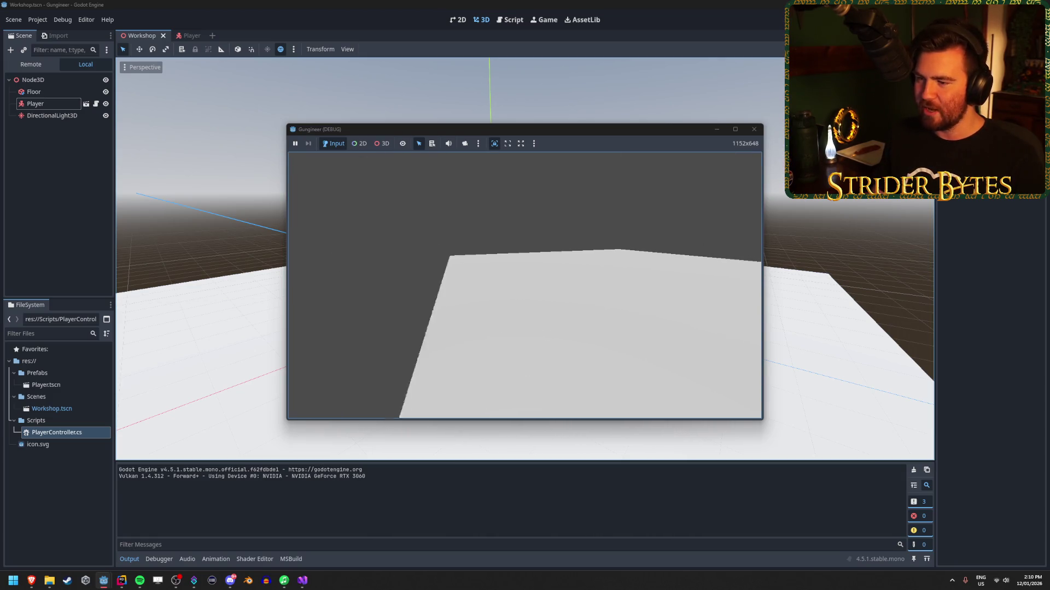
# Step: End the Gungineer test run with Escape and switch over to the web browser
pyautogui.press('Escape')
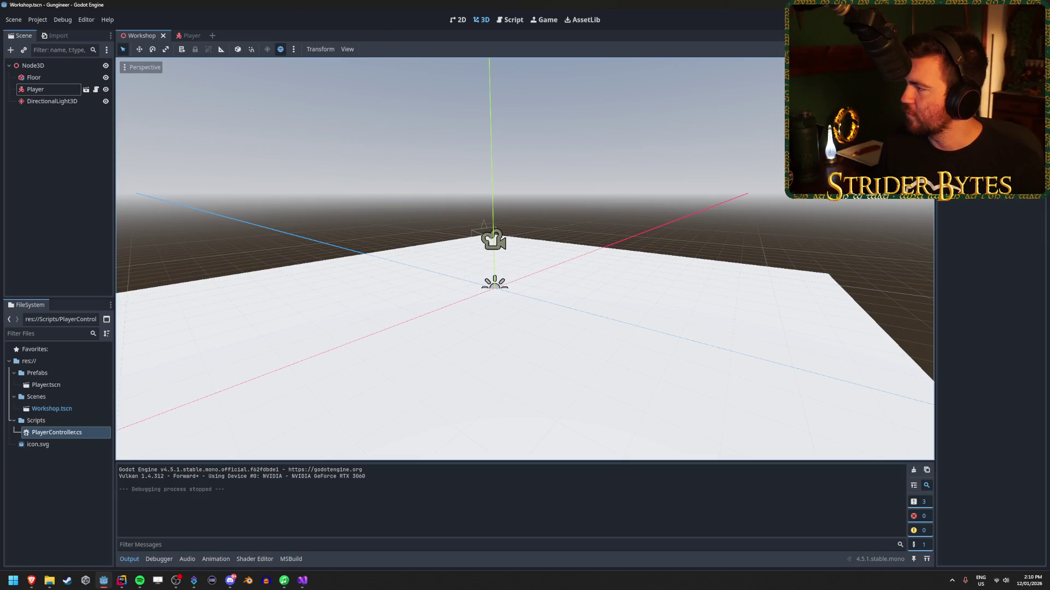
pyautogui.hotkey('alt', 'Tab')
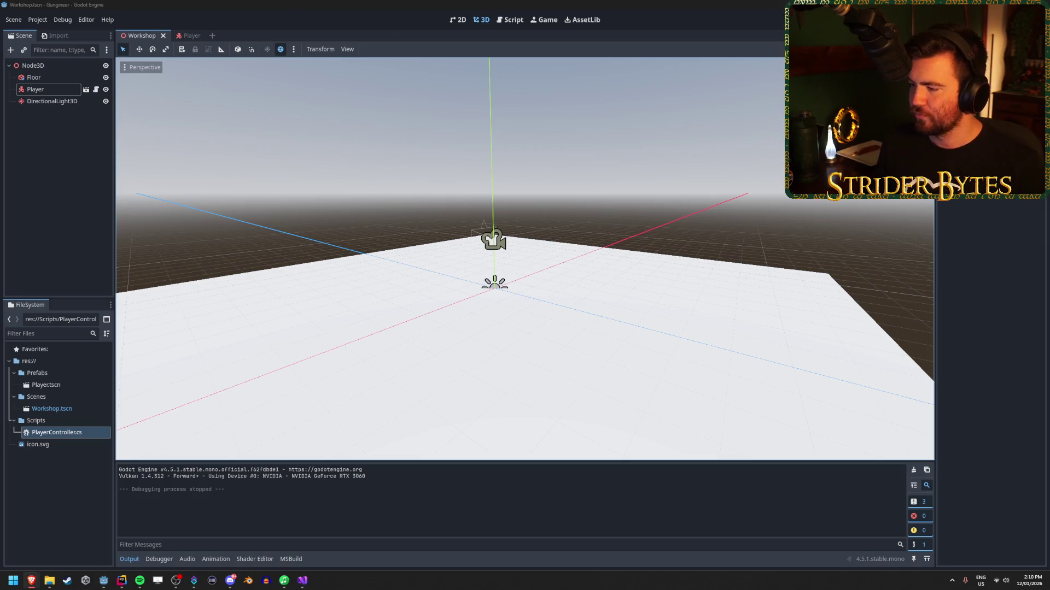
# Step: Refocus Godot, go back to the browser, then launch File Explorer on the Downloads folder
pyautogui.click(316, 3)
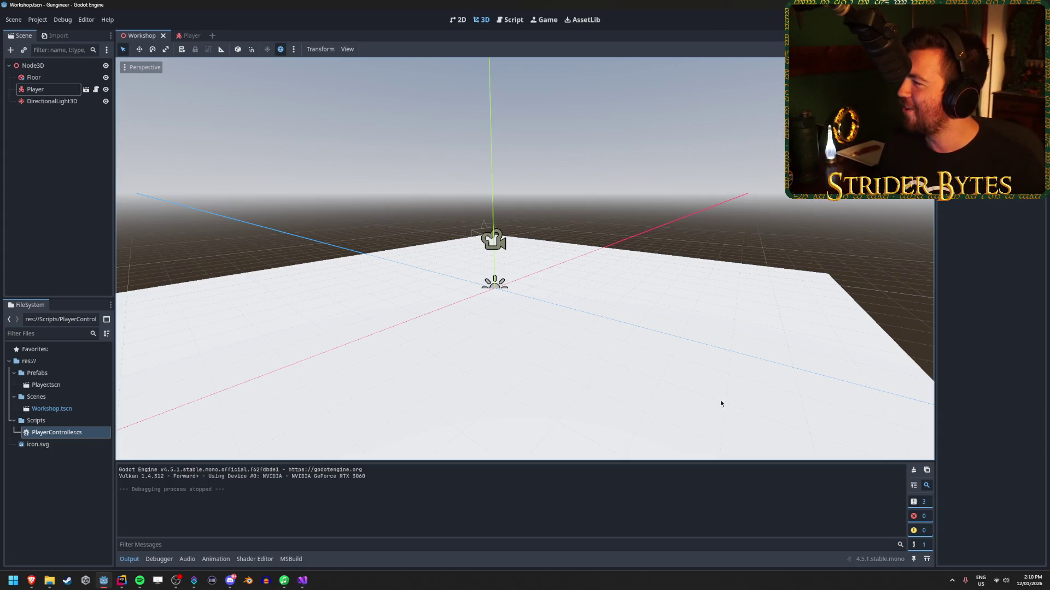
pyautogui.hotkey('alt', 'Tab')
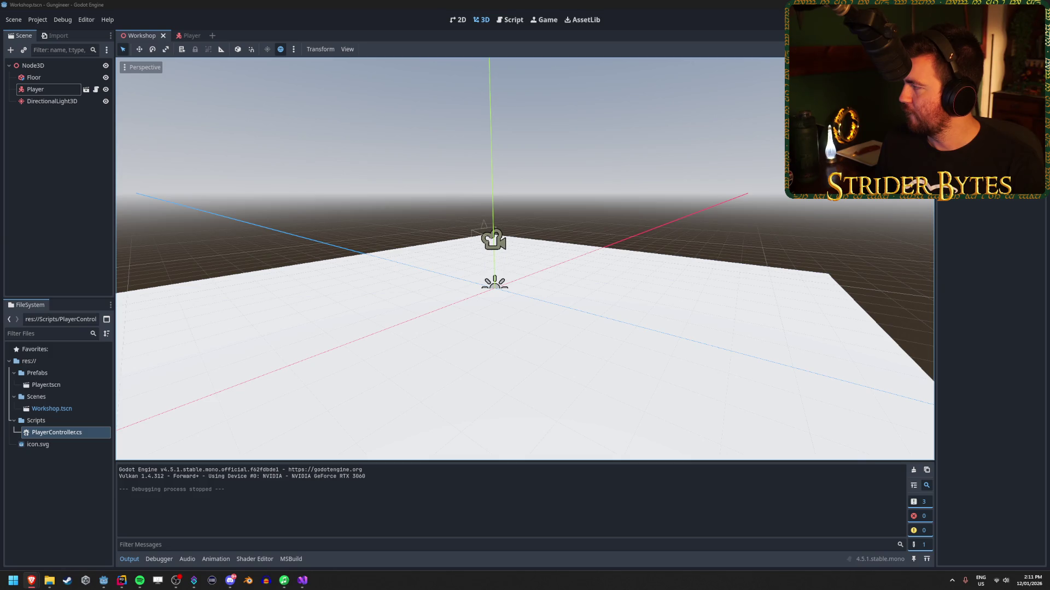
pyautogui.press('super+e')
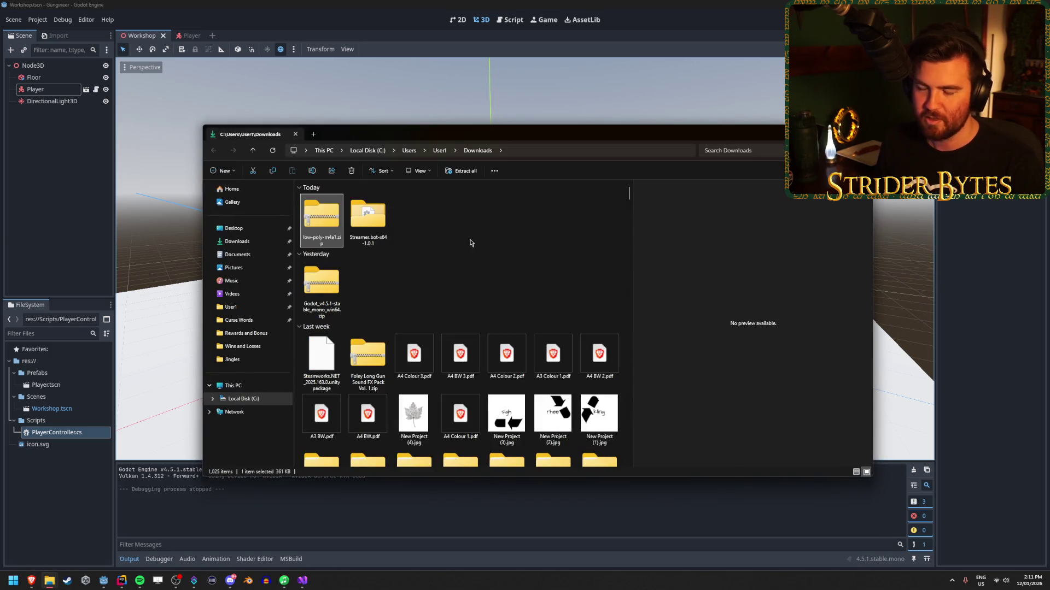
# Step: Extract low-poly-m4a1.zip with Extract All, then delete the zip archive
pyautogui.rightClick(321, 229)
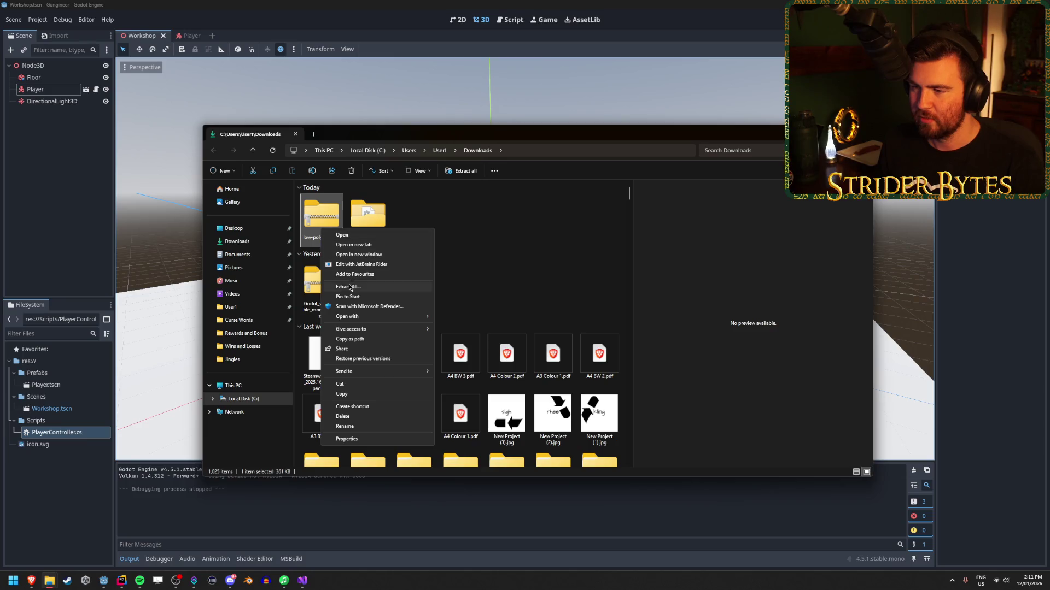
pyautogui.click(350, 287)
pyautogui.click(597, 367)
pyautogui.press('Delete')
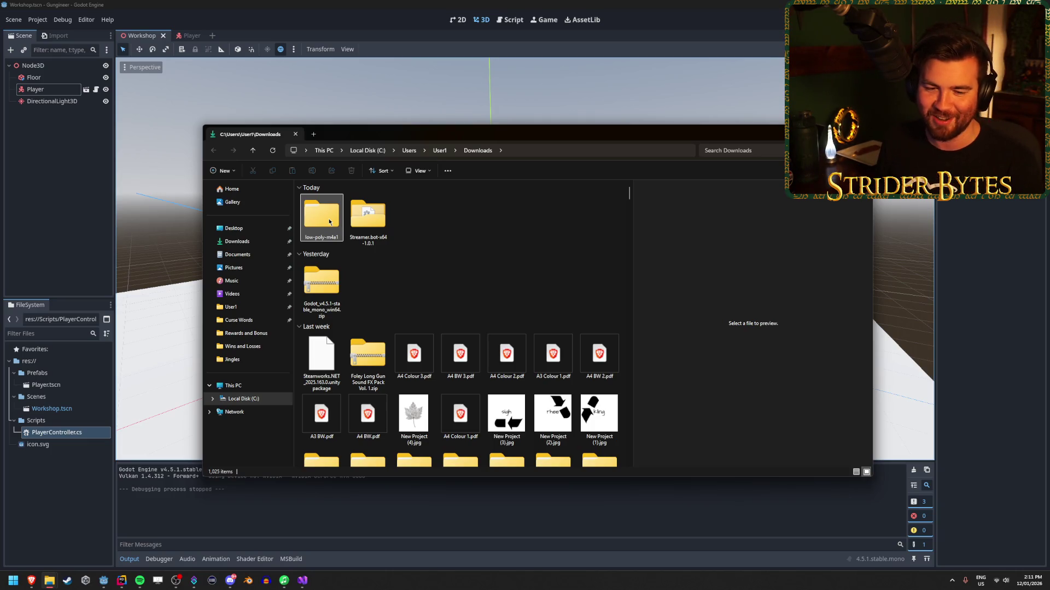
# Step: Go into low-poly-m4a1\source, select M4a4.fbx, and return to Godot's FileSystem panel
pyautogui.doubleClick(330, 222)
pyautogui.doubleClick(330, 210)
pyautogui.click(332, 211)
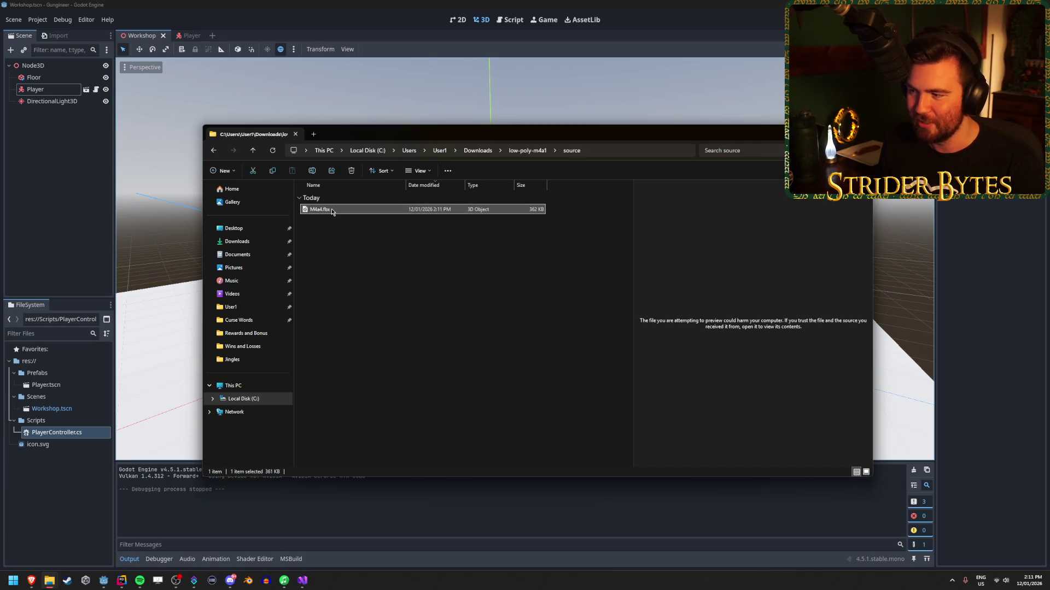
pyautogui.click(61, 490)
pyautogui.rightClick(58, 487)
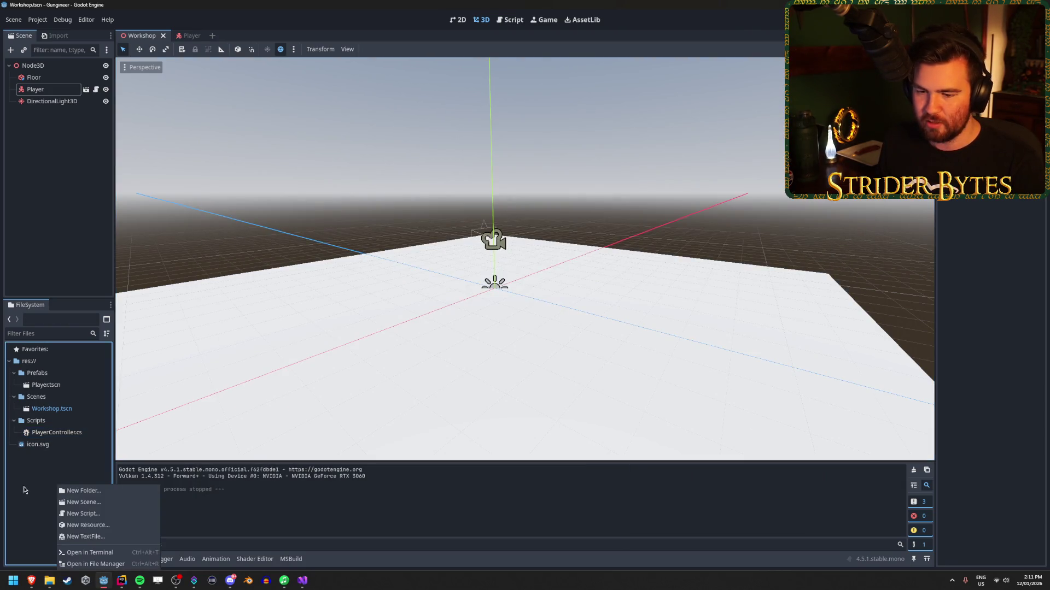
# Step: Create a new project folder named Meshes in the FileSystem panel
pyautogui.click(70, 492)
pyautogui.write('Mesh')
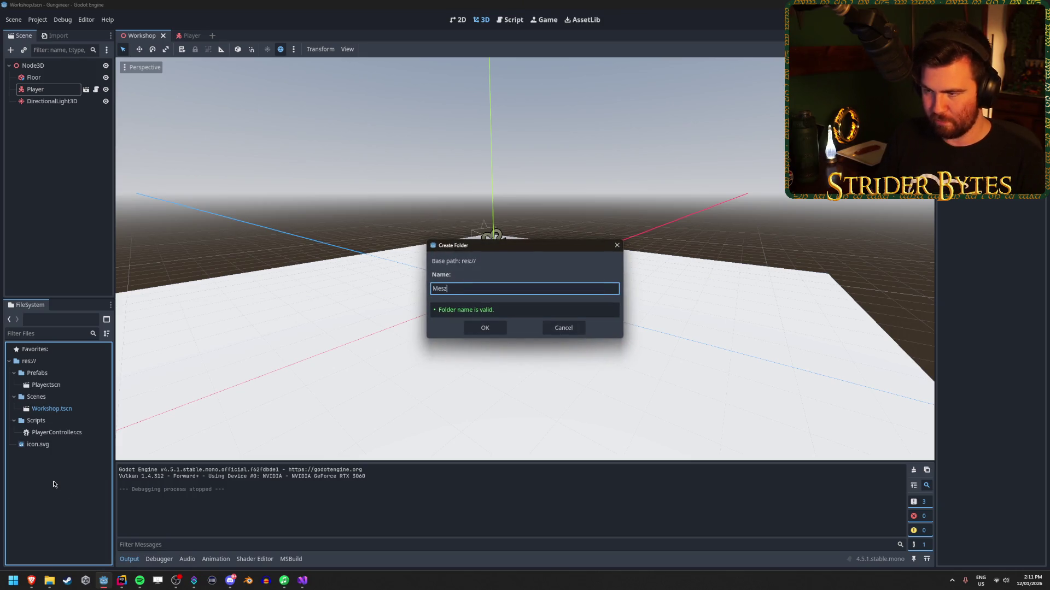
pyautogui.write('es')
pyautogui.press('Return')
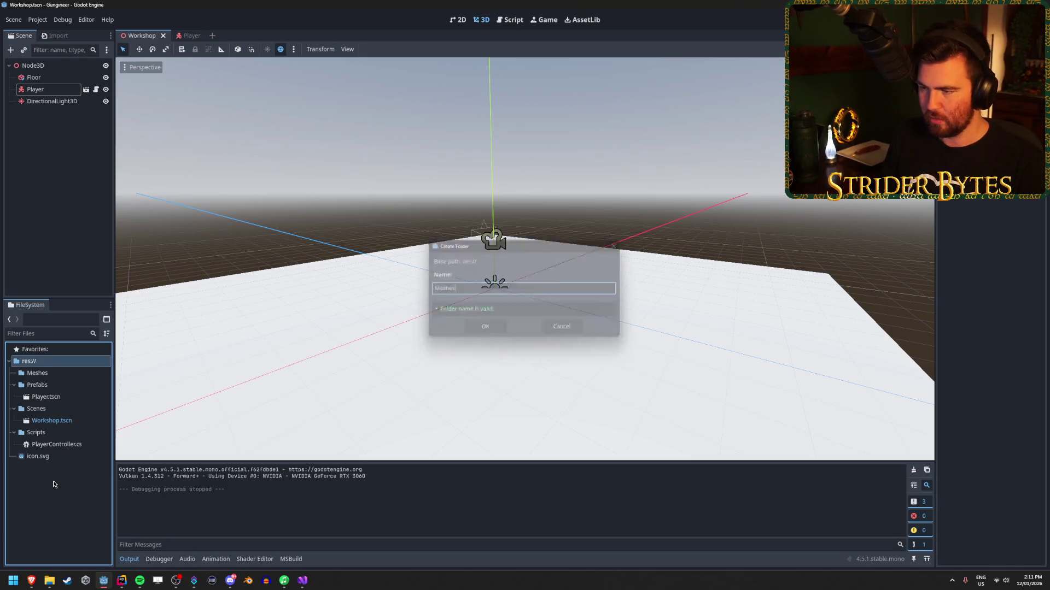
pyautogui.click(64, 376)
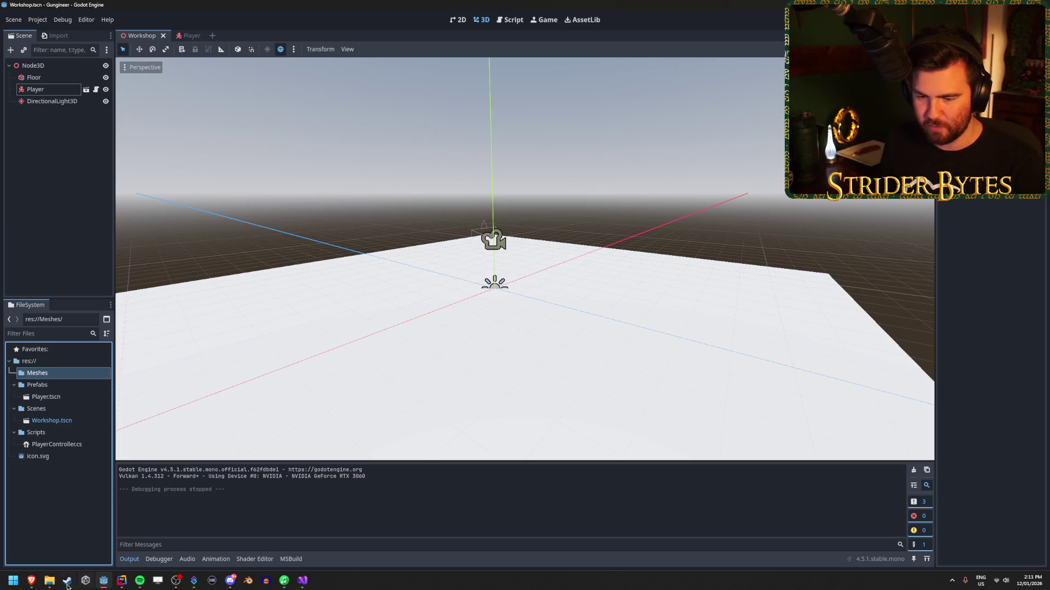
# Step: Drag M4a4.fbx from File Explorer into Meshes and open its import settings
pyautogui.click(49, 580)
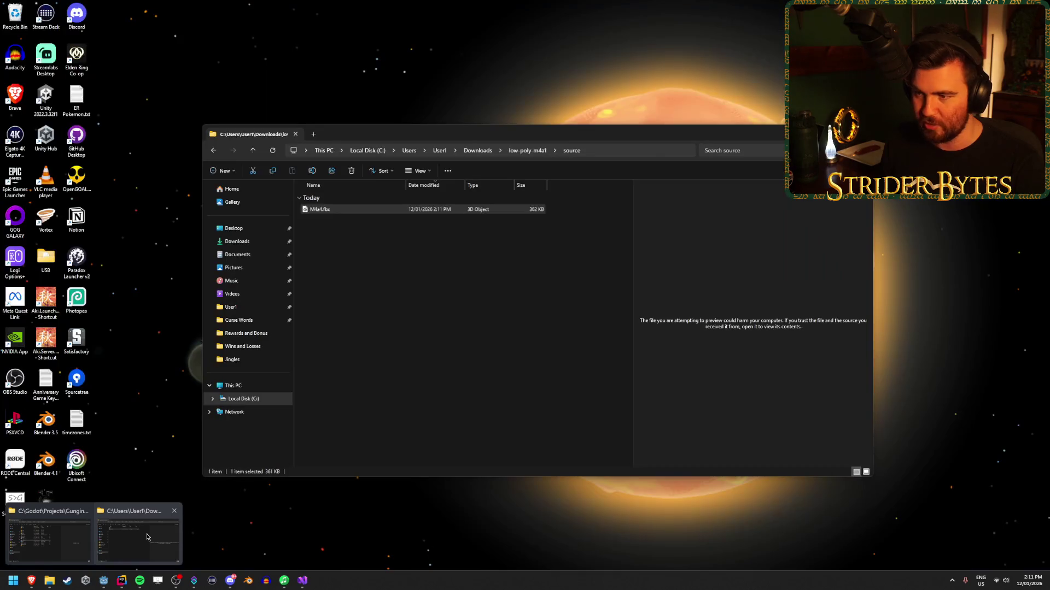
pyautogui.click(147, 538)
pyautogui.moveTo(47, 367); pyautogui.dragTo(55, 374)
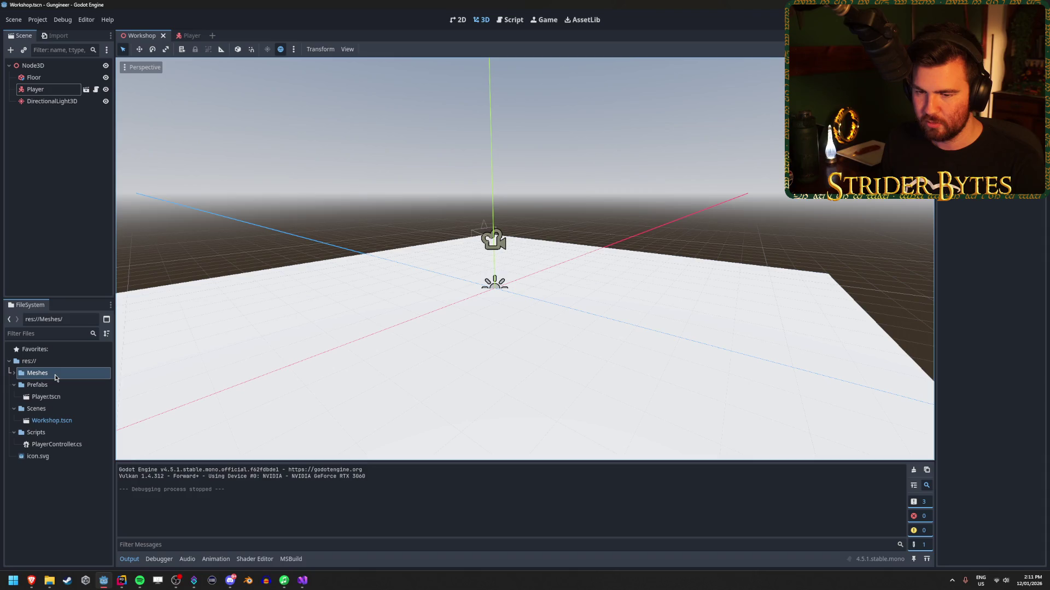
pyautogui.click(41, 386)
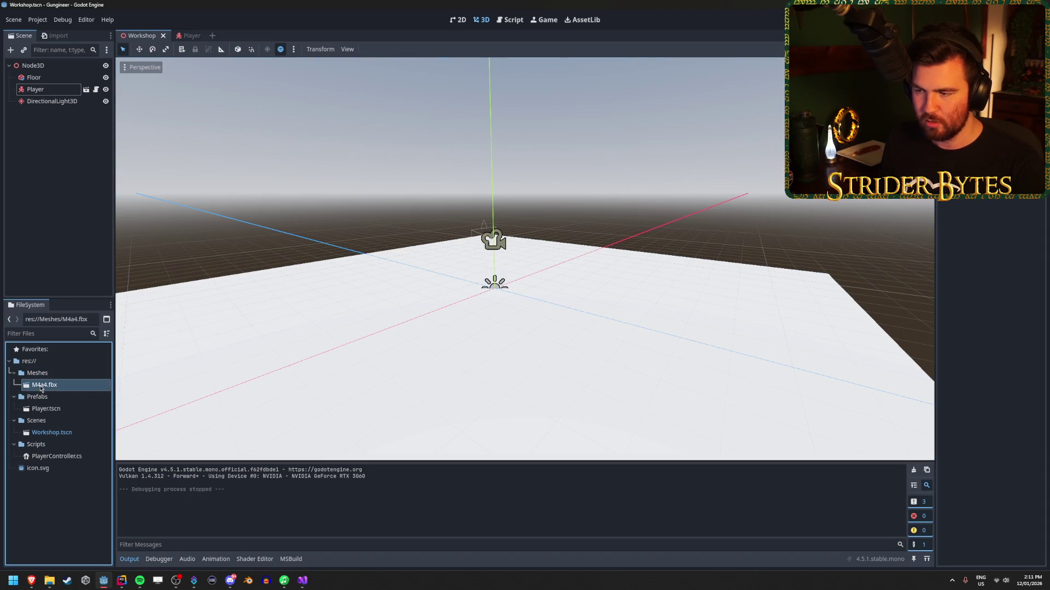
pyautogui.doubleClick(44, 387)
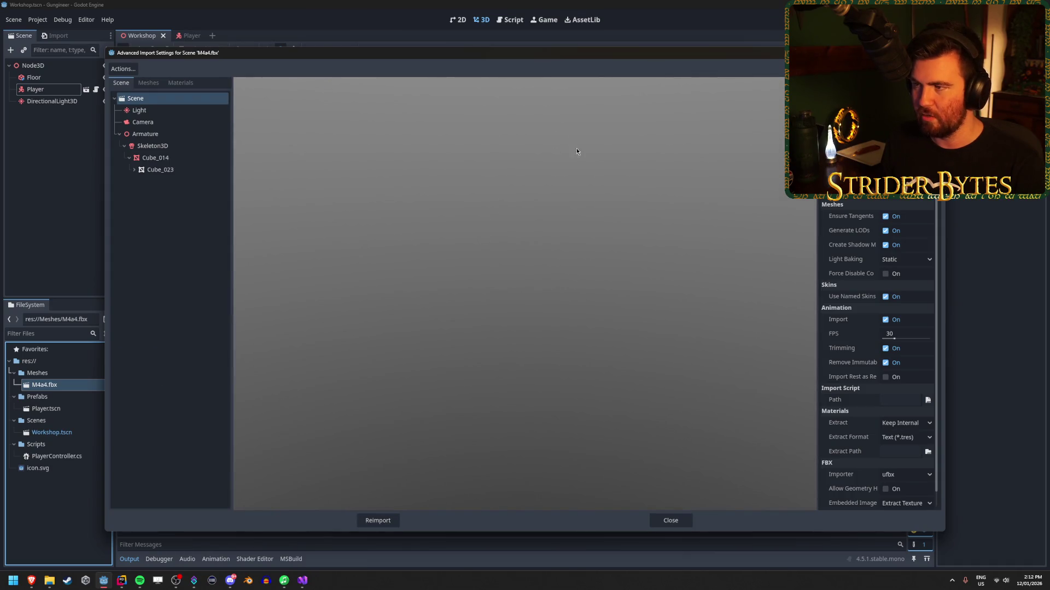
# Step: Dismiss the M4a4.fbx Advanced Import Settings and refocus the Scene tree
pyautogui.press('Escape')
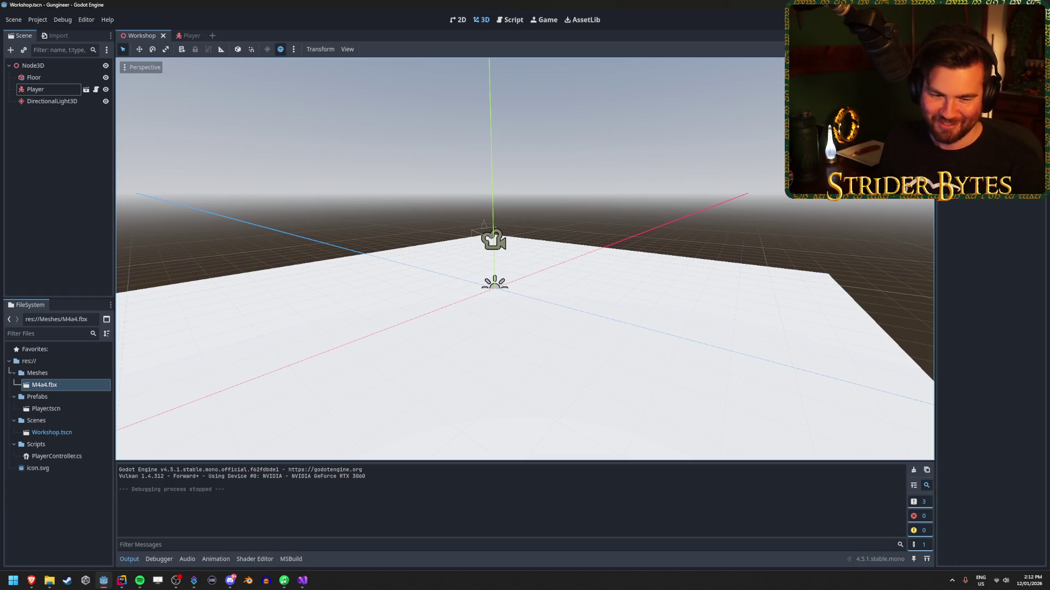
pyautogui.click(62, 177)
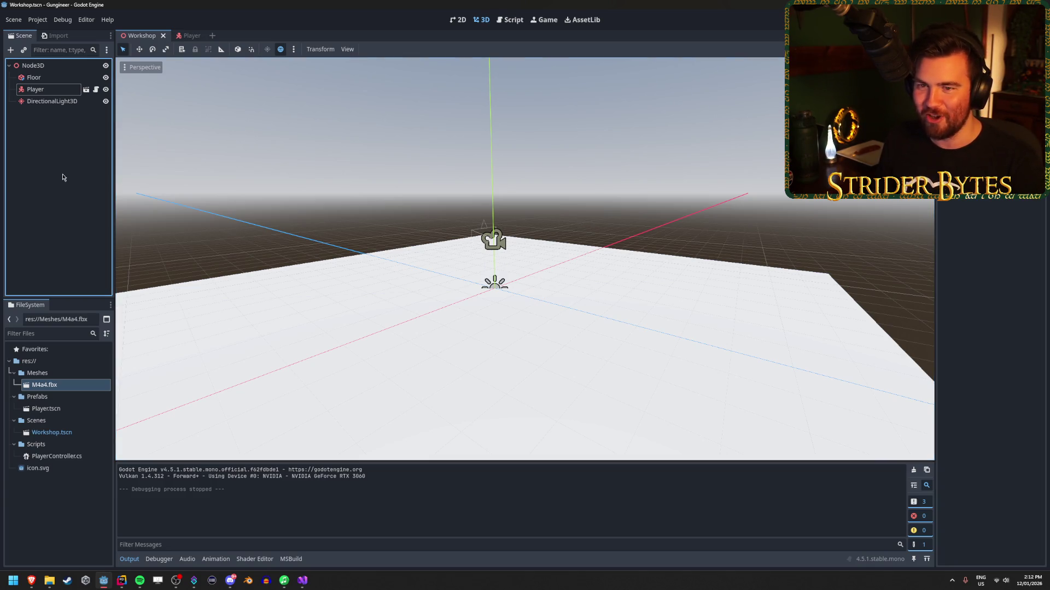
# Step: In the Player scene, add a plain Node as a child of Camera3D
pyautogui.click(188, 36)
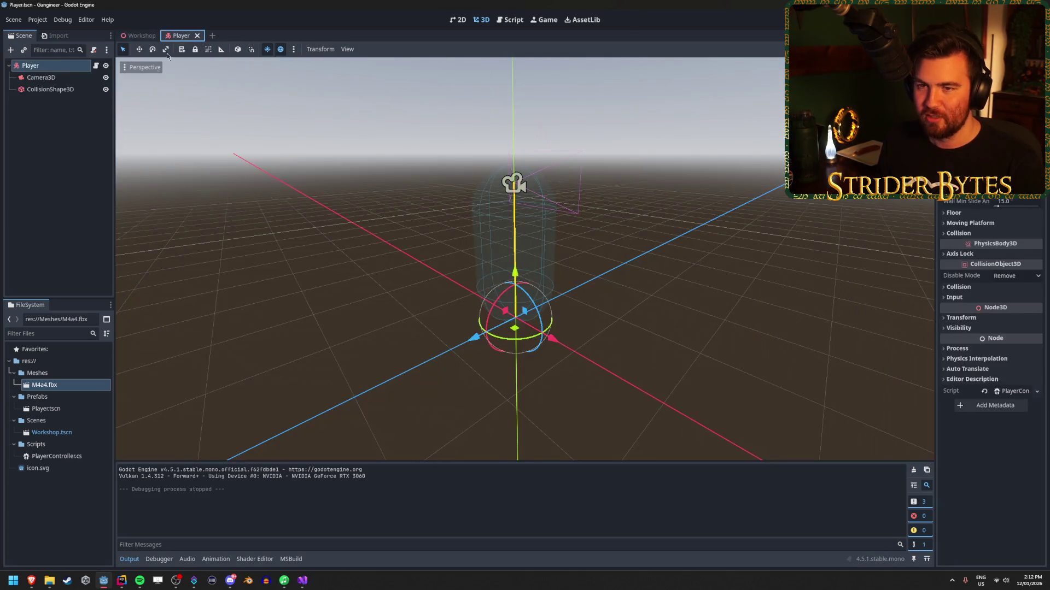
pyautogui.click(58, 91)
pyautogui.click(59, 78)
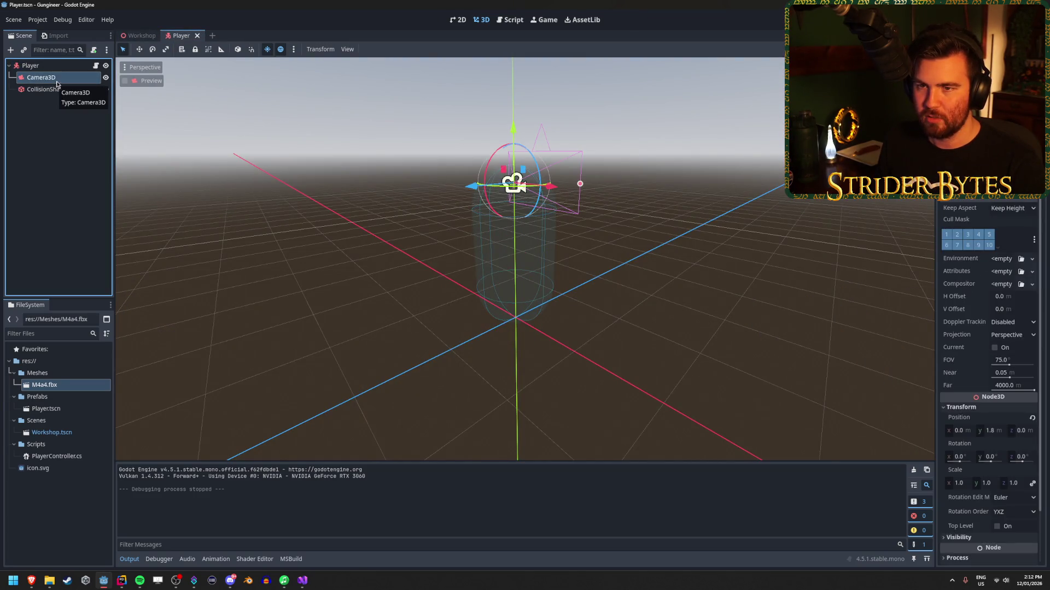
pyautogui.rightClick(60, 82)
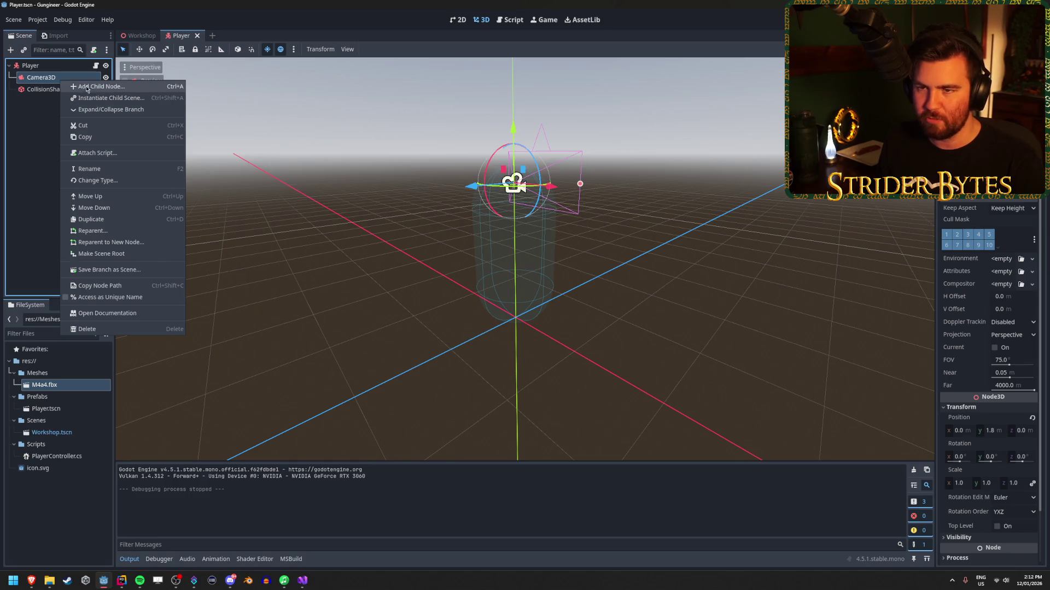
pyautogui.click(89, 87)
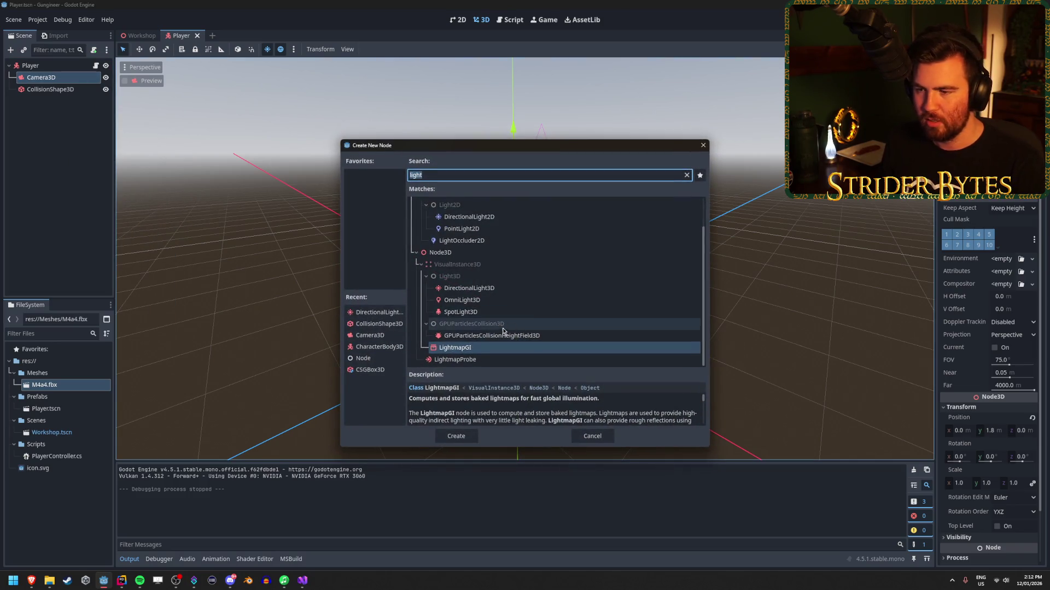
pyautogui.scroll(3, 509, 328)
pyautogui.click(463, 204)
pyautogui.scroll(-2, 524, 413)
pyautogui.scroll(-3, 523, 413)
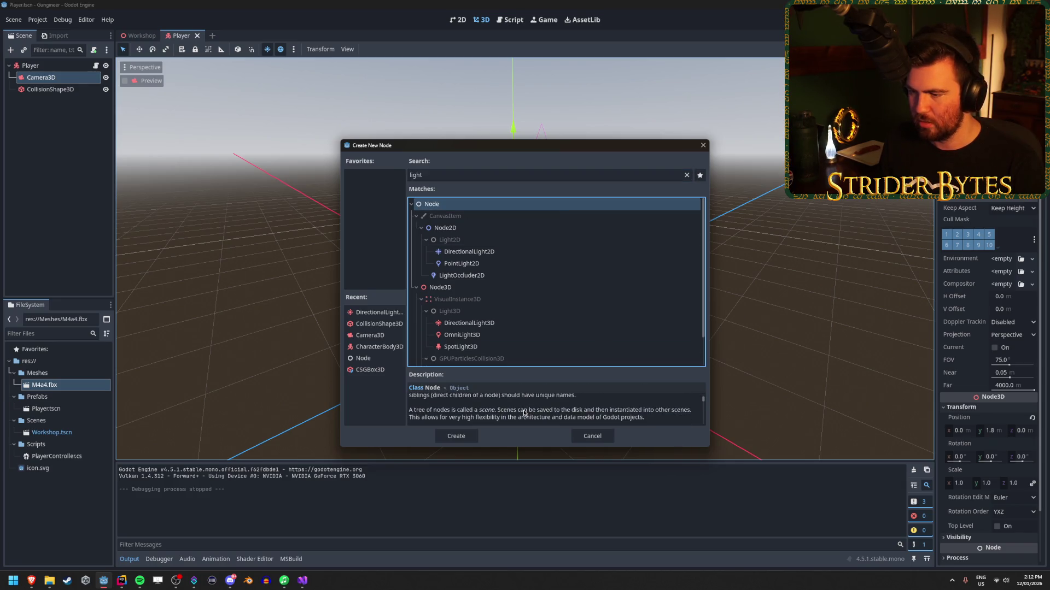
pyautogui.click(457, 437)
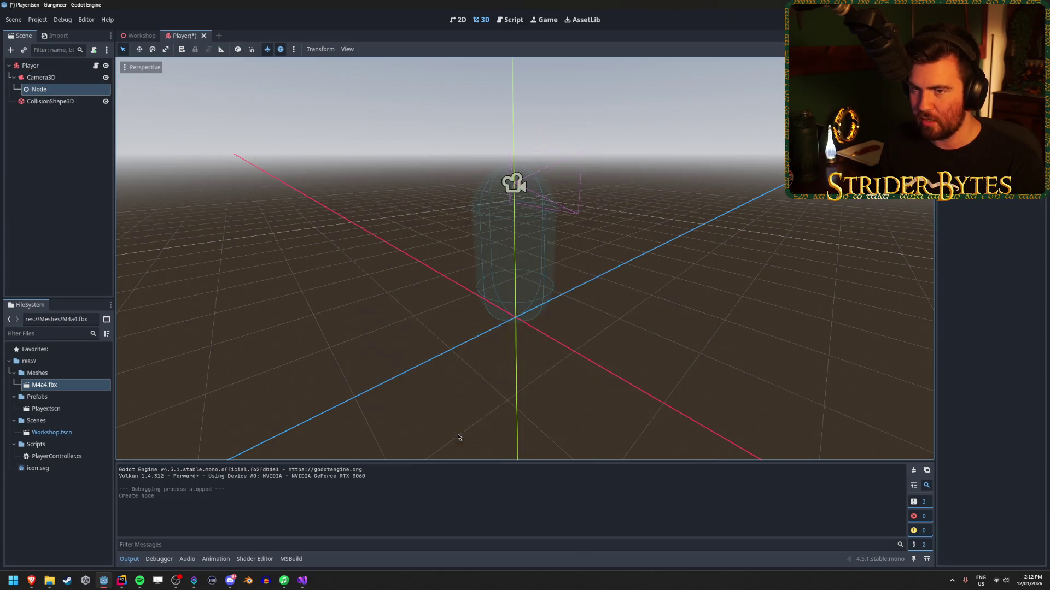
# Step: Rename the new node to Gun Holder
pyautogui.doubleClick(66, 91)
pyautogui.write('Gun Holder')
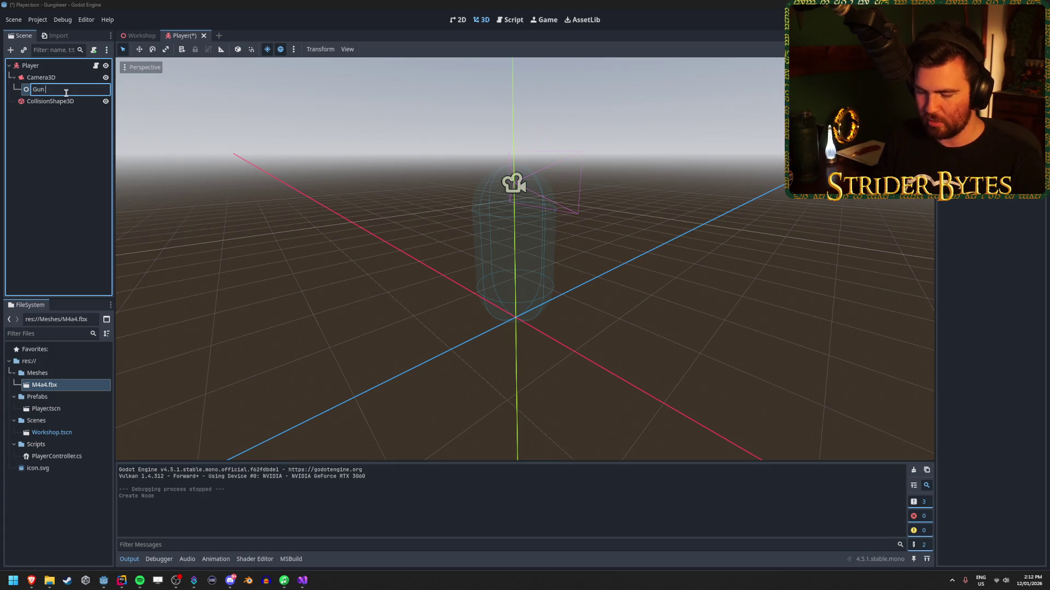
pyautogui.press('Return')
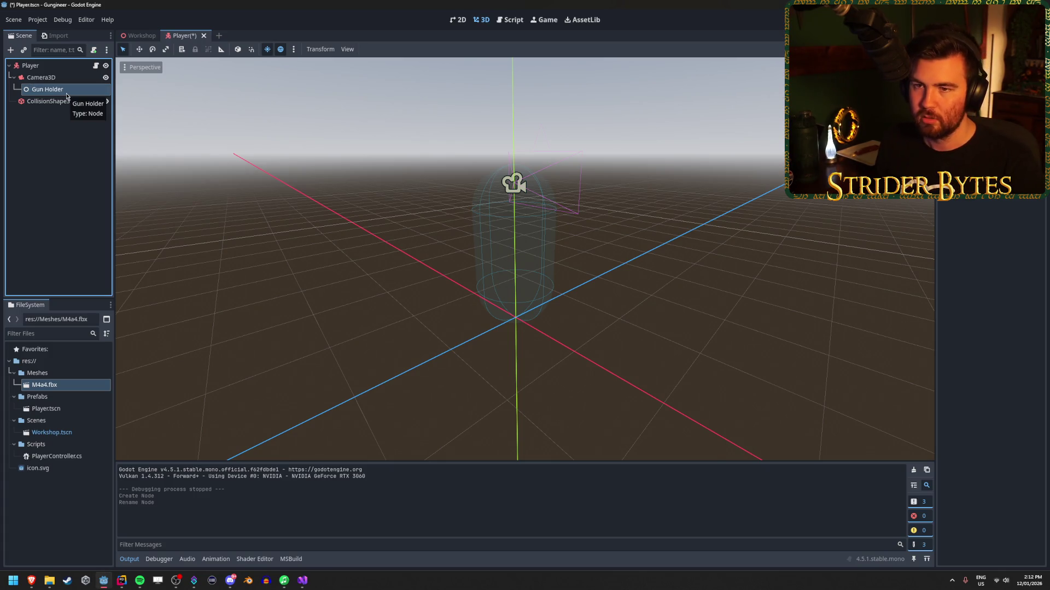
pyautogui.rightClick(68, 95)
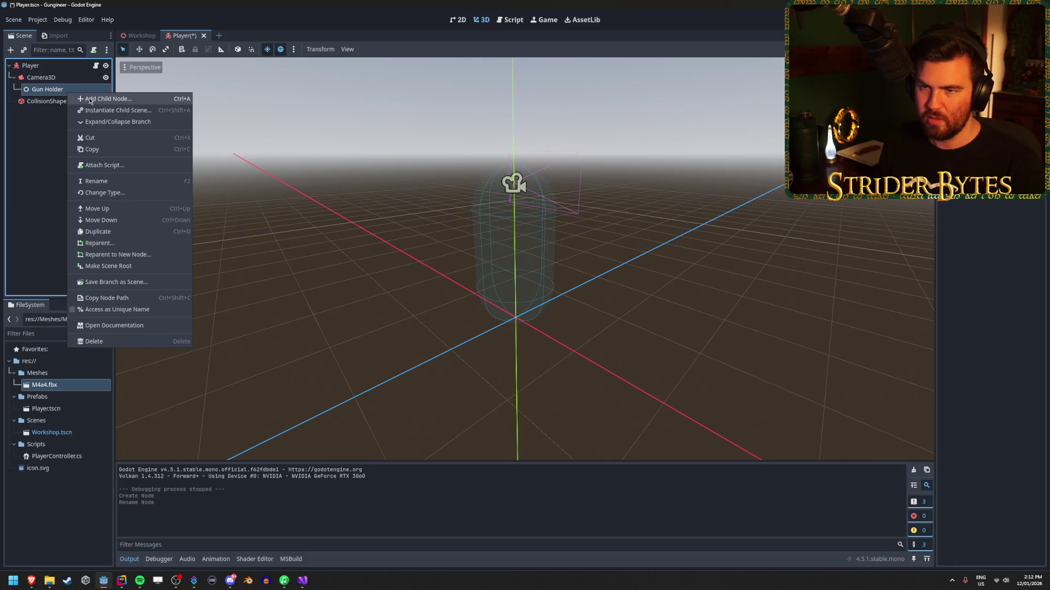
pyautogui.press('Escape')
pyautogui.moveTo(44, 385)
pyautogui.mouseDown()
pyautogui.moveTo(52, 55)
pyautogui.moveTo(62, 95)
pyautogui.mouseUp()
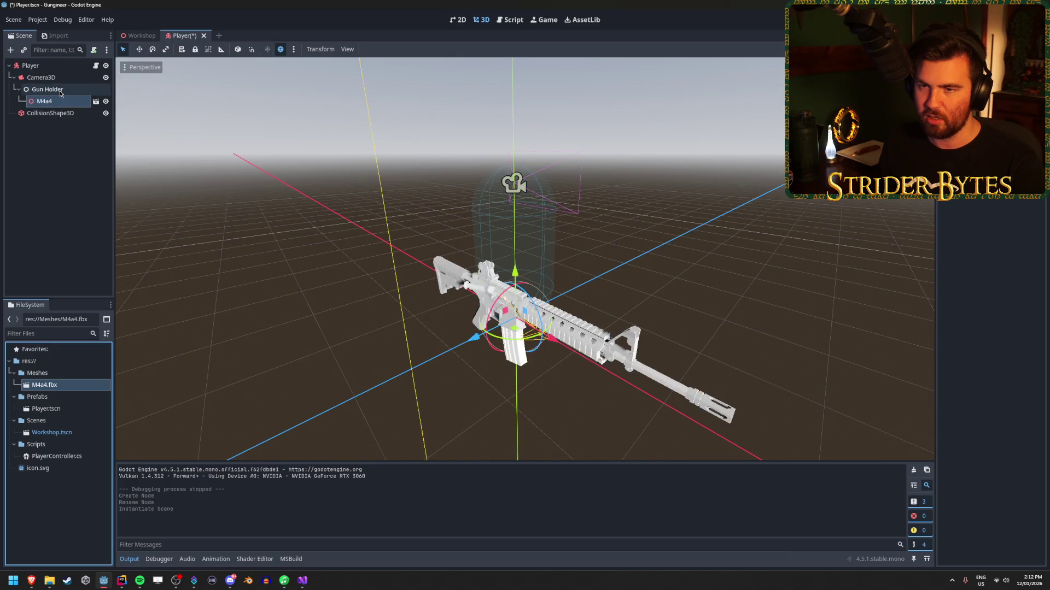
pyautogui.moveTo(525, 257)
pyautogui.mouseDown()
pyautogui.moveTo(656, 227)
pyautogui.moveTo(612, 241)
pyautogui.mouseUp()
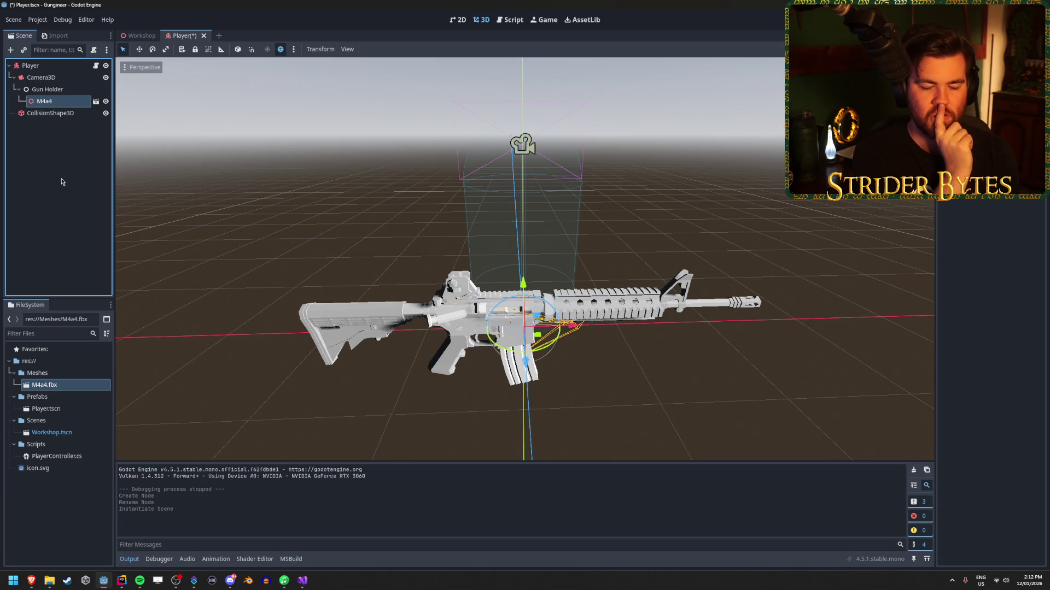
pyautogui.click(54, 92)
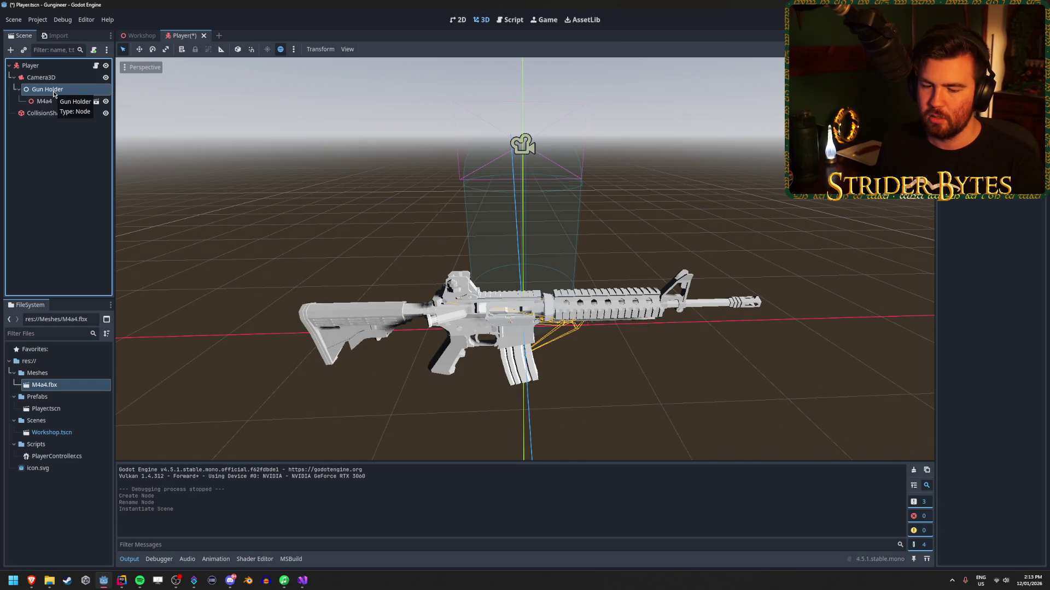
pyautogui.click(57, 77)
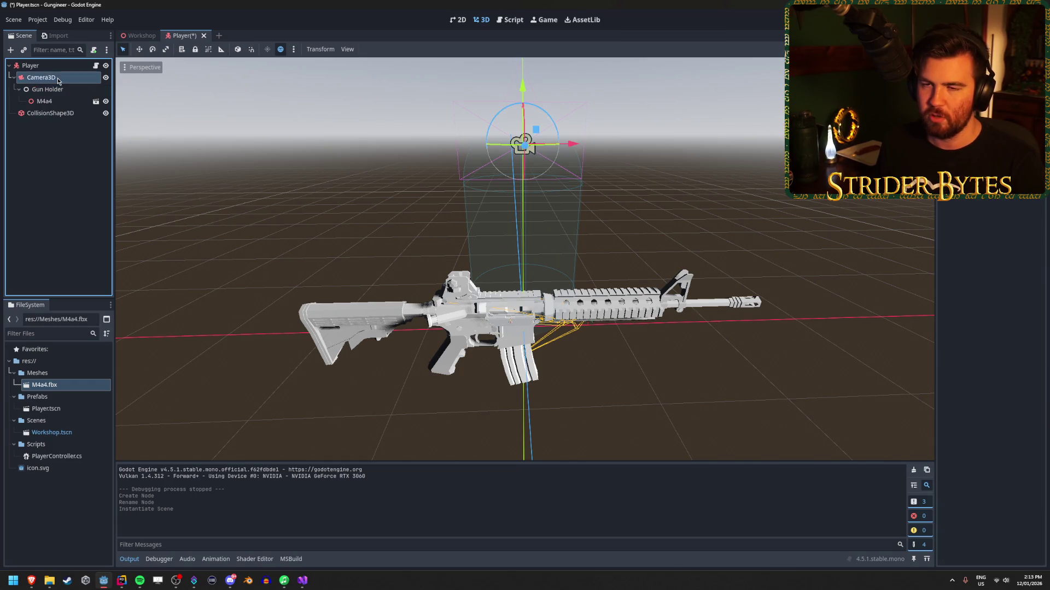
pyautogui.click(60, 91)
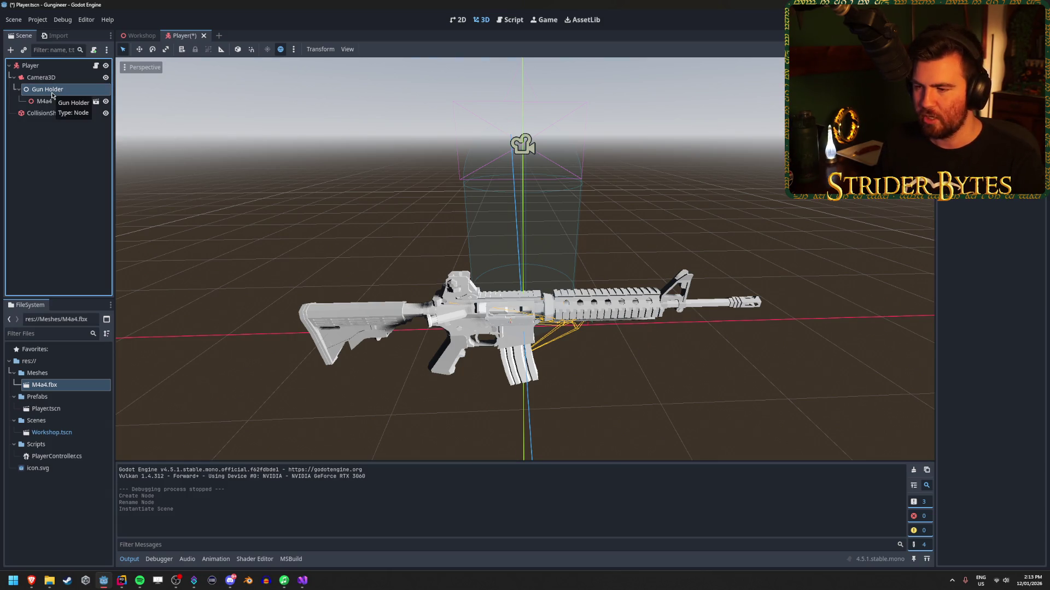
pyautogui.click(363, 318)
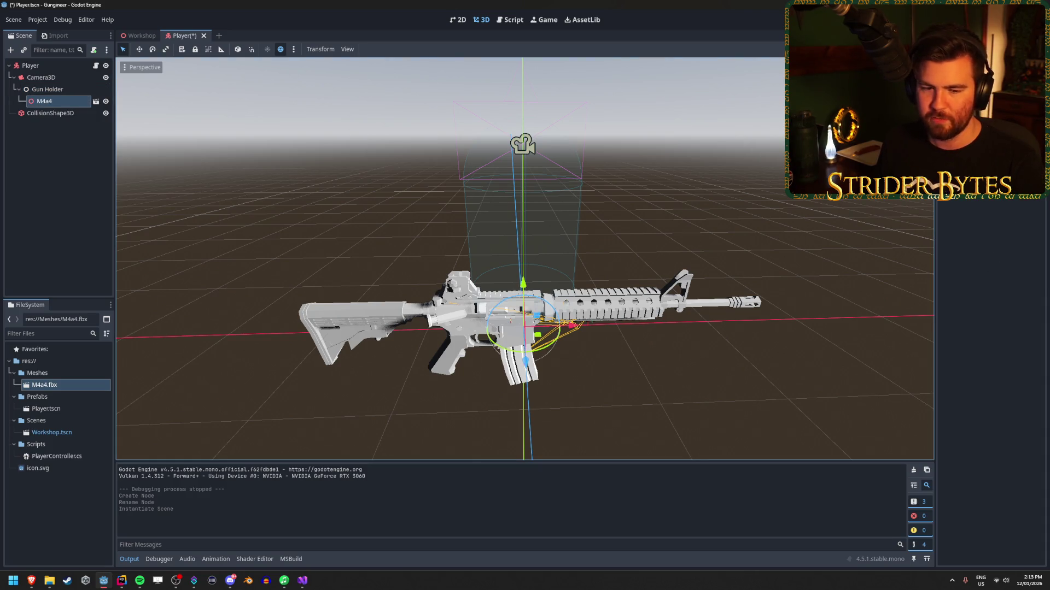
pyautogui.scroll(3, 613, 333)
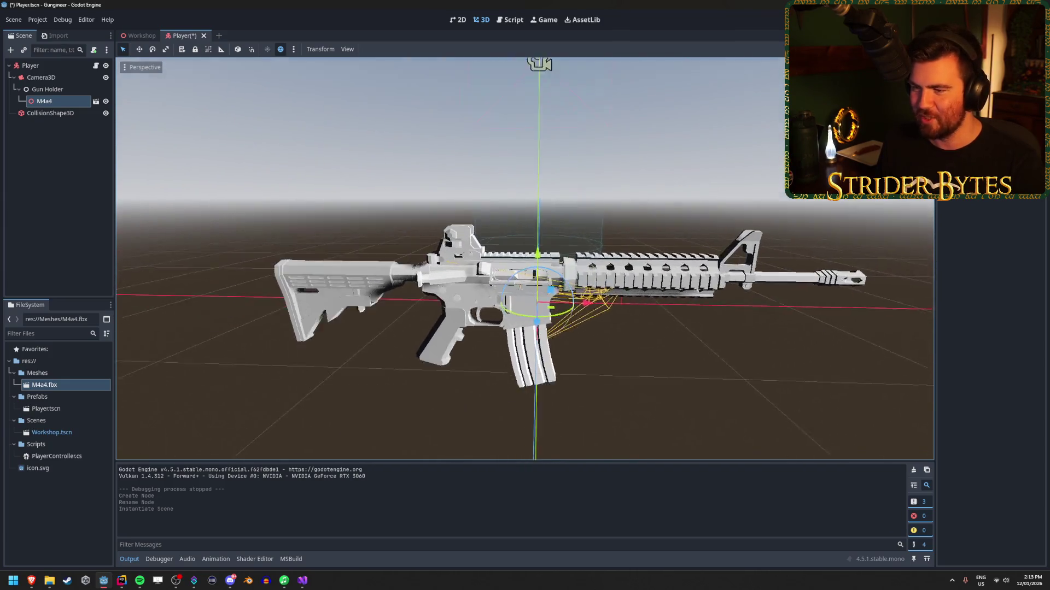
pyautogui.click(46, 199)
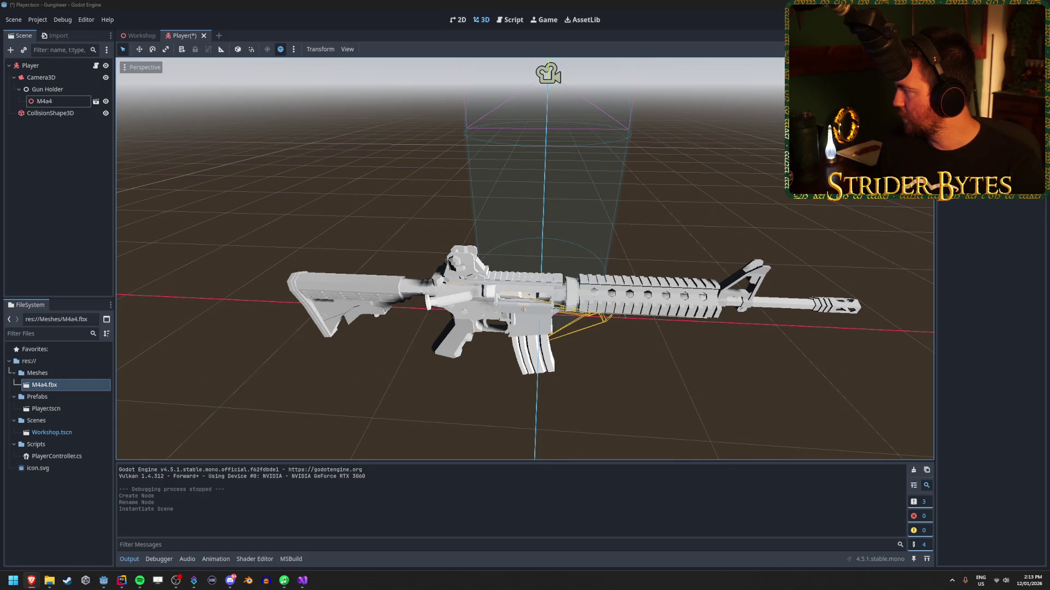
pyautogui.hotkey('alt', 'Tab')
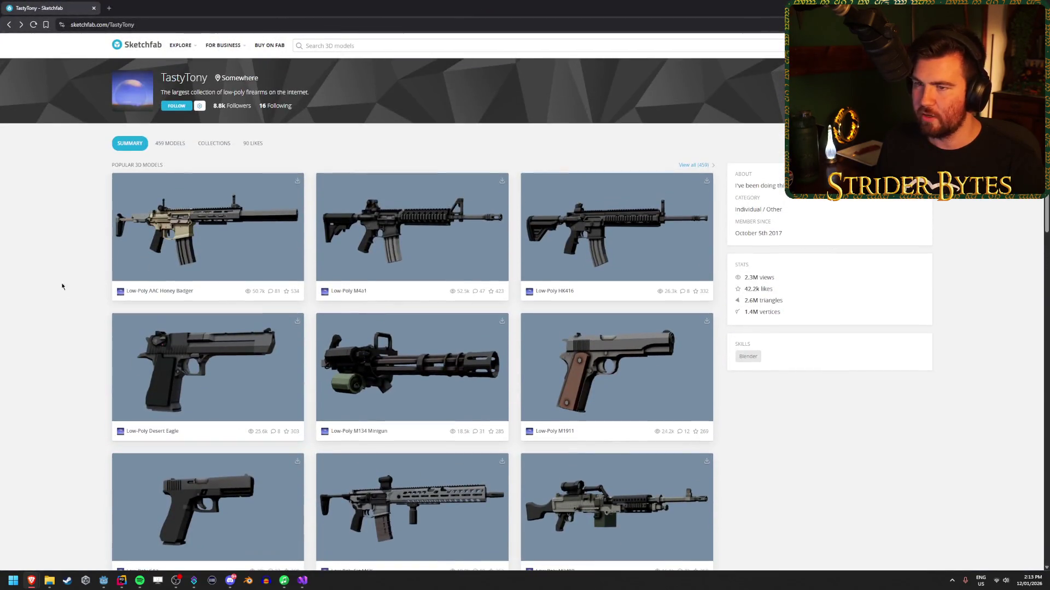
# Step: Go to the creator's Collections and open Low-Poly Assault Rifles
pyautogui.scroll(-2, 47, 263)
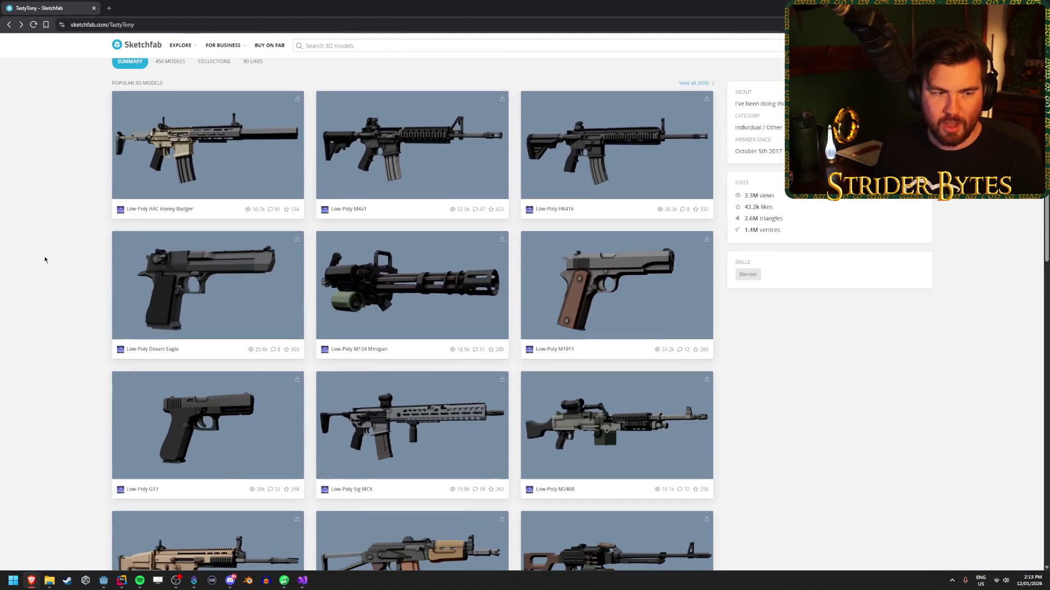
pyautogui.scroll(-6, 798, 346)
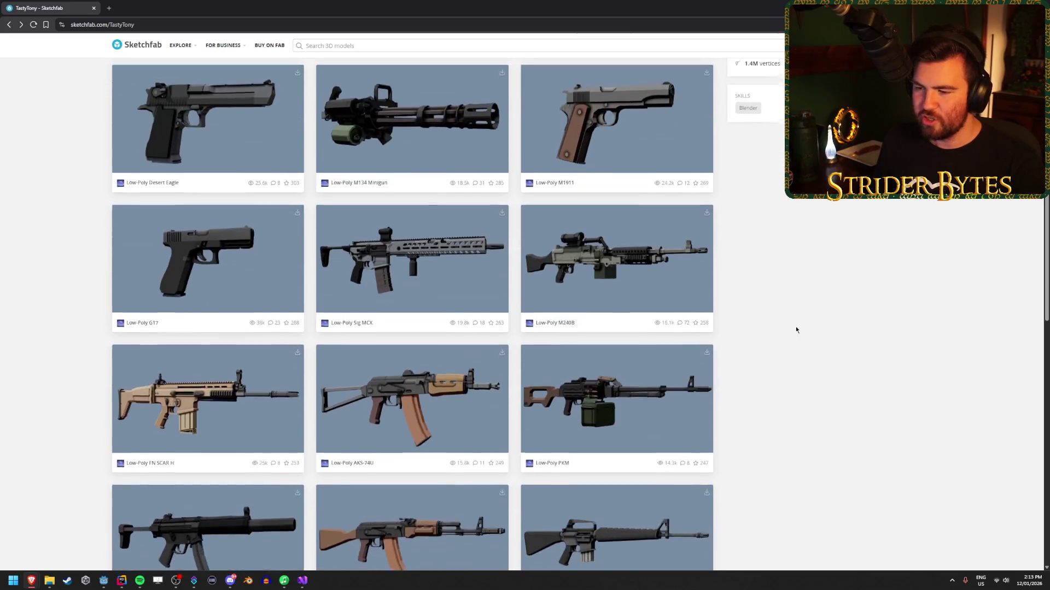
pyautogui.scroll(-4, 834, 326)
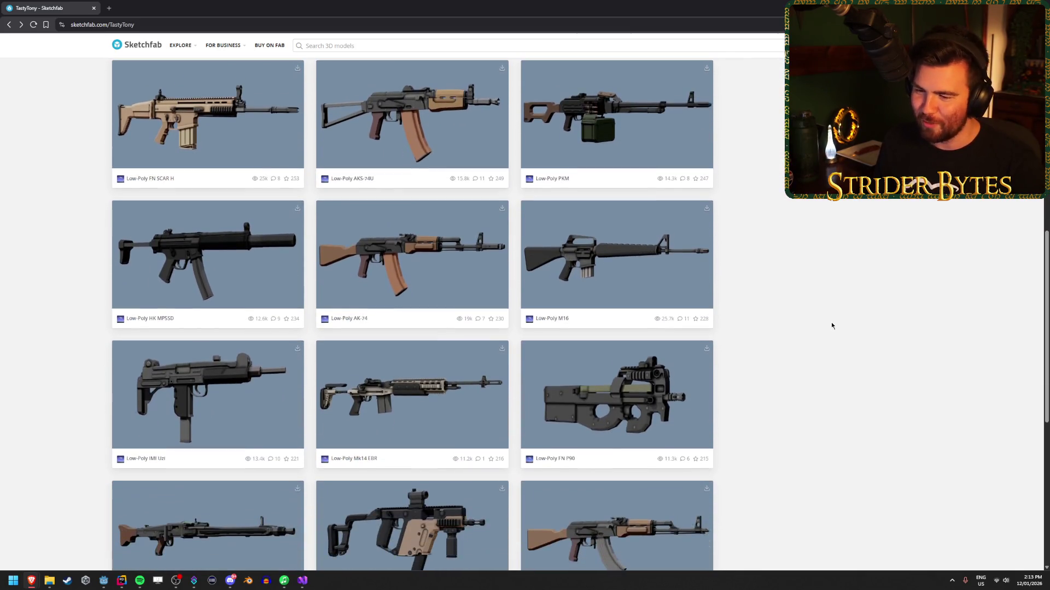
pyautogui.scroll(-5, 831, 325)
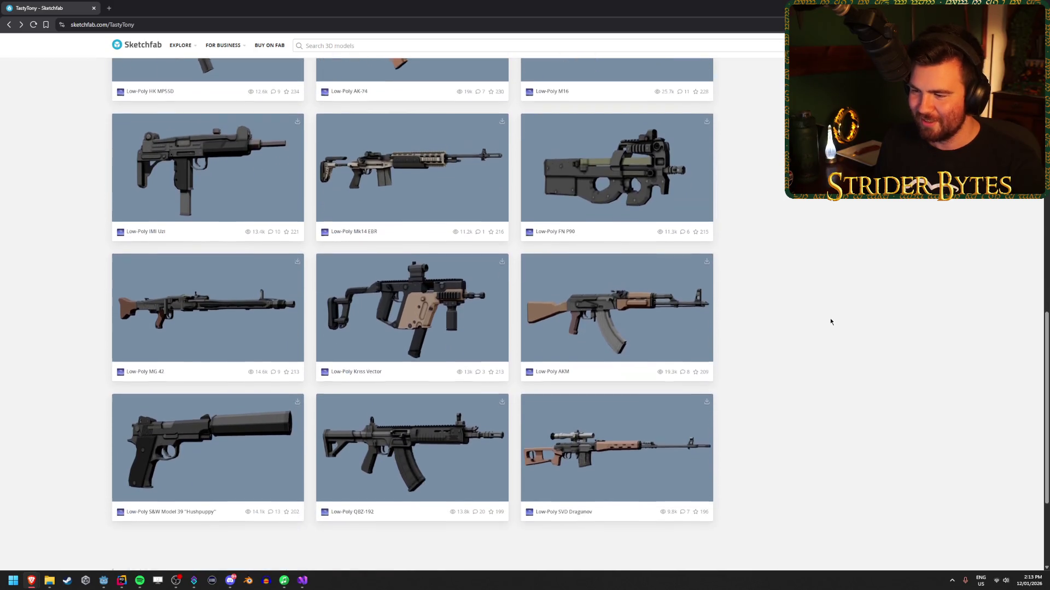
pyautogui.press('Home')
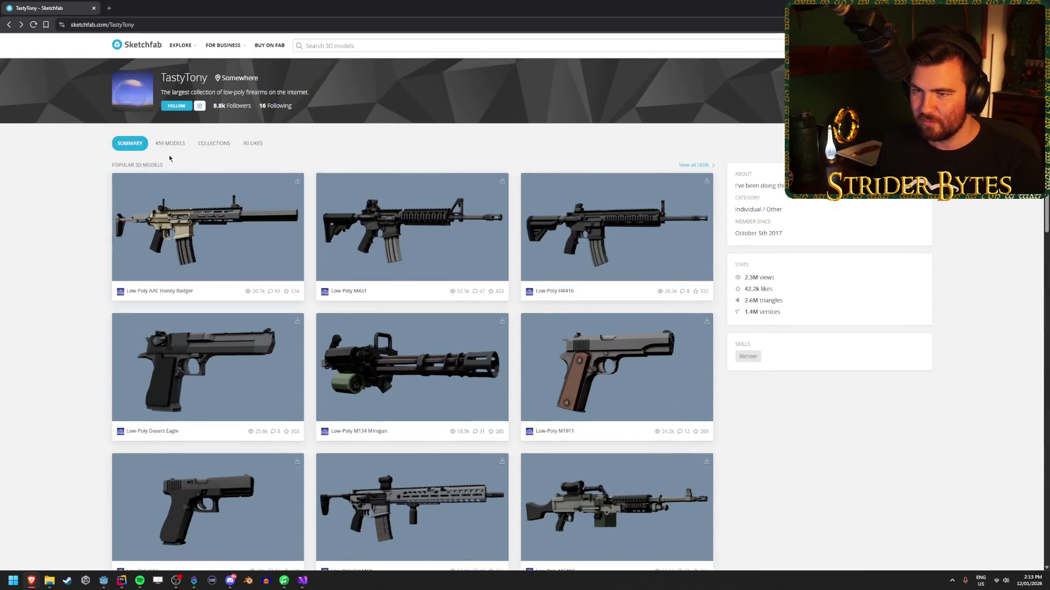
pyautogui.click(214, 143)
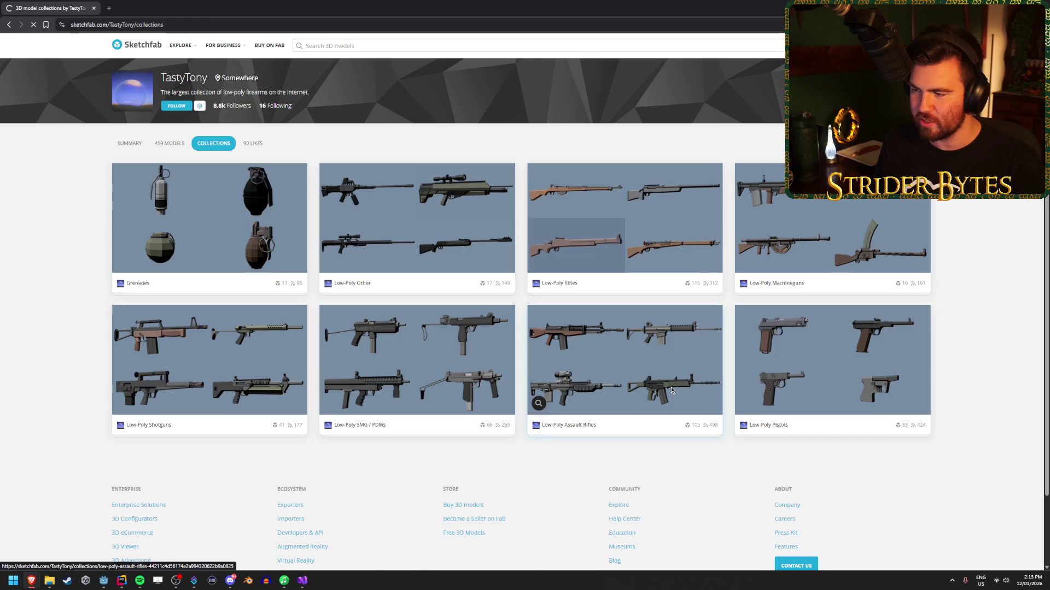
pyautogui.click(671, 388)
# Step: Load more rifles from the collection, browse them, then return to Godot
pyautogui.scroll(-1, 191, 277)
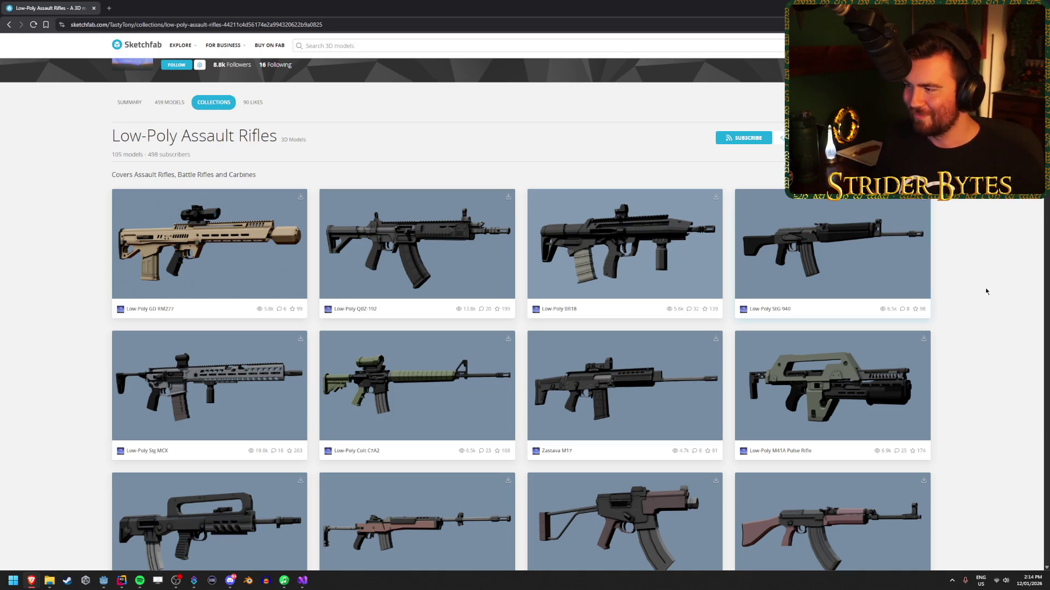
pyautogui.scroll(-2, 992, 292)
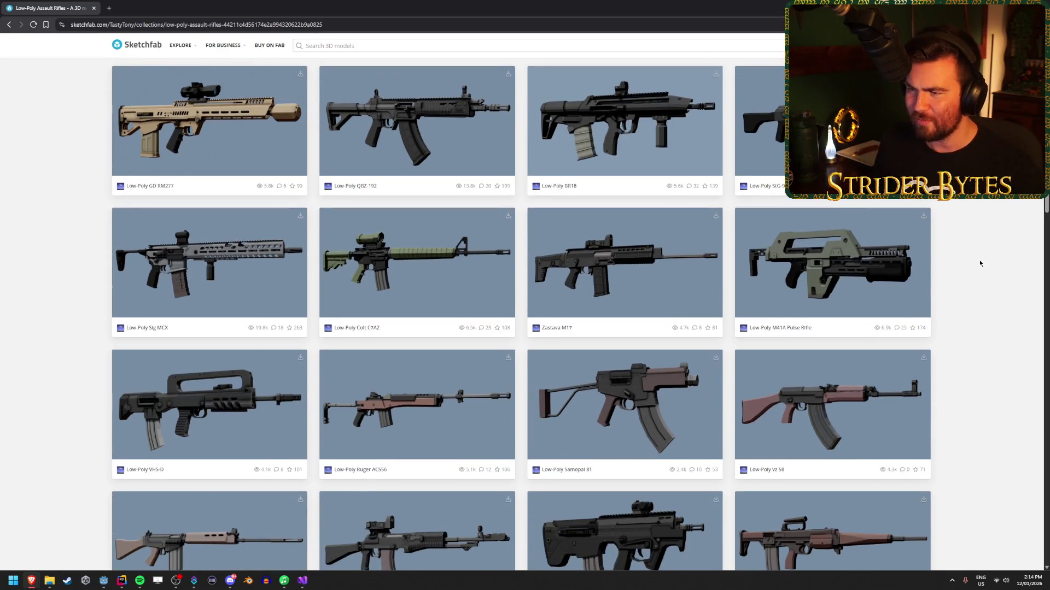
pyautogui.scroll(-2, 979, 263)
pyautogui.scroll(-10, 979, 263)
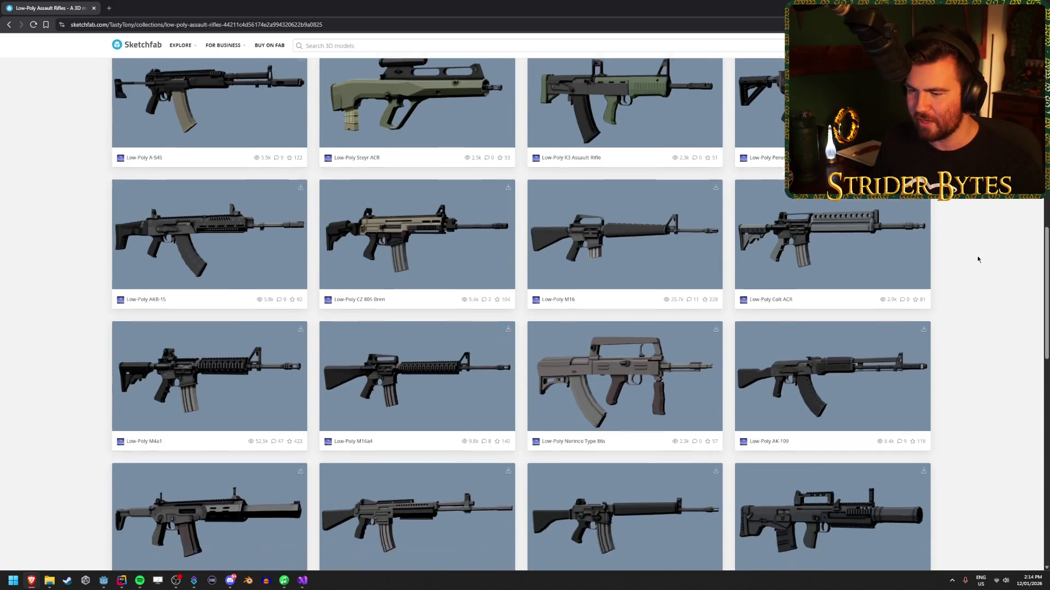
pyautogui.scroll(-15, 978, 259)
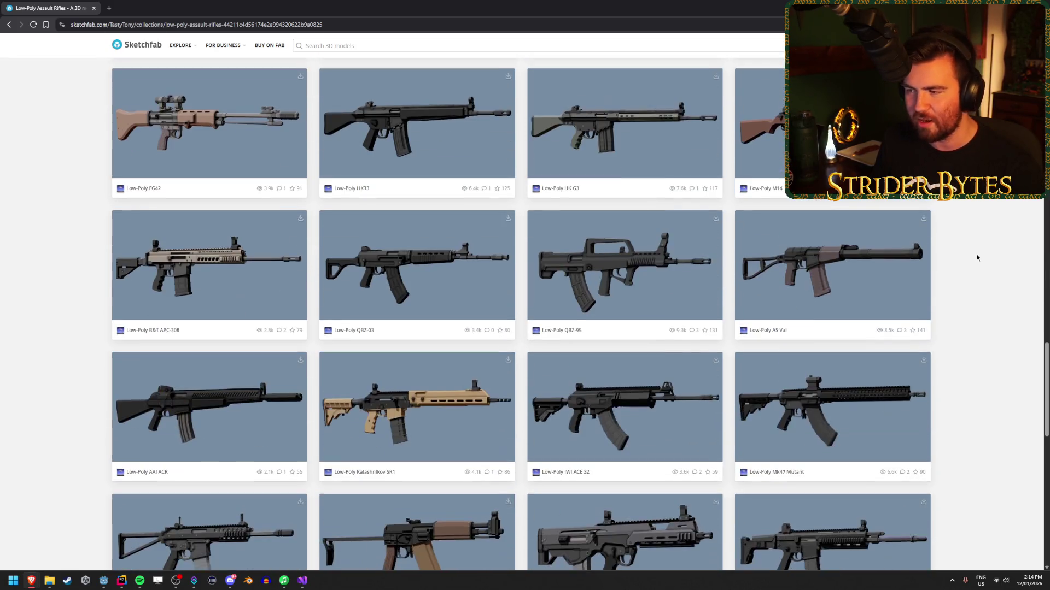
pyautogui.scroll(-5, 977, 258)
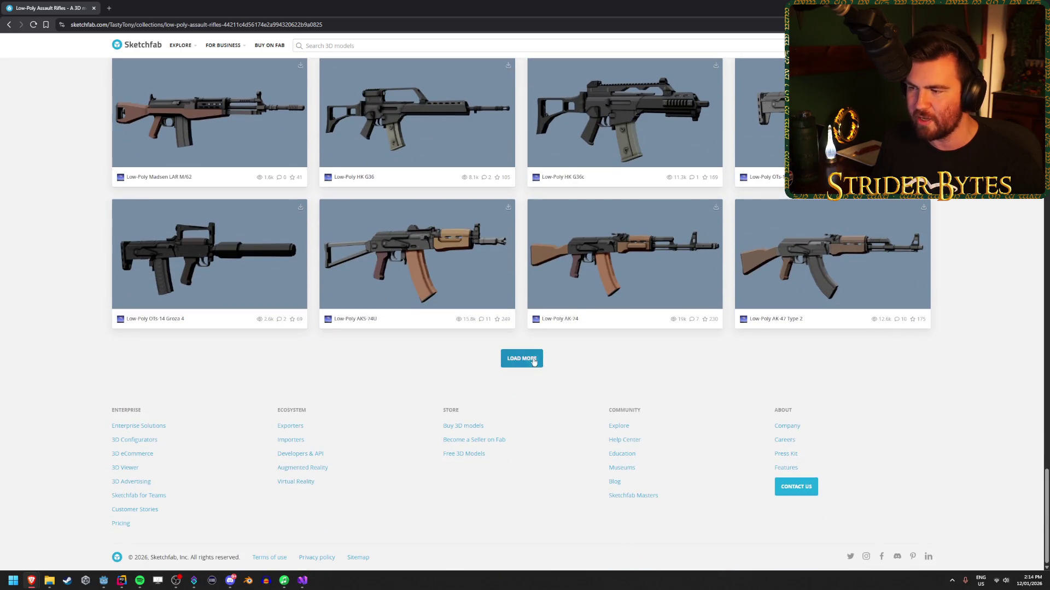
pyautogui.click(533, 358)
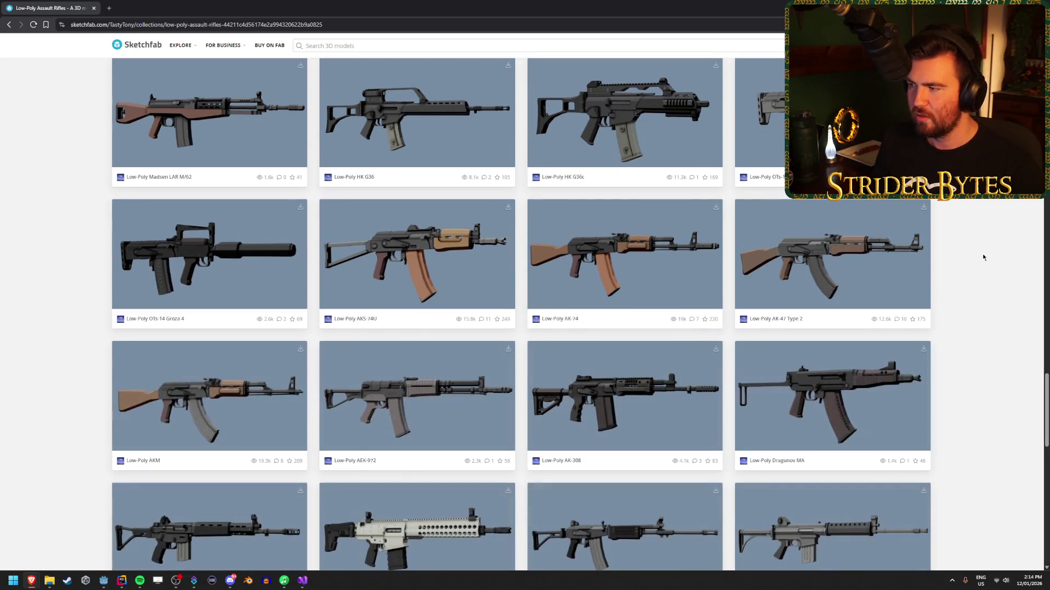
pyautogui.scroll(-10, 58, 321)
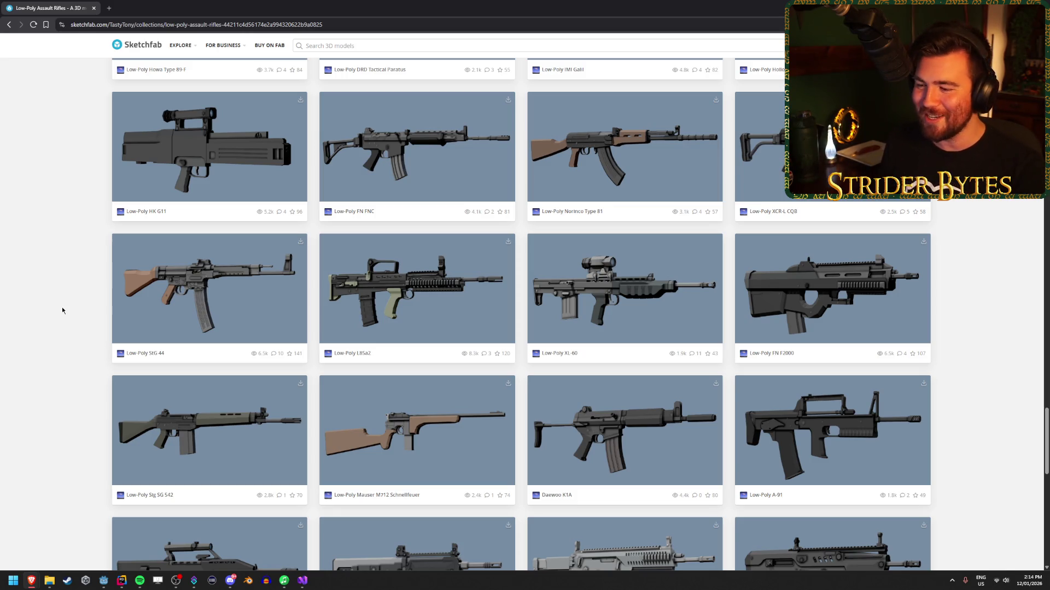
pyautogui.hotkey('alt', 'Tab')
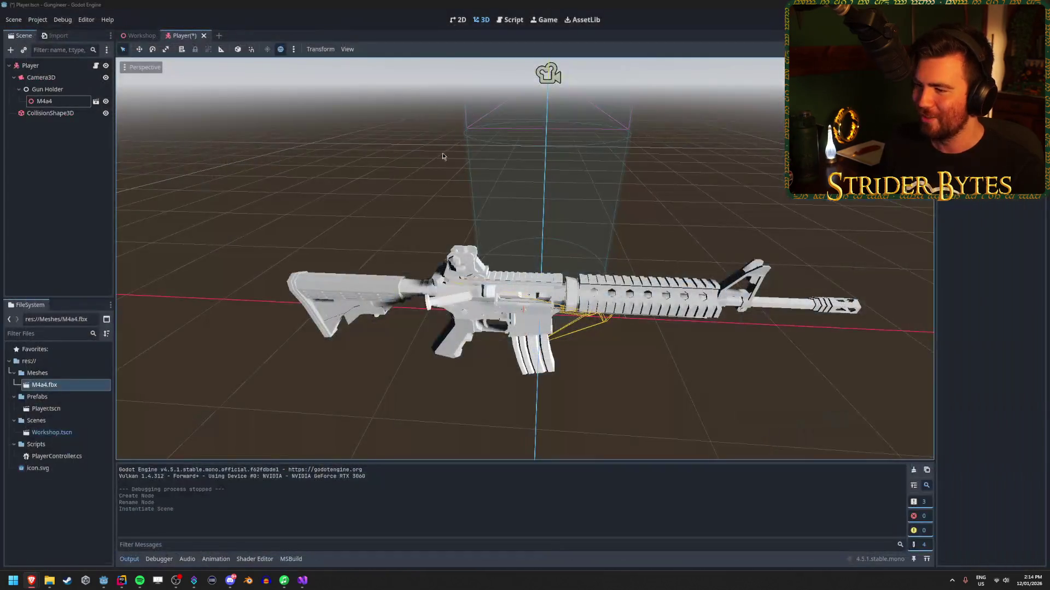
# Step: Reselect the M4a4 node and use its Open in Editor icon on the rifle scene
pyautogui.moveTo(345, 337)
pyautogui.mouseDown()
pyautogui.moveTo(285, 331)
pyautogui.moveTo(268, 344)
pyautogui.moveTo(542, 272)
pyautogui.mouseUp()
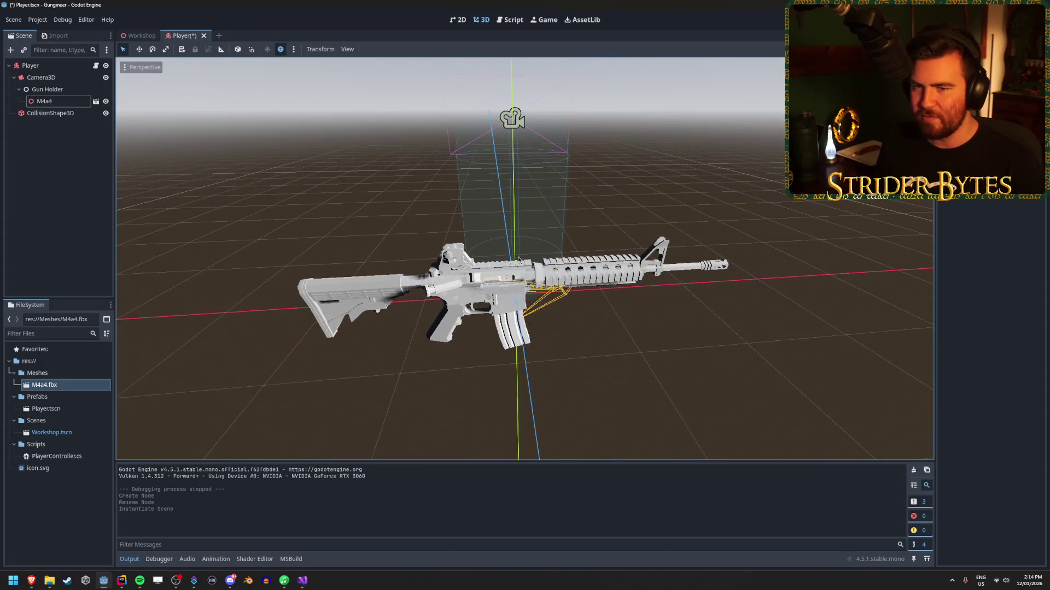
pyautogui.click(44, 101)
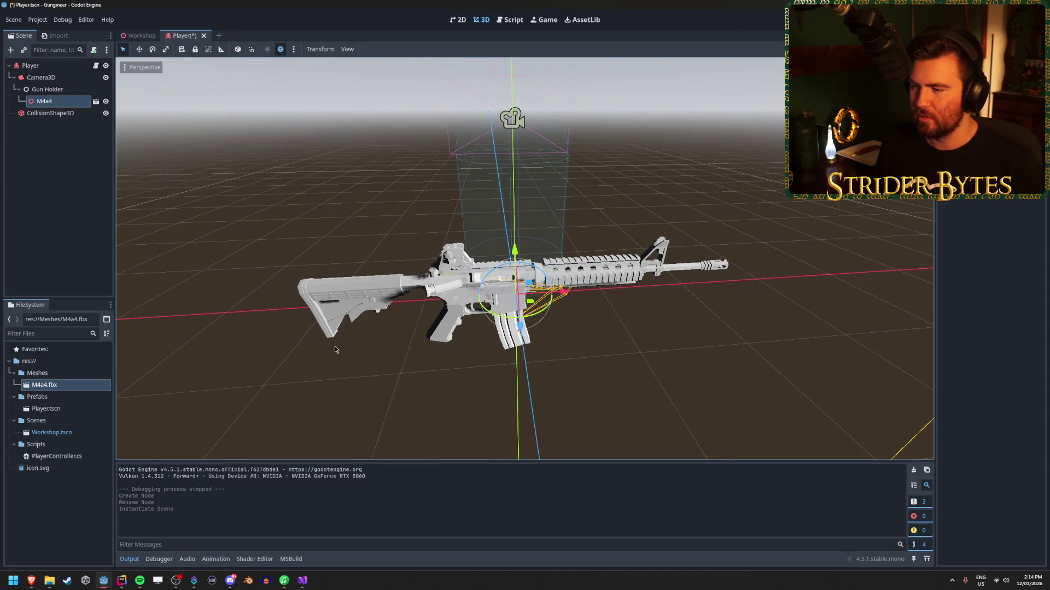
pyautogui.moveTo(244, 113); pyautogui.dragTo(272, 195)
pyautogui.click(39, 79)
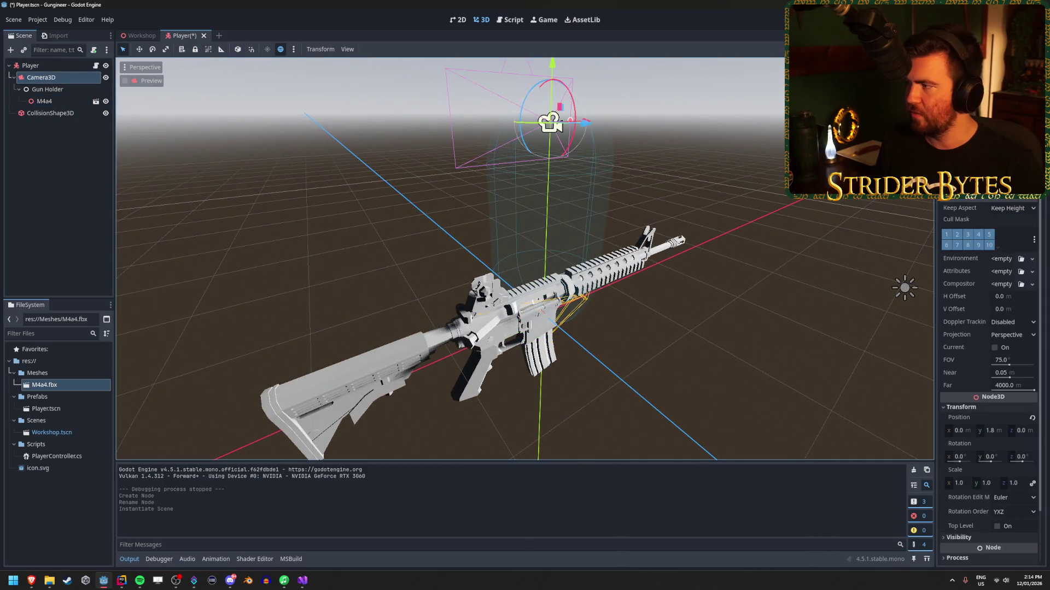
pyautogui.click(58, 113)
pyautogui.click(45, 101)
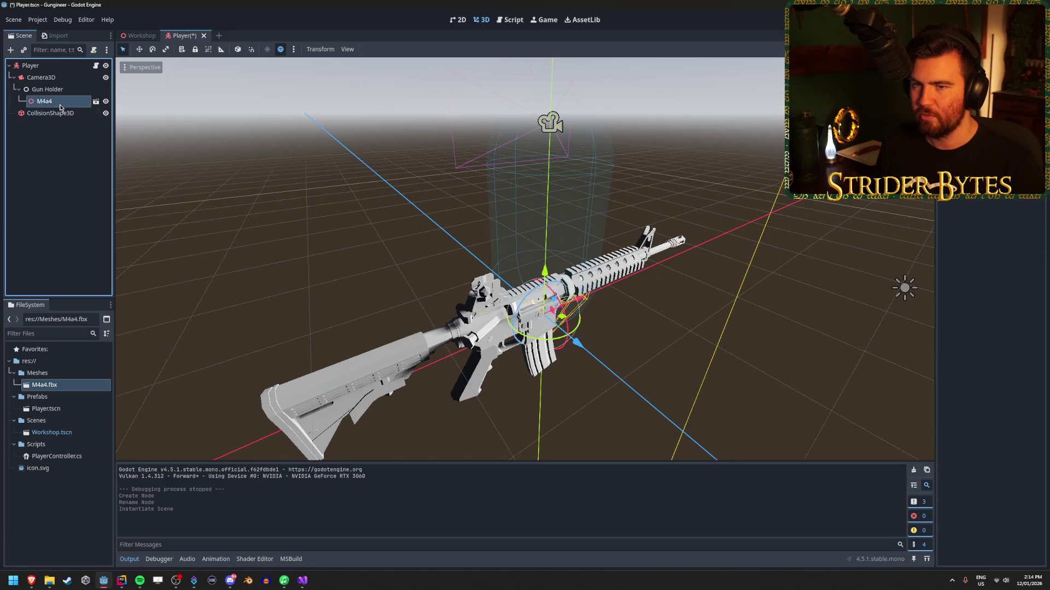
pyautogui.moveTo(518, 272)
pyautogui.mouseDown()
pyautogui.moveTo(607, 300)
pyautogui.moveTo(645, 262)
pyautogui.moveTo(580, 306)
pyautogui.moveTo(552, 296)
pyautogui.moveTo(596, 294)
pyautogui.moveTo(610, 270)
pyautogui.moveTo(662, 263)
pyautogui.mouseUp()
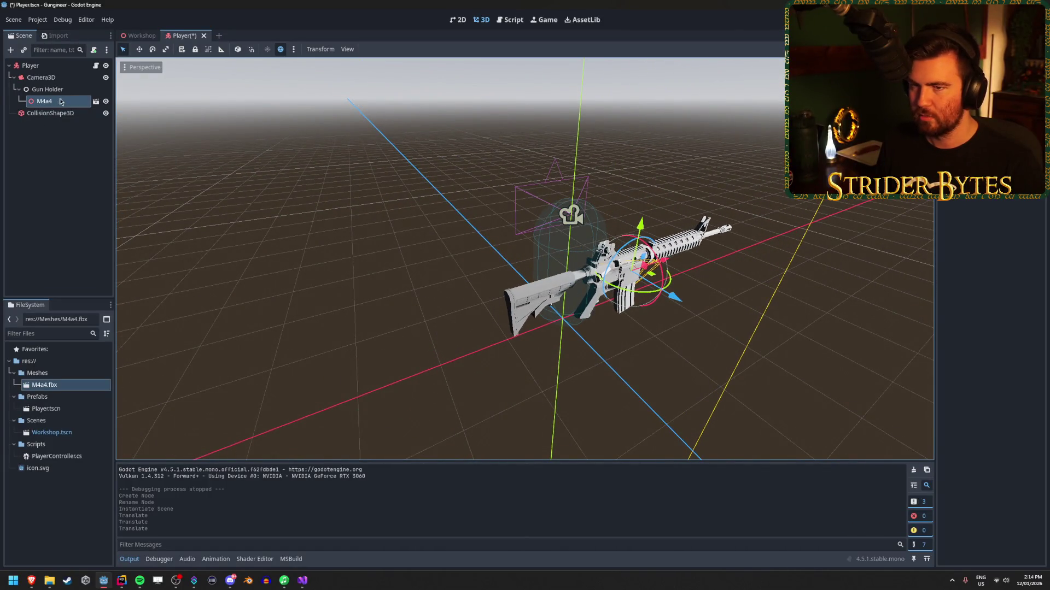
pyautogui.click(96, 102)
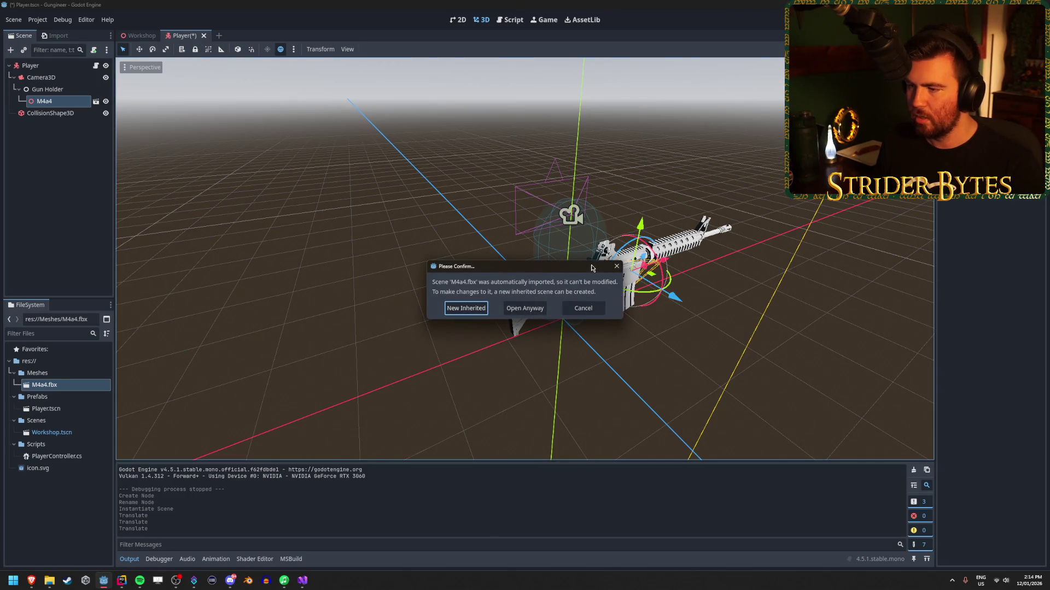
# Step: Create a New Inherited M4a4 scene and try deleting its Light and Camera nodes
pyautogui.click(466, 307)
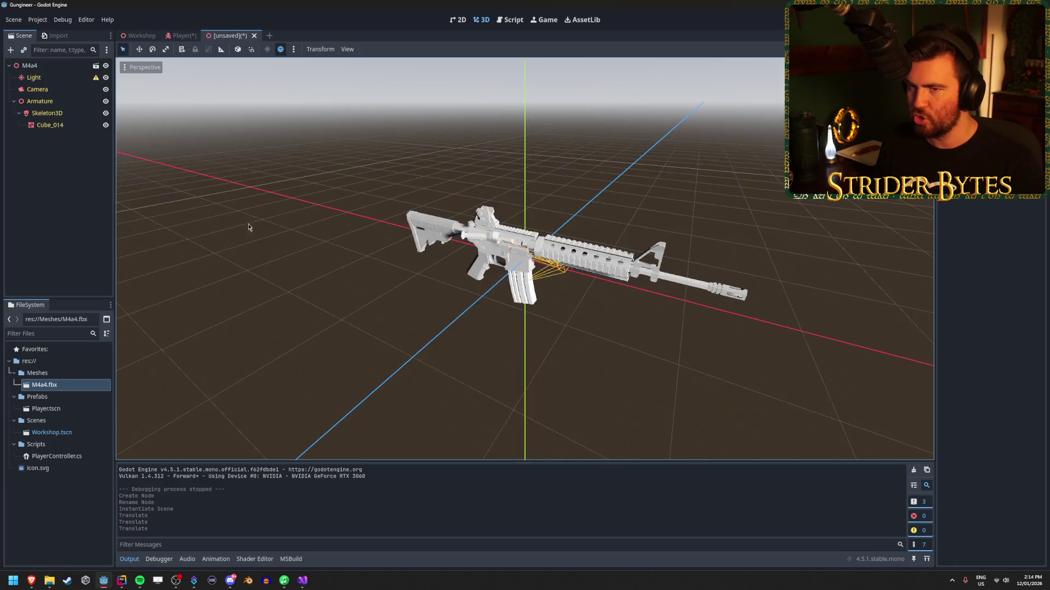
pyautogui.click(54, 80)
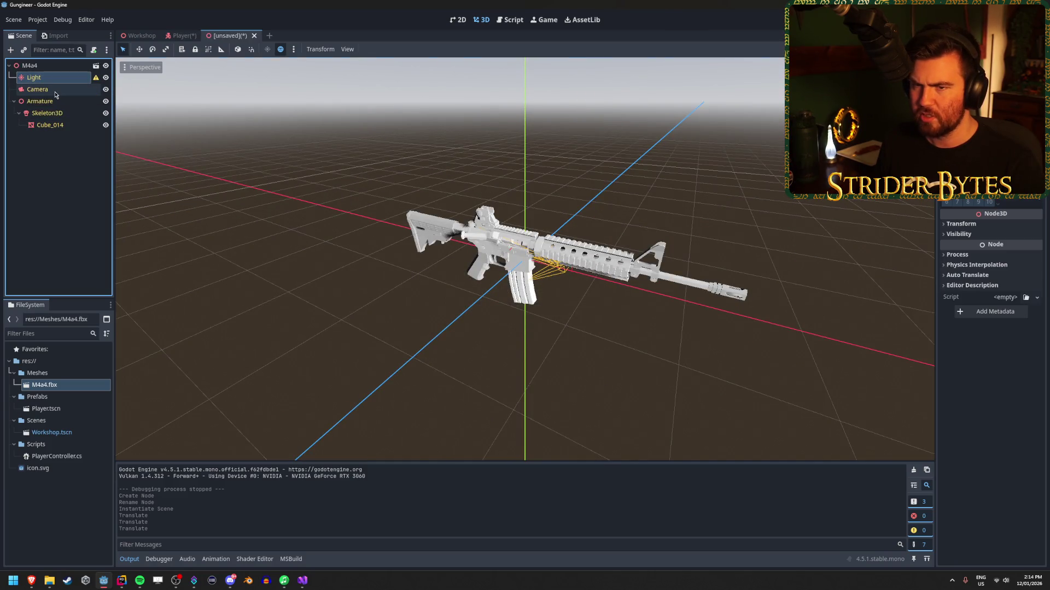
pyautogui.keyDown('ctrl'); pyautogui.click(54, 91); pyautogui.keyUp('ctrl')
pyautogui.press('Delete')
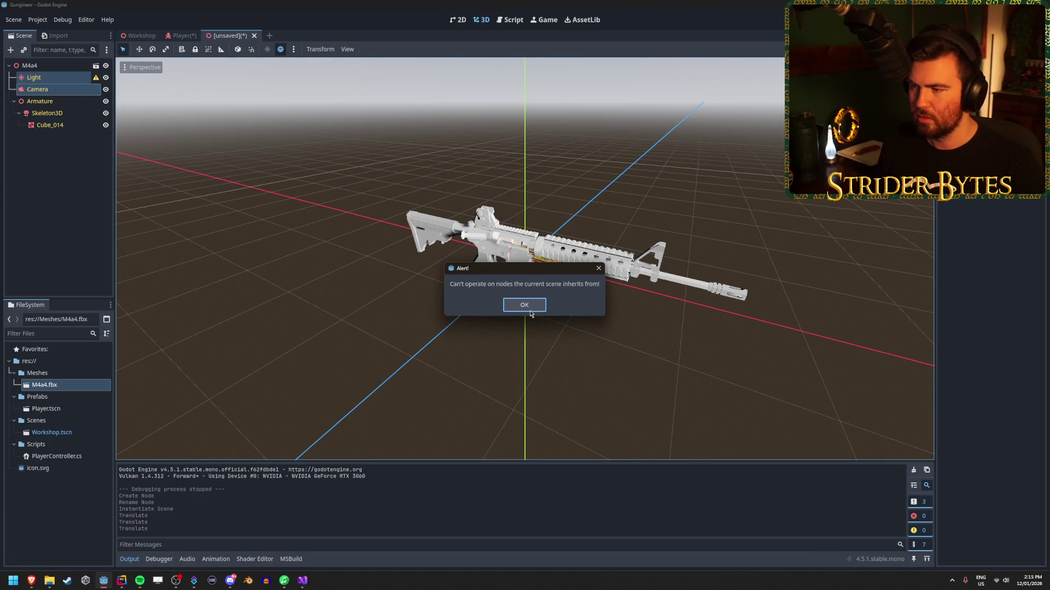
pyautogui.click(524, 305)
# Step: Close the unsaved inherited M4a4 scene without saving
pyautogui.click(29, 65)
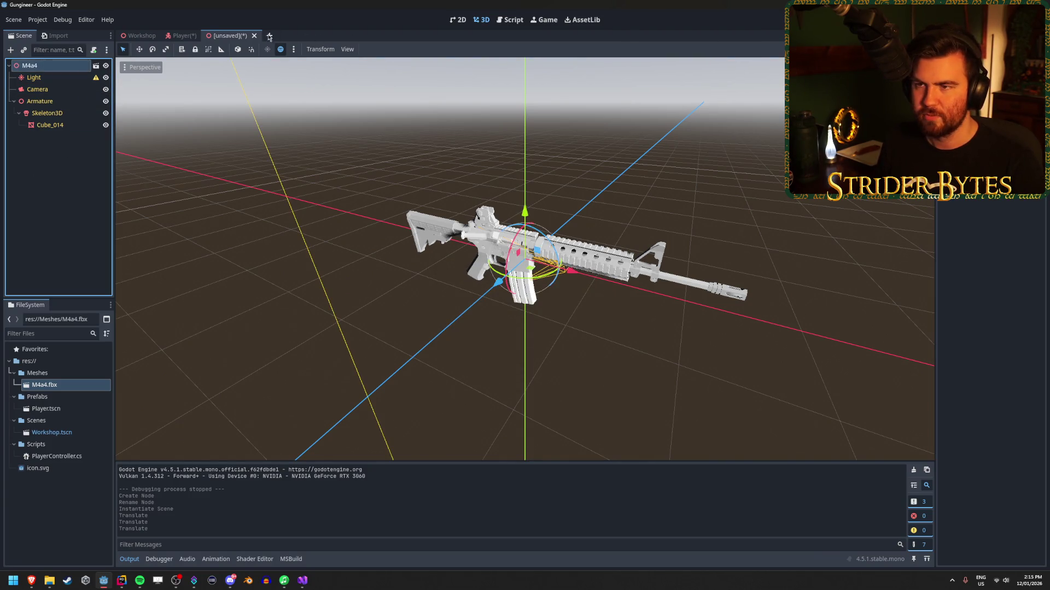
pyautogui.click(255, 36)
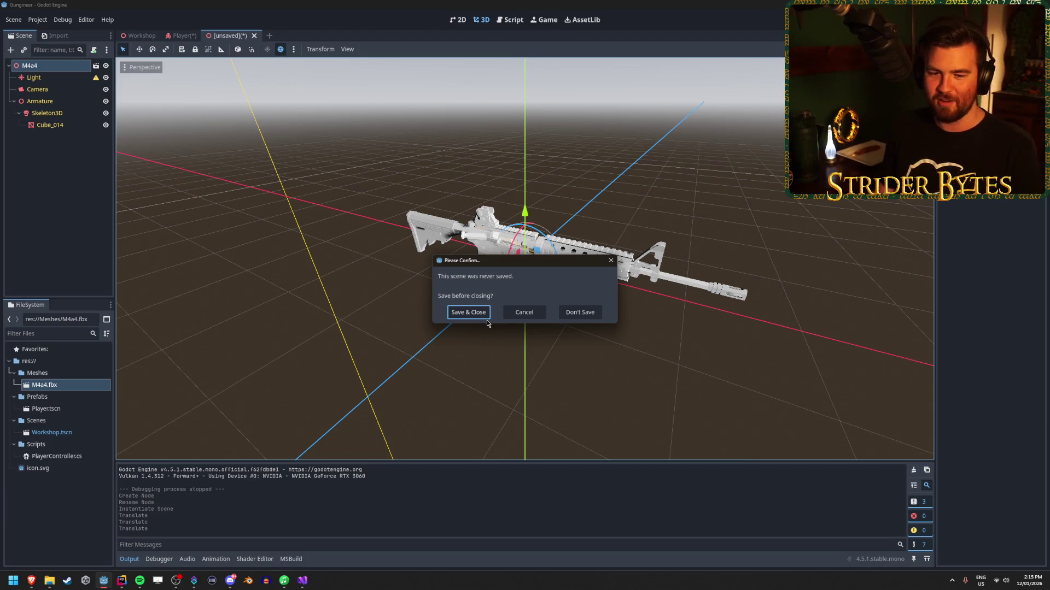
pyautogui.click(579, 312)
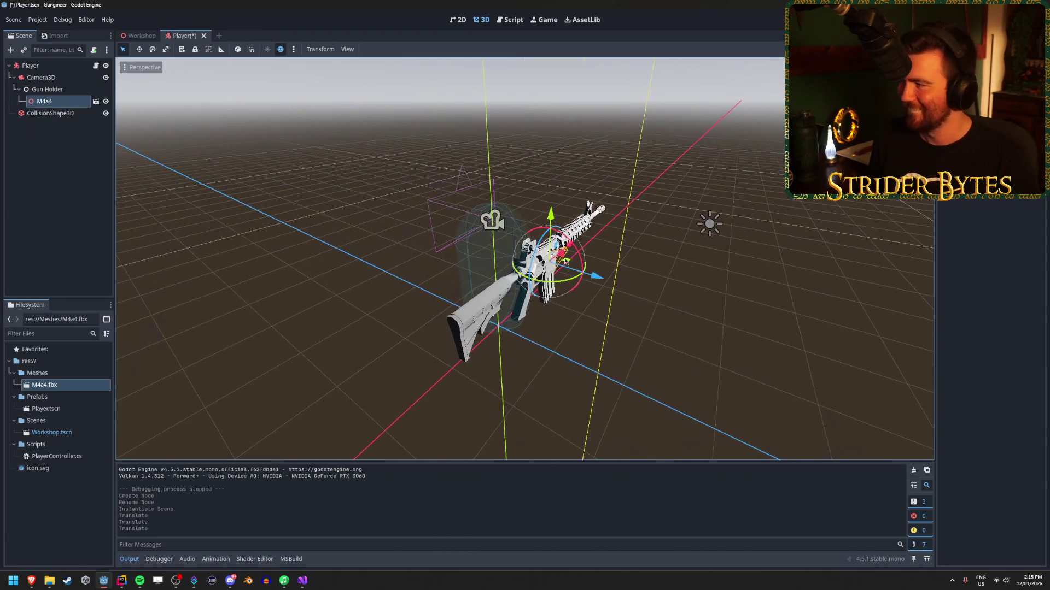
# Step: Open the M4a4 model's scene in the editor, choosing Open Anyway
pyautogui.moveTo(607, 263); pyautogui.dragTo(465, 249)
pyautogui.click(64, 106)
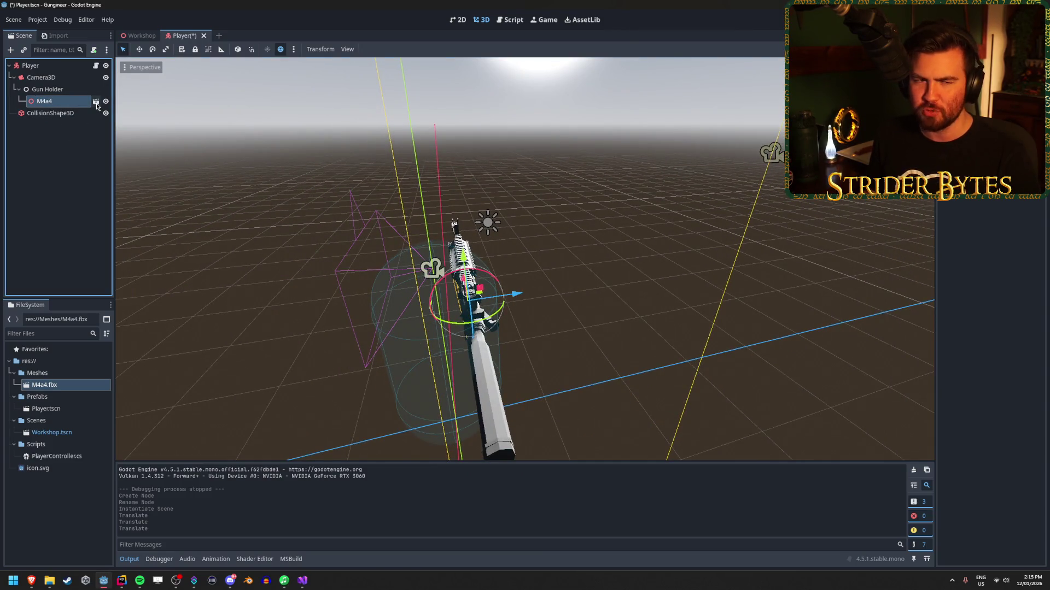
pyautogui.click(96, 104)
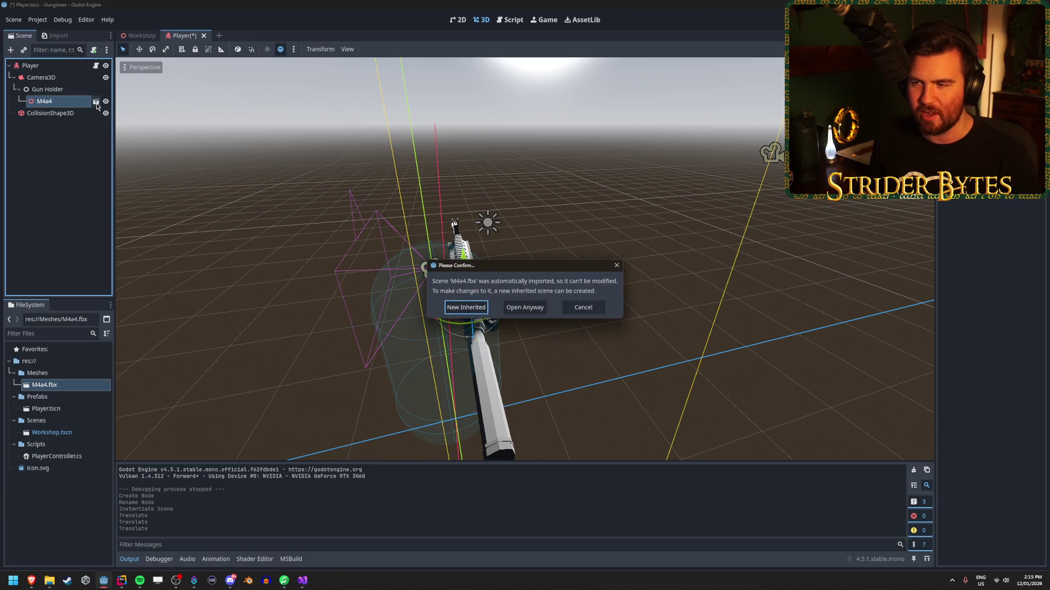
pyautogui.click(512, 306)
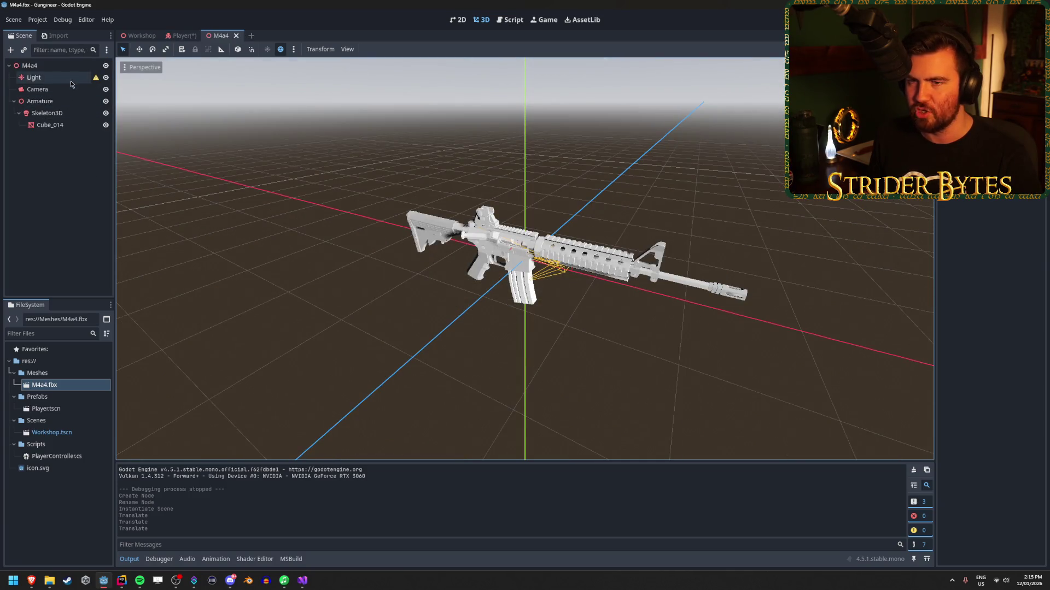
# Step: Delete the Light and Camera nodes, attempt saving, and dismiss the fbx format alert
pyautogui.click(34, 77)
pyautogui.press('Delete')
pyautogui.press('Return')
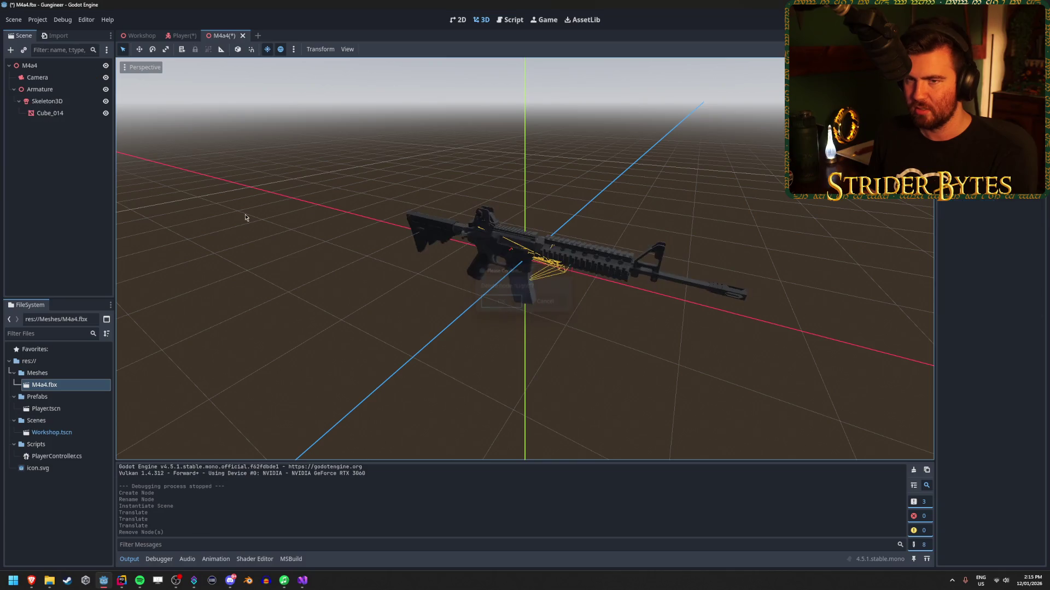
pyautogui.press('Delete')
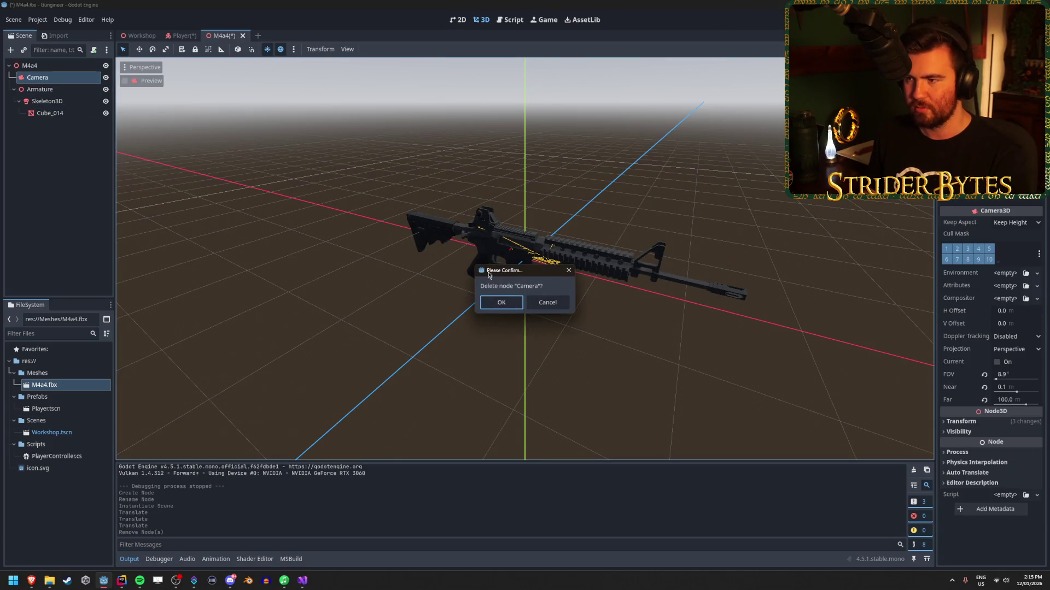
pyautogui.press('Return')
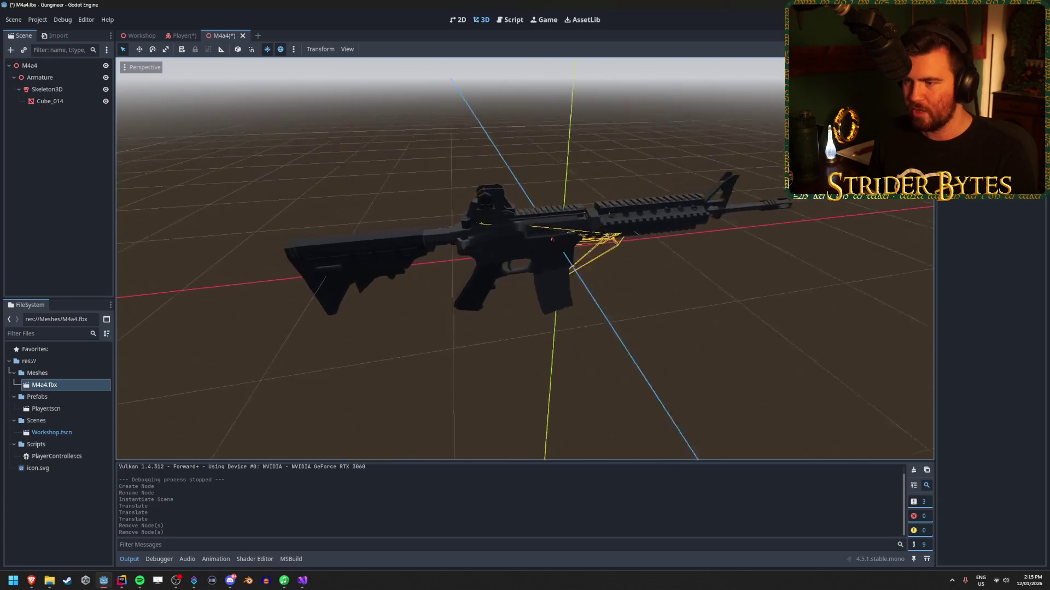
pyautogui.hotkey('ctrl', 's')
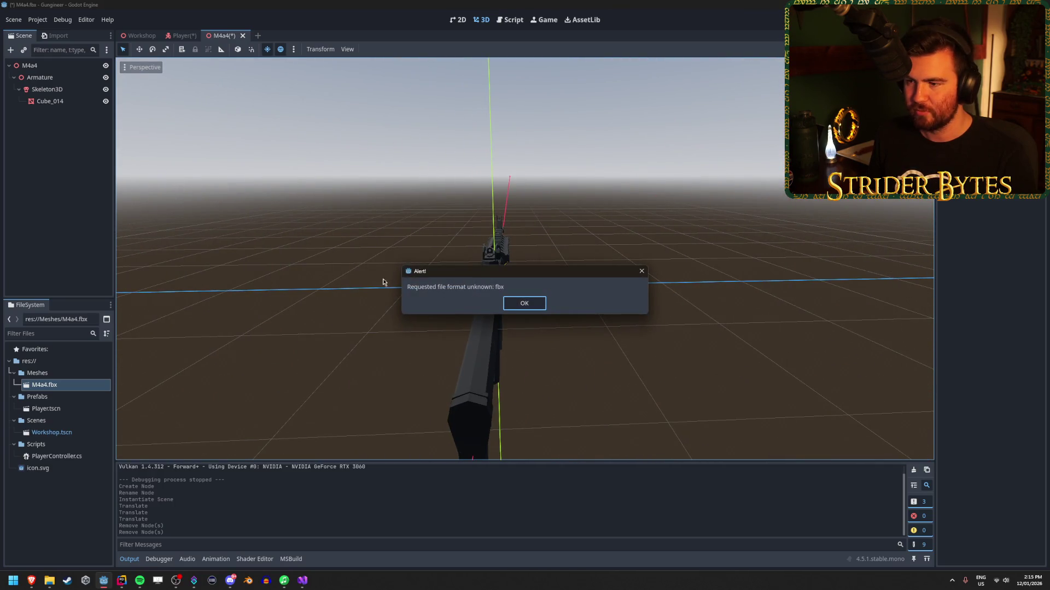
pyautogui.click(523, 304)
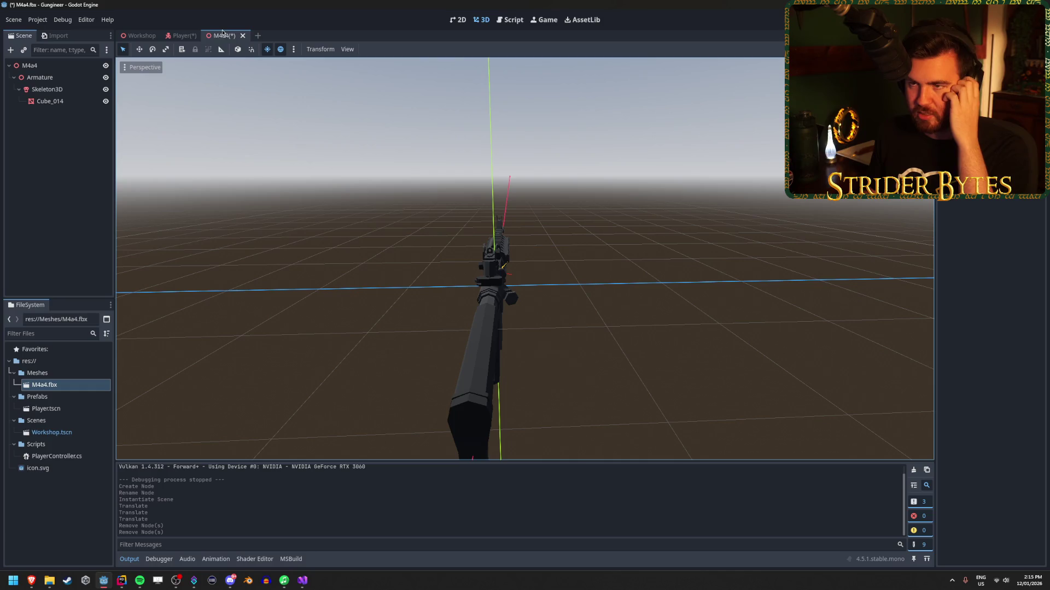
pyautogui.click(176, 37)
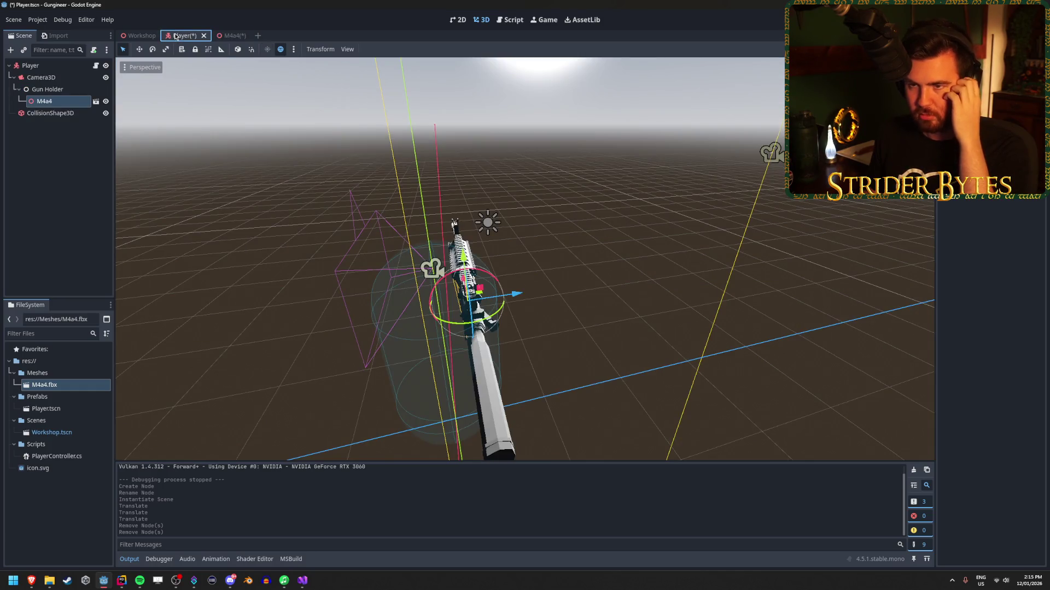
pyautogui.click(237, 37)
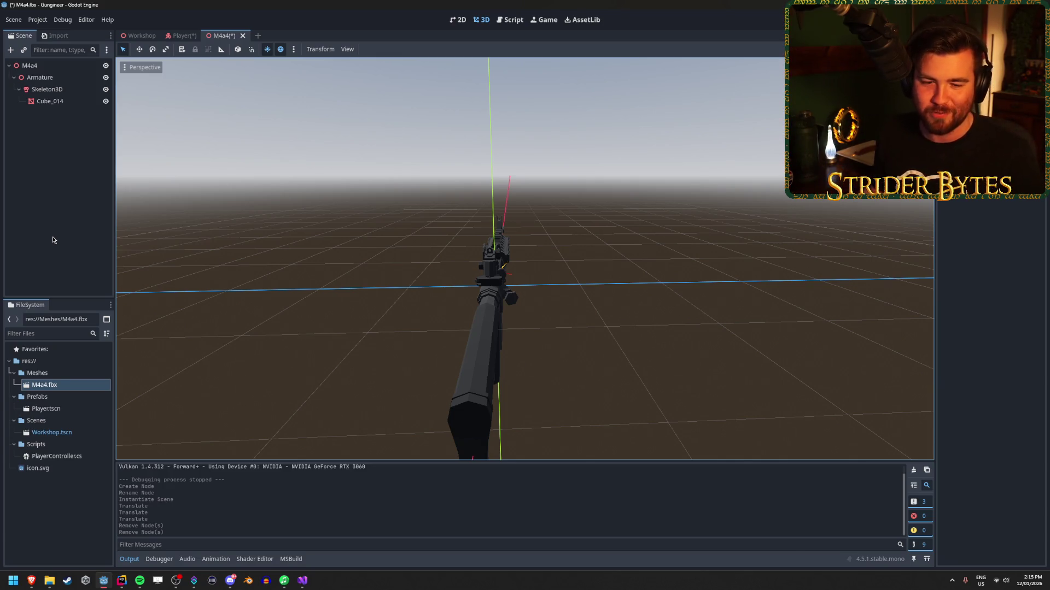
# Step: Orbit around the M4a4 rifle model to inspect it side-on and end-on
pyautogui.moveTo(443, 238); pyautogui.dragTo(404, 246)
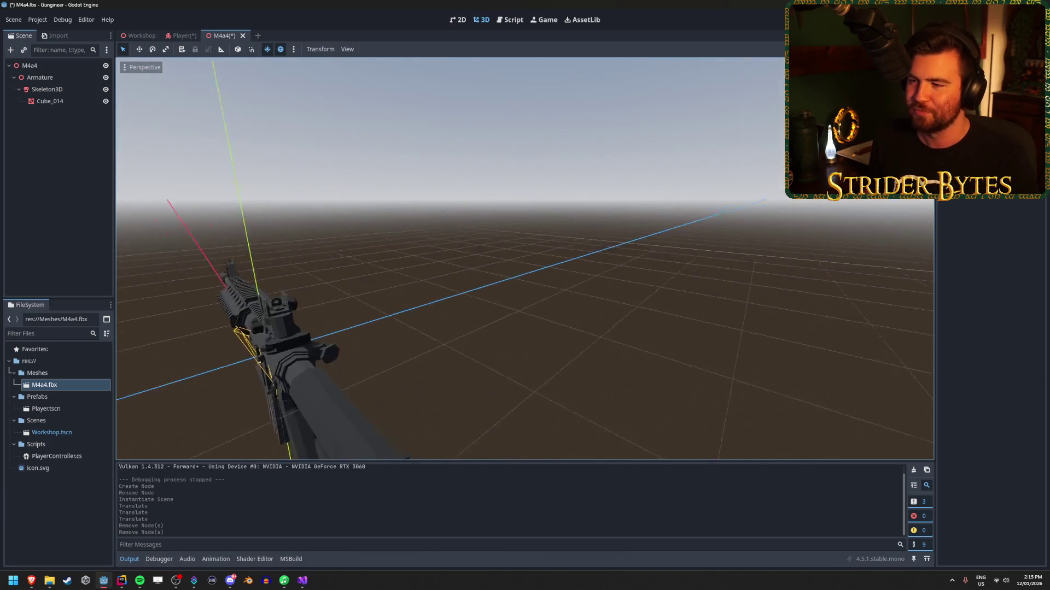
pyautogui.scroll(3, 404, 246)
pyautogui.scroll(-2, 525, 257)
pyautogui.moveTo(525, 257)
pyautogui.mouseDown()
pyautogui.moveTo(508, 255)
pyautogui.moveTo(509, 268)
pyautogui.mouseUp()
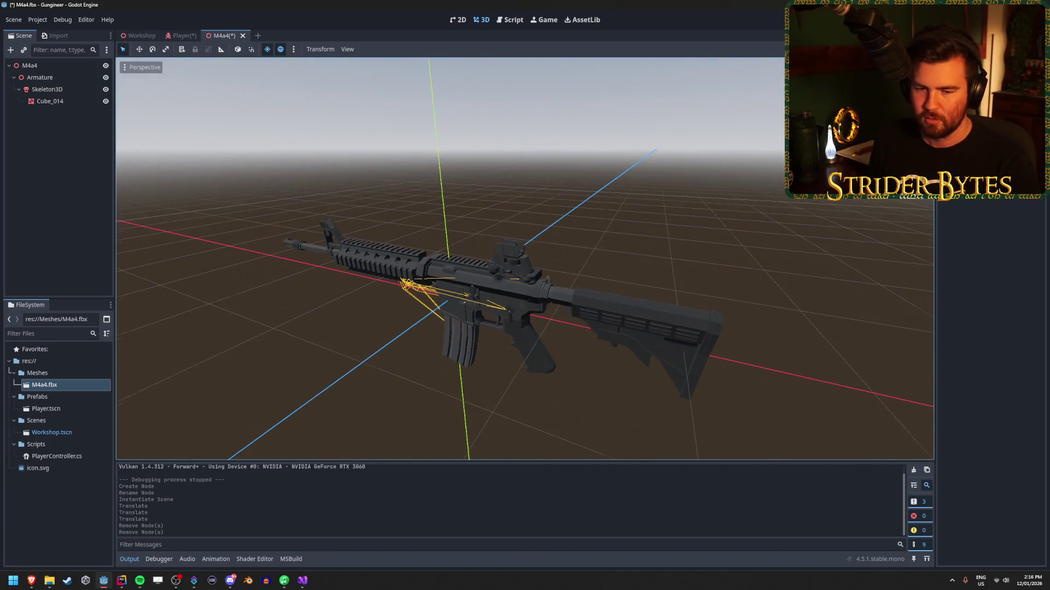
pyautogui.moveTo(347, 226)
pyautogui.mouseDown()
pyautogui.moveTo(350, 241)
pyautogui.moveTo(337, 224)
pyautogui.mouseUp()
pyautogui.scroll(3, 519, 208)
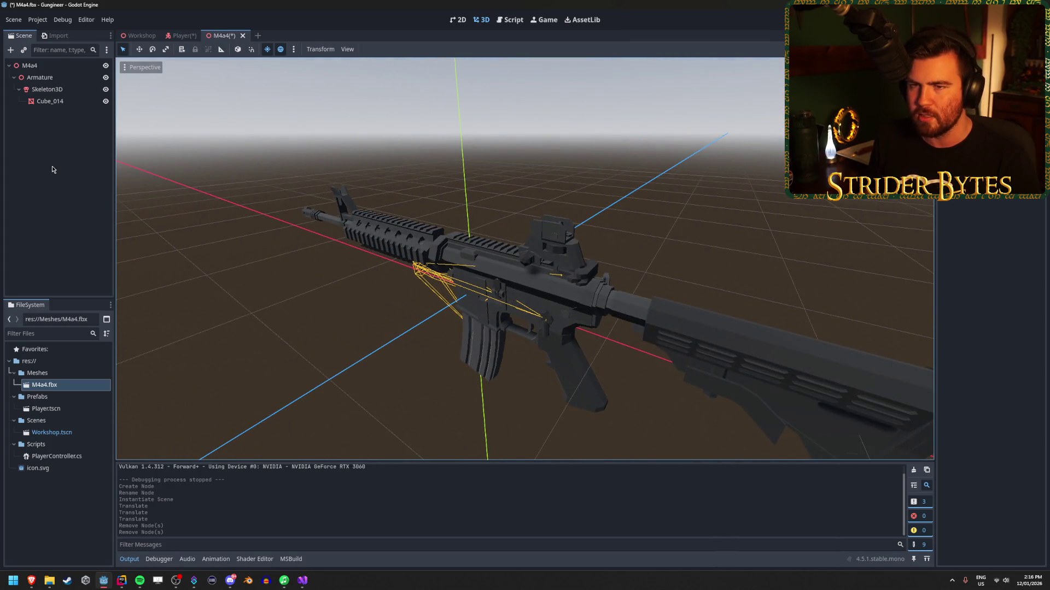
pyautogui.click(51, 169)
pyautogui.click(65, 385)
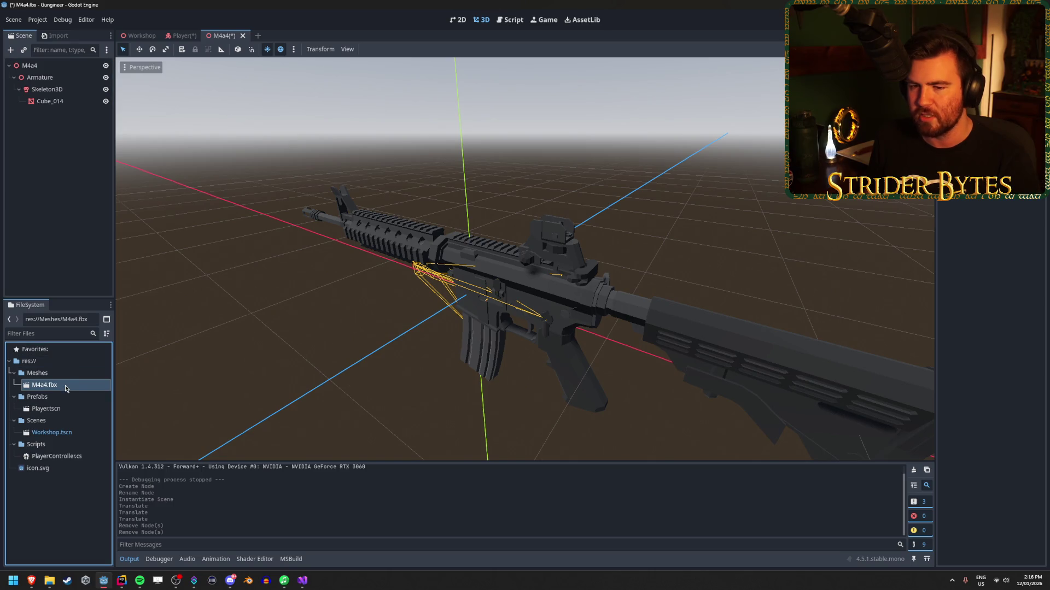
pyautogui.click(48, 147)
pyautogui.moveTo(222, 340); pyautogui.dragTo(350, 307)
pyautogui.moveTo(178, 203); pyautogui.dragTo(308, 205)
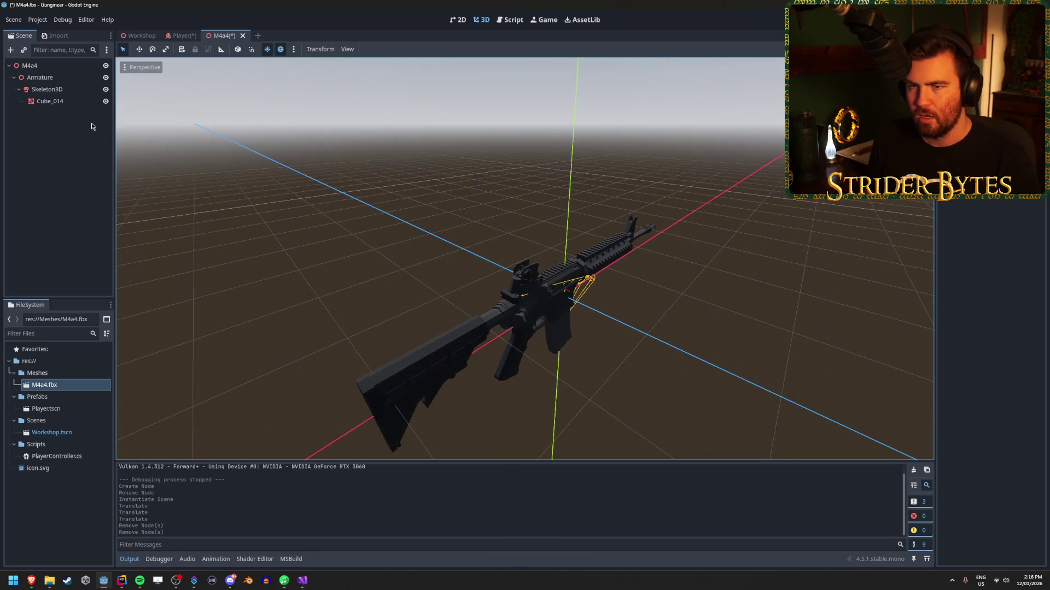
# Step: Close the M4a4 scene without saving, then select and delete the M4a4 instance in Player
pyautogui.click(242, 36)
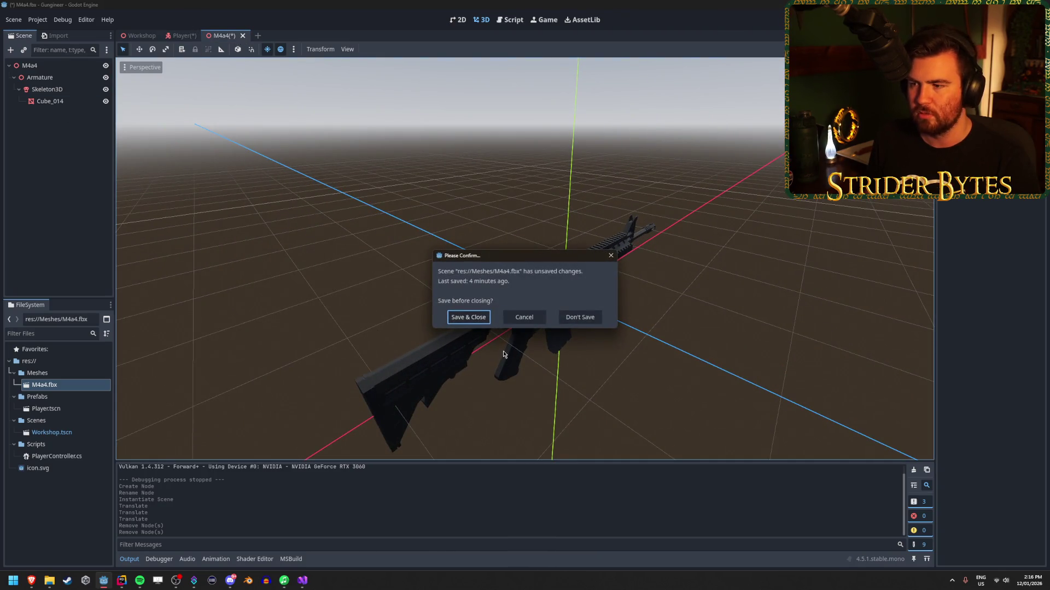
pyautogui.click(579, 317)
pyautogui.click(71, 102)
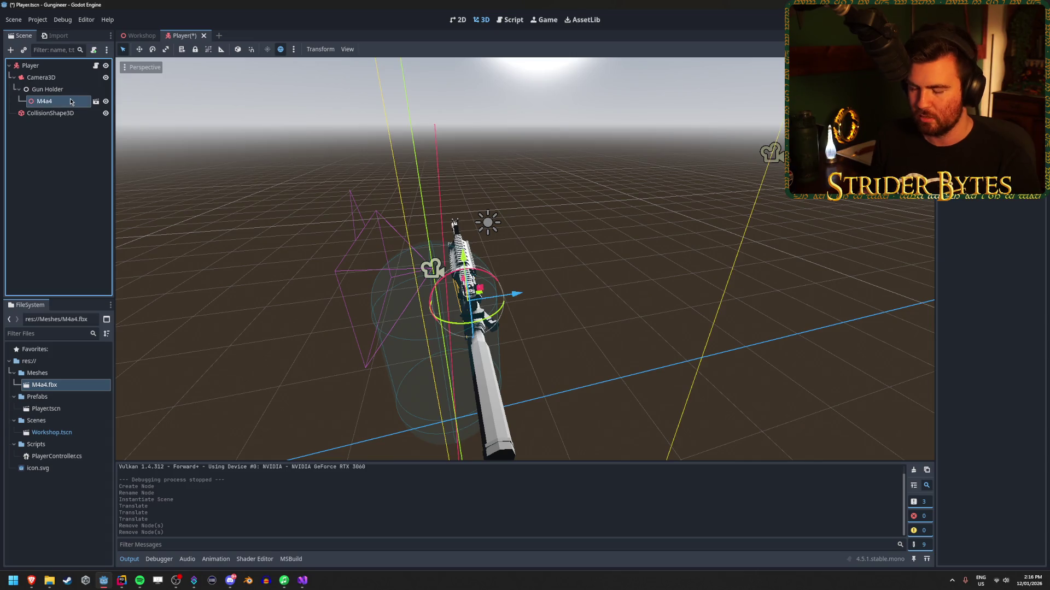
pyautogui.press('Delete')
# Step: Confirm removing M4a4 and browse node types for a Gun Holder child, expanding Node3D through StaticBody3D
pyautogui.click(506, 302)
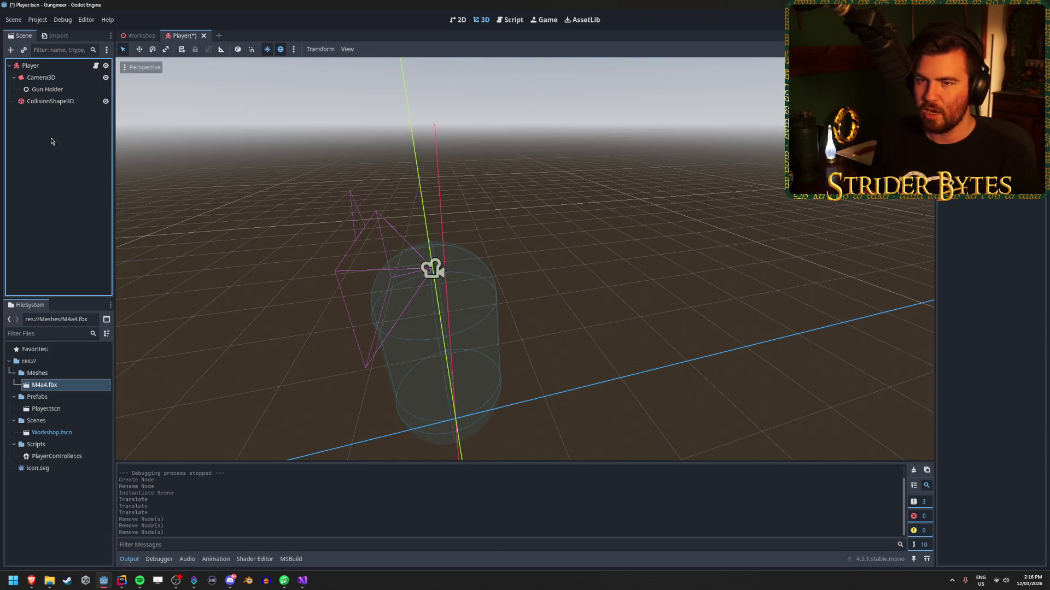
pyautogui.rightClick(55, 87)
pyautogui.click(82, 97)
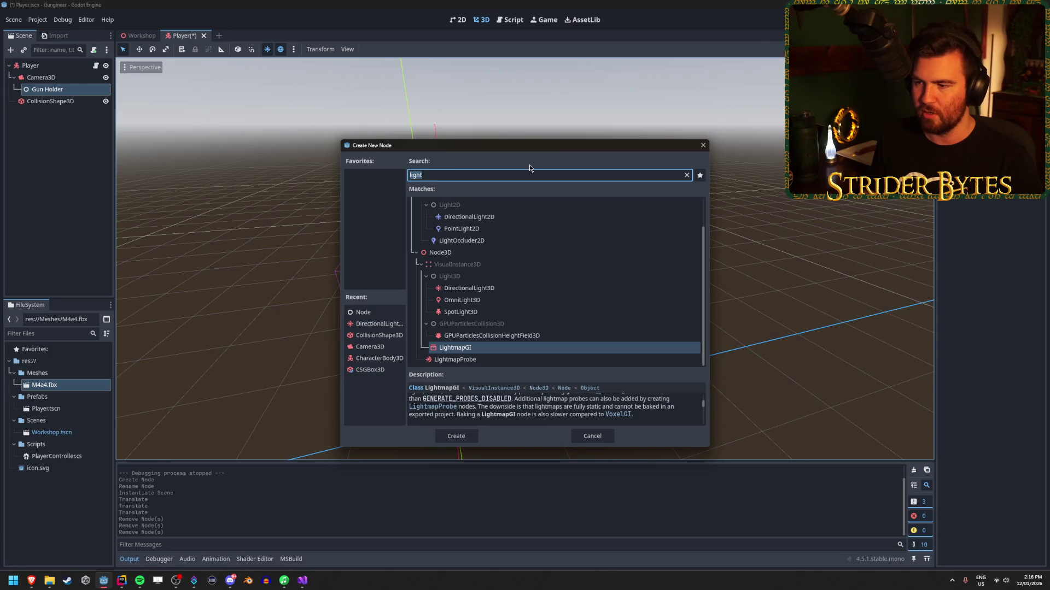
pyautogui.write('gpu')
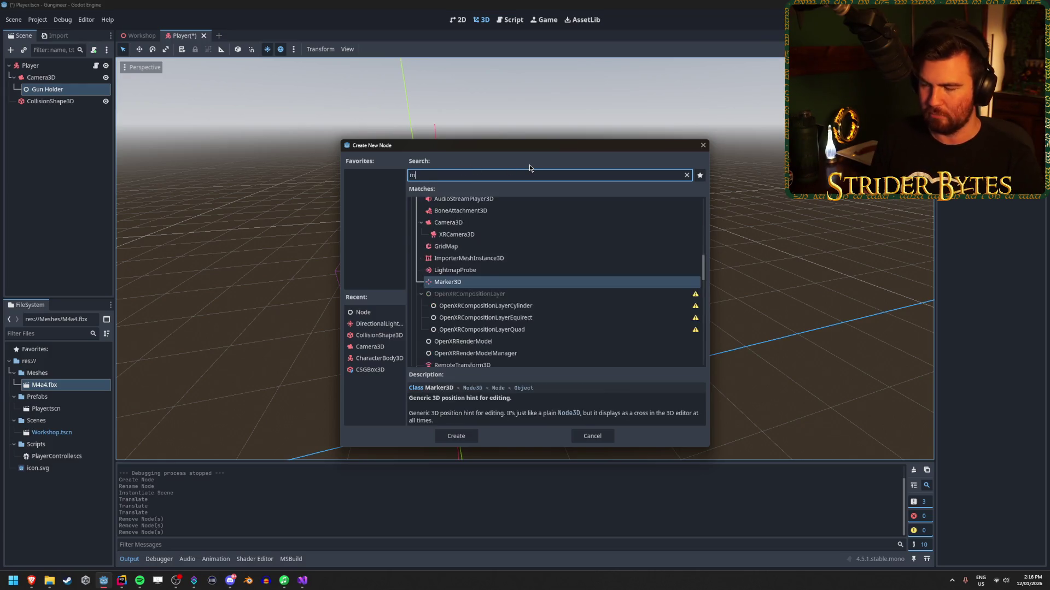
pyautogui.press('BackSpace')
pyautogui.press('BackSpace')
pyautogui.press('BackSpace')
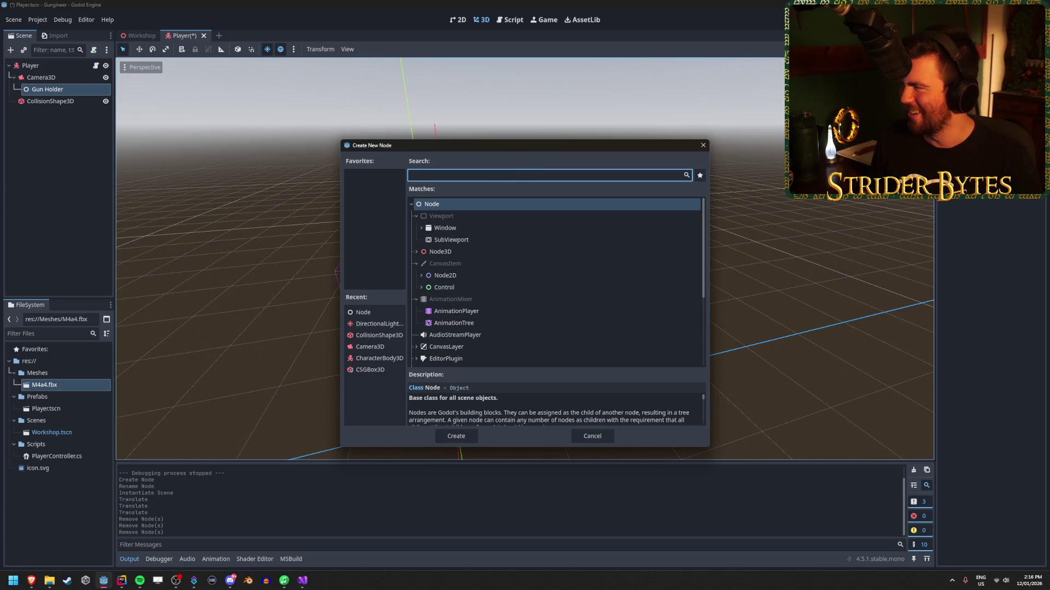
pyautogui.hotkey('alt', 'Tab')
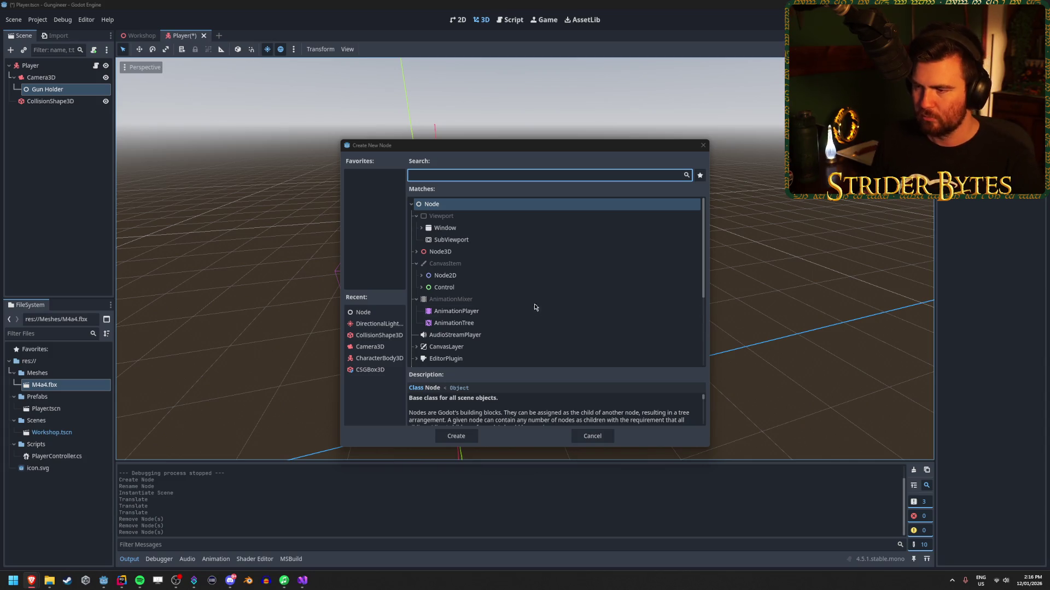
pyautogui.click(417, 251)
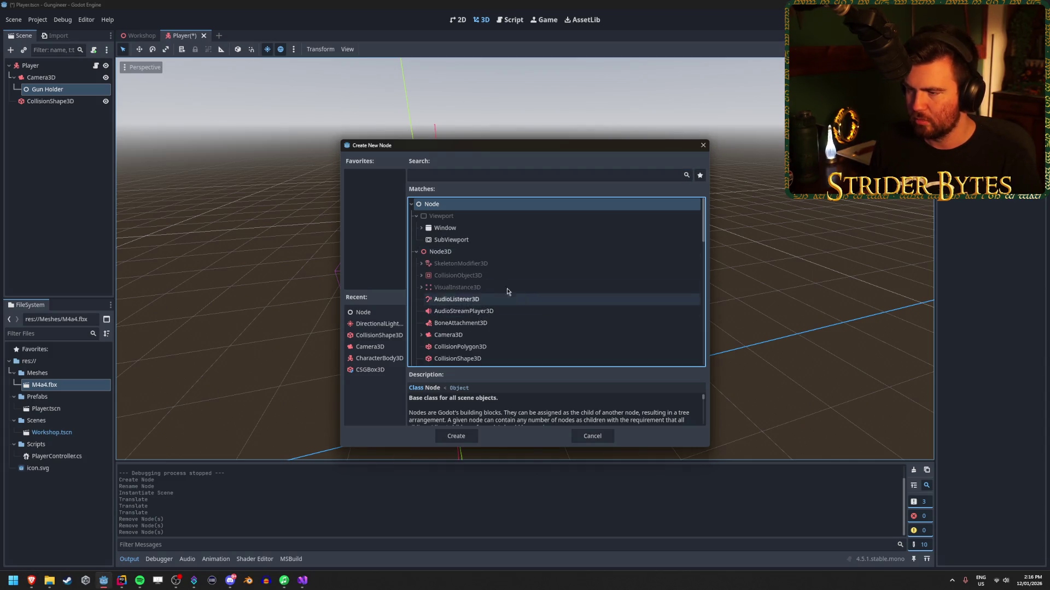
pyautogui.click(422, 276)
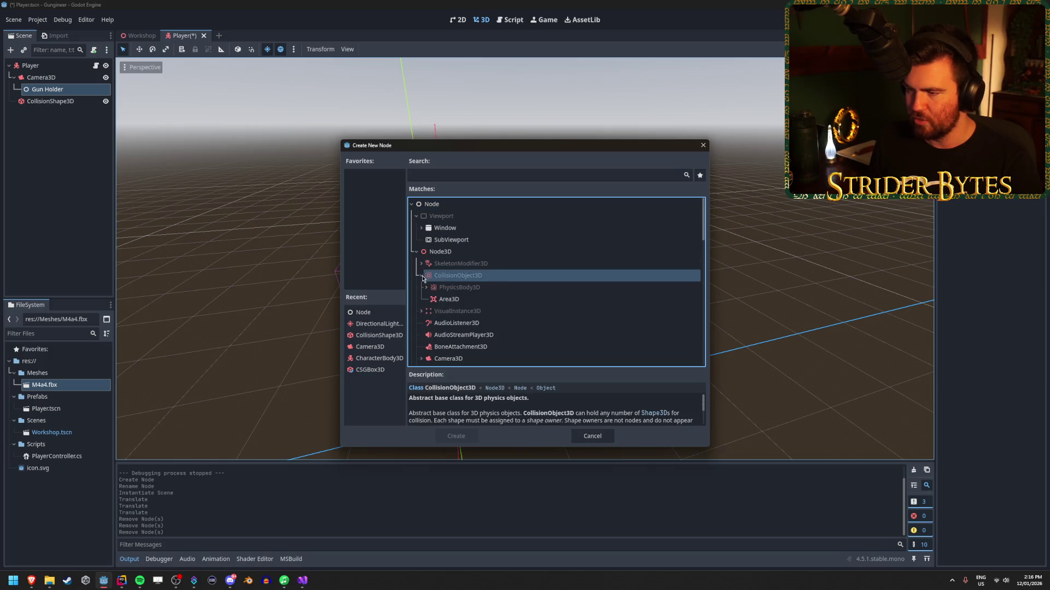
pyautogui.click(426, 288)
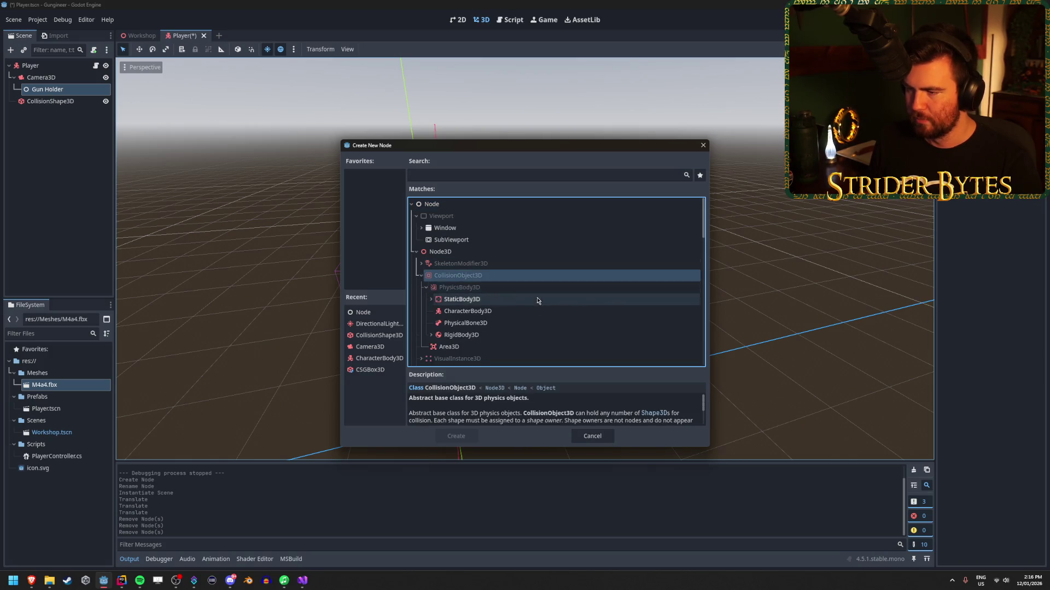
pyautogui.click(431, 299)
pyautogui.scroll(-3, 523, 296)
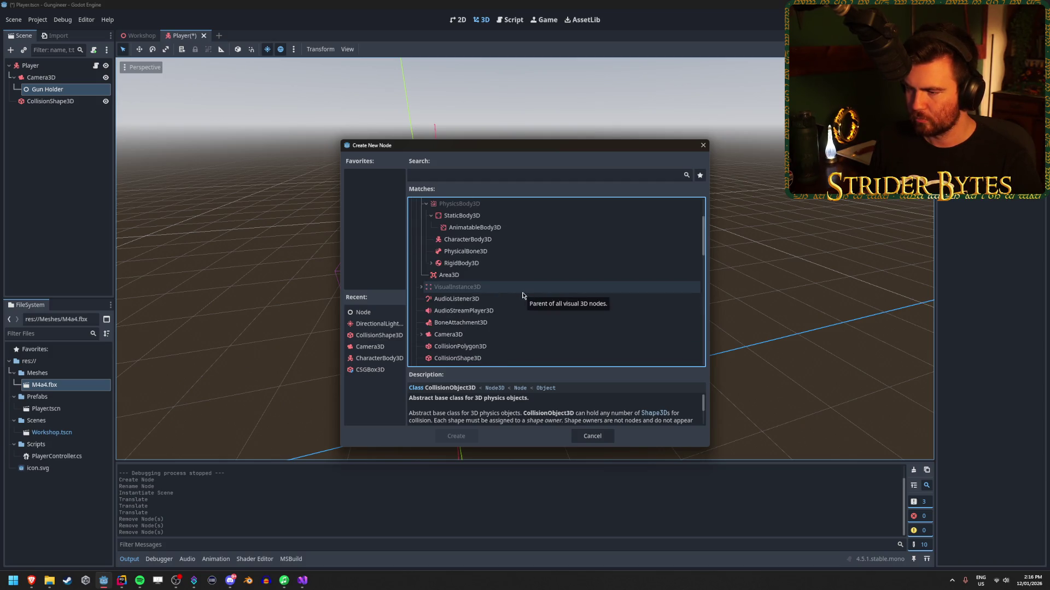
pyautogui.scroll(-3, 524, 295)
# Step: Search 'meshin' and create a MeshInstance3D under Gun Holder
pyautogui.hotkey('alt', 'Tab')
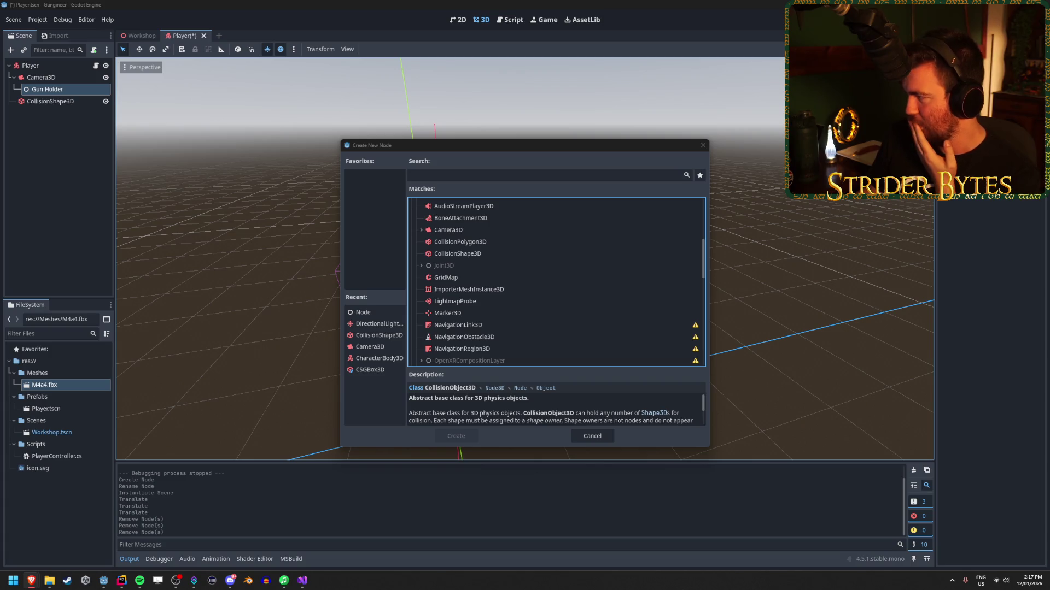
pyautogui.scroll(-5, 488, 234)
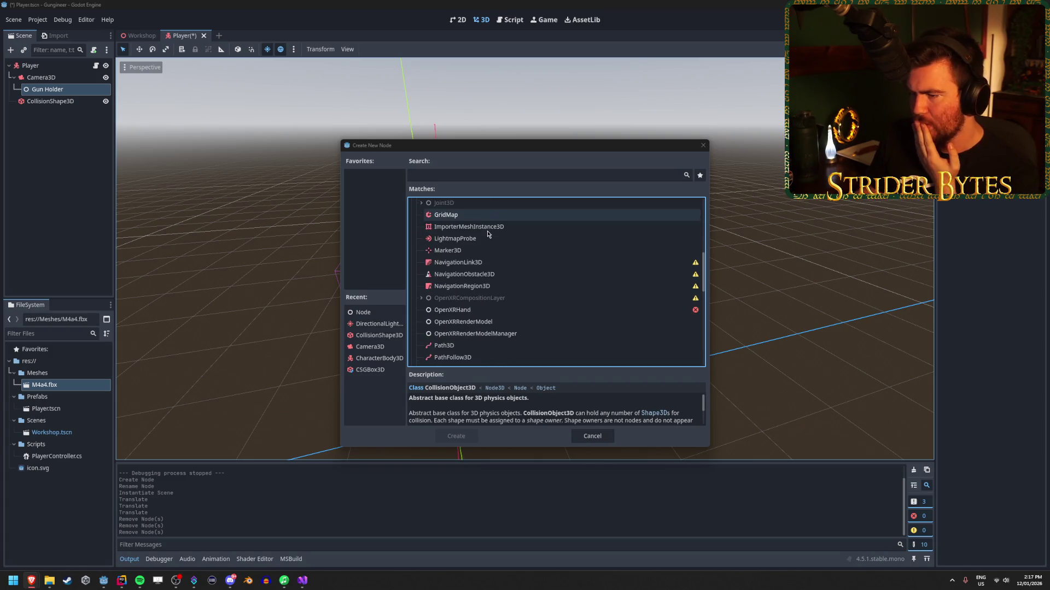
pyautogui.scroll(5, 488, 234)
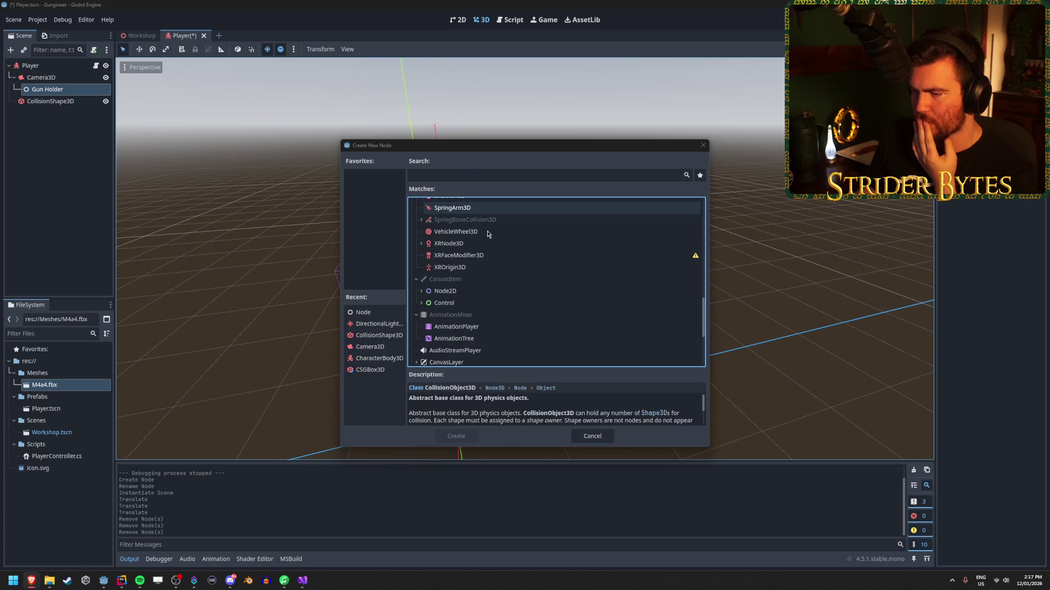
pyautogui.scroll(5, 487, 233)
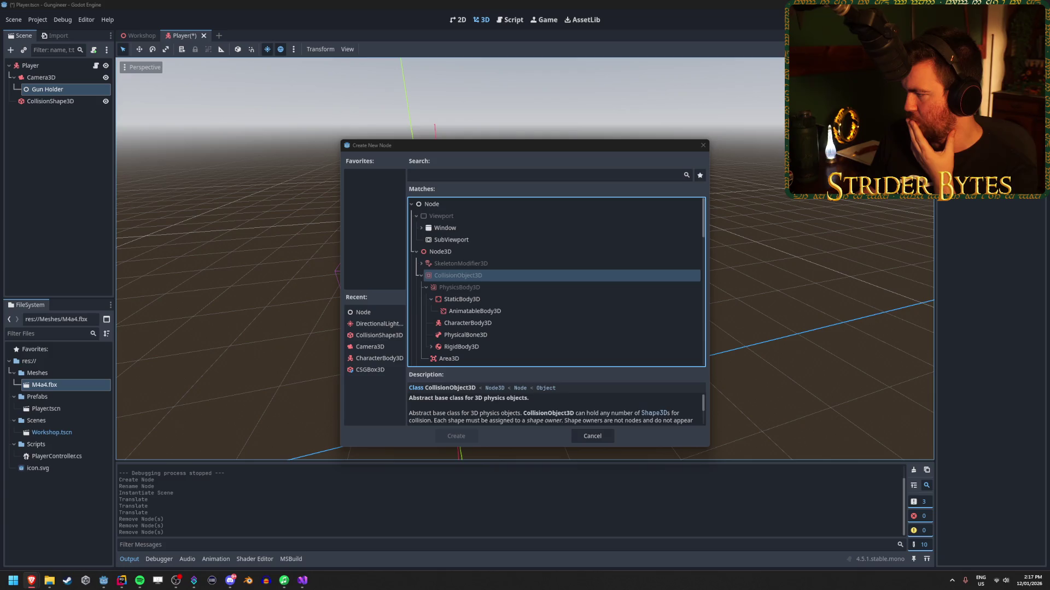
pyautogui.click(466, 175)
pyautogui.write('mesh')
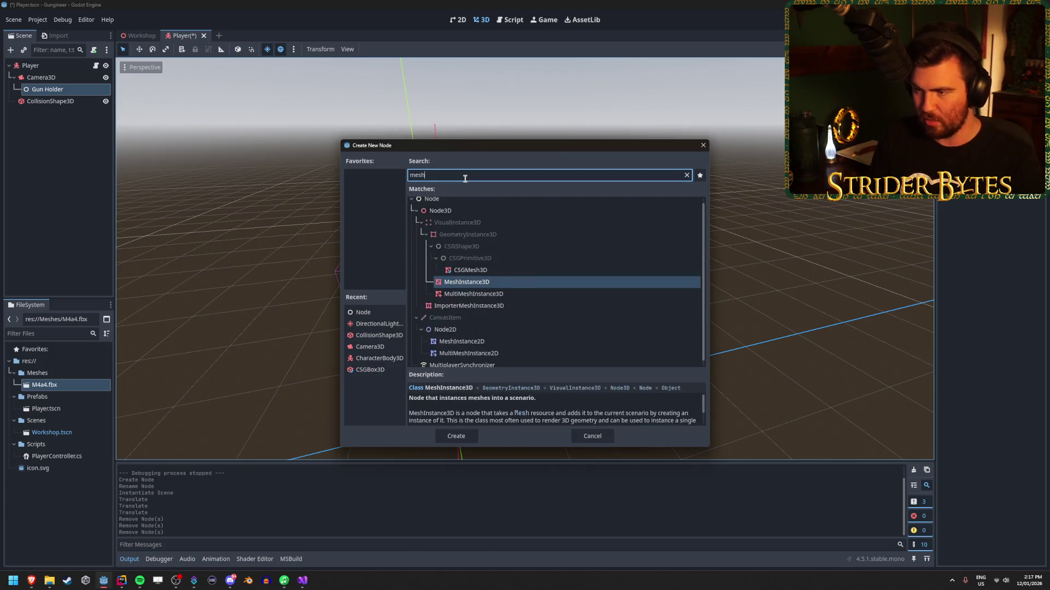
pyautogui.write('in')
pyautogui.press('Return')
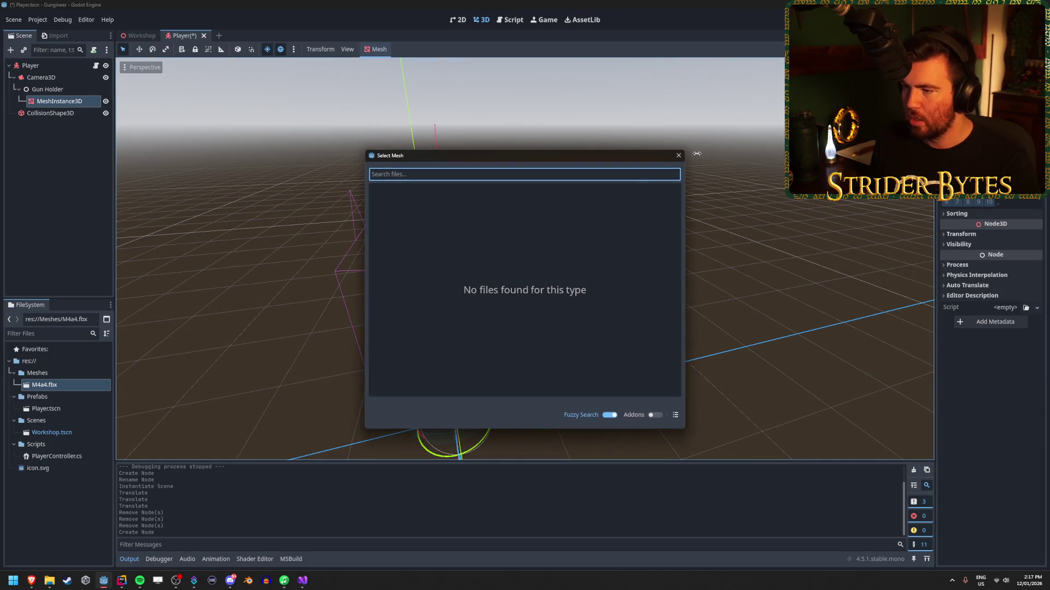
# Step: Look for an existing mesh to assign, check M4a4.fbx, and save the Player scene
pyautogui.click(678, 156)
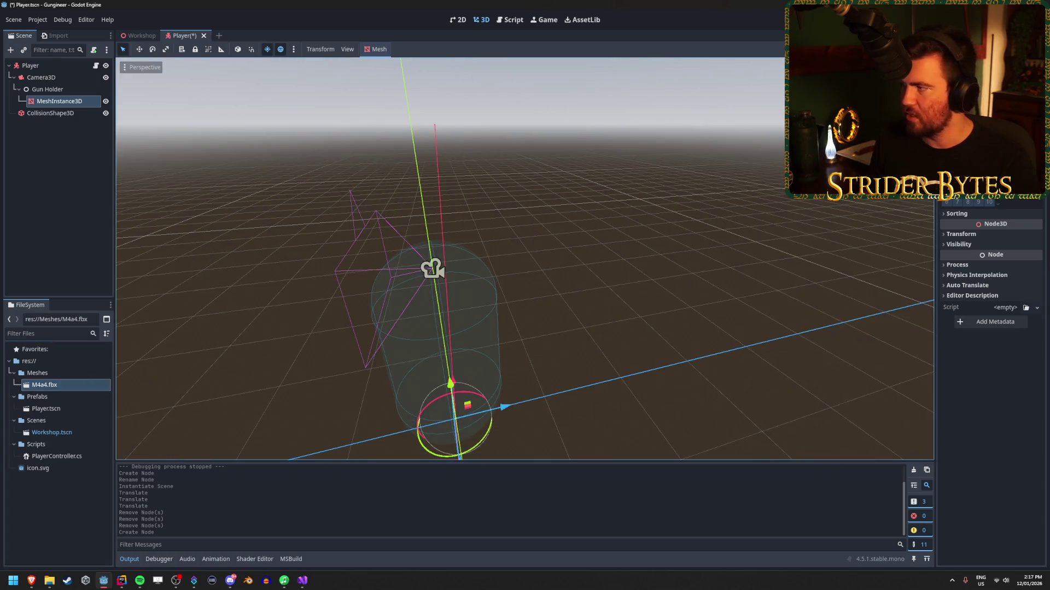
pyautogui.click(1036, 134)
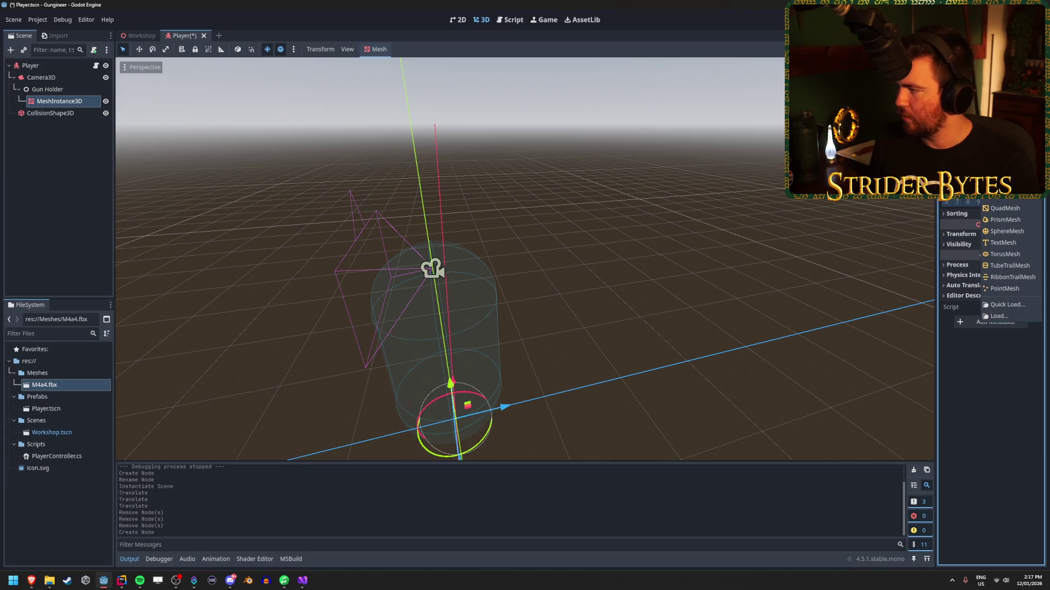
pyautogui.press('Escape')
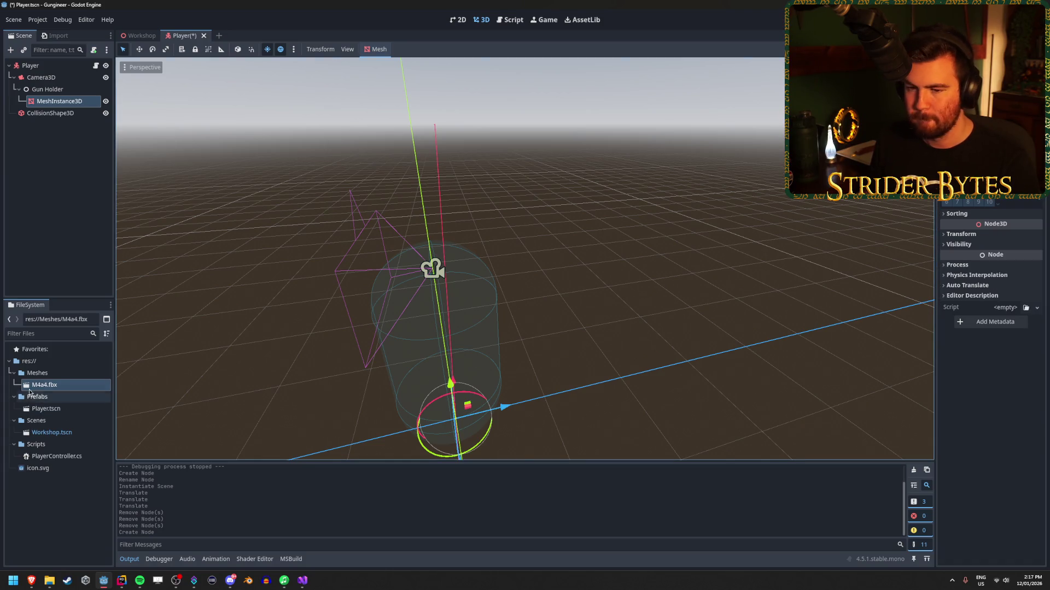
pyautogui.click(29, 388)
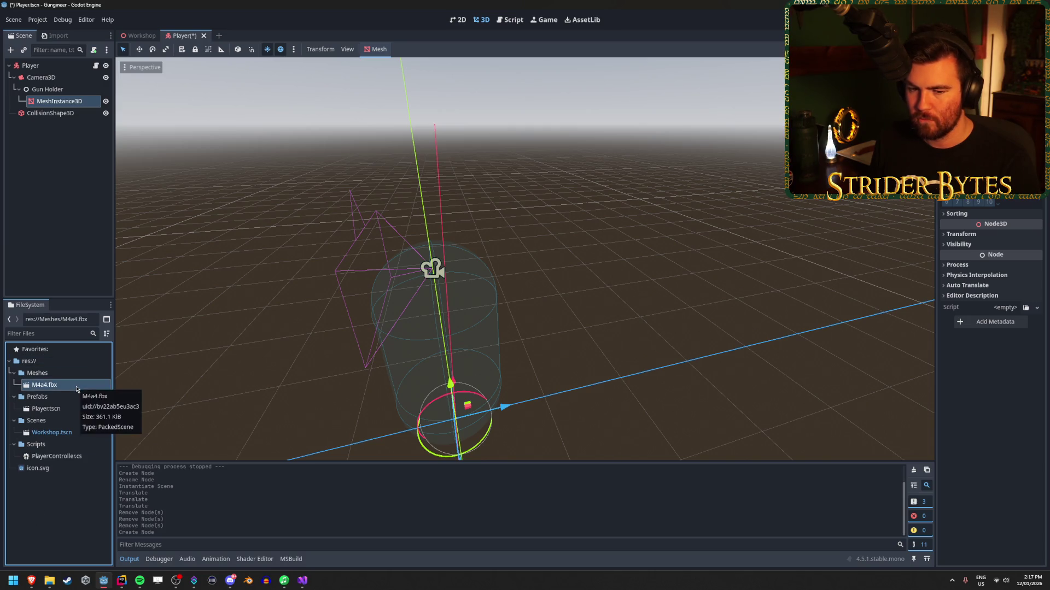
pyautogui.hotkey('ctrl', 's')
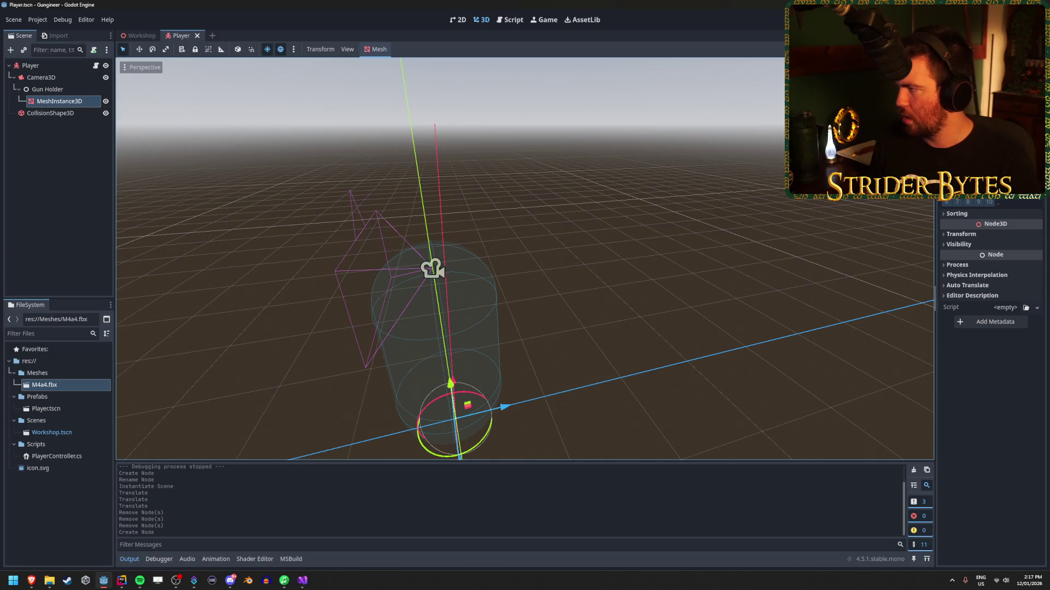
# Step: Dismiss the Skin picker and assign a mesh to the MeshInstance3D's Mesh property
pyautogui.scroll(1, 990, 328)
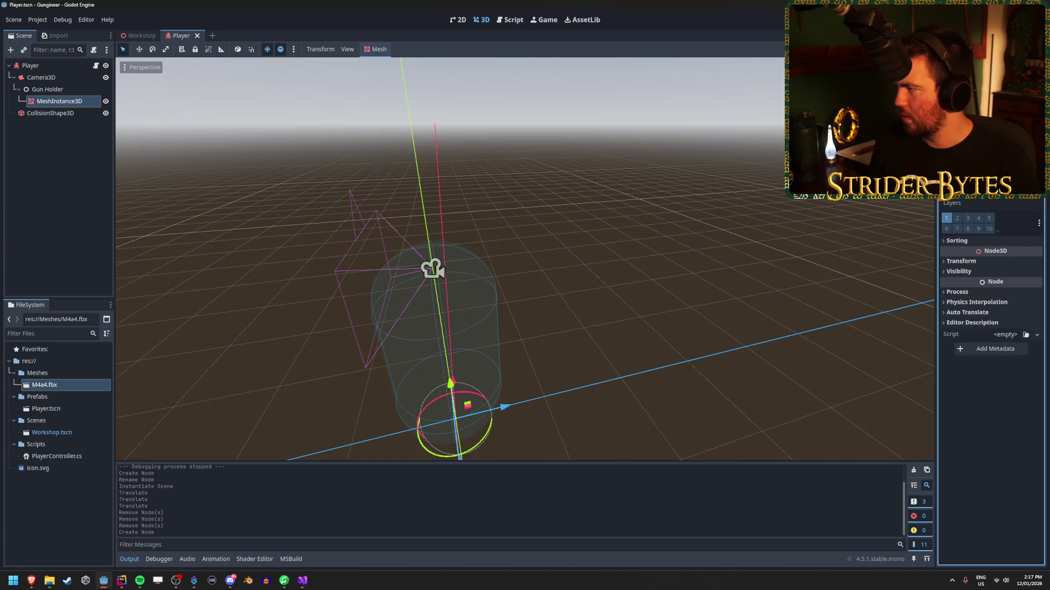
pyautogui.click(1012, 137)
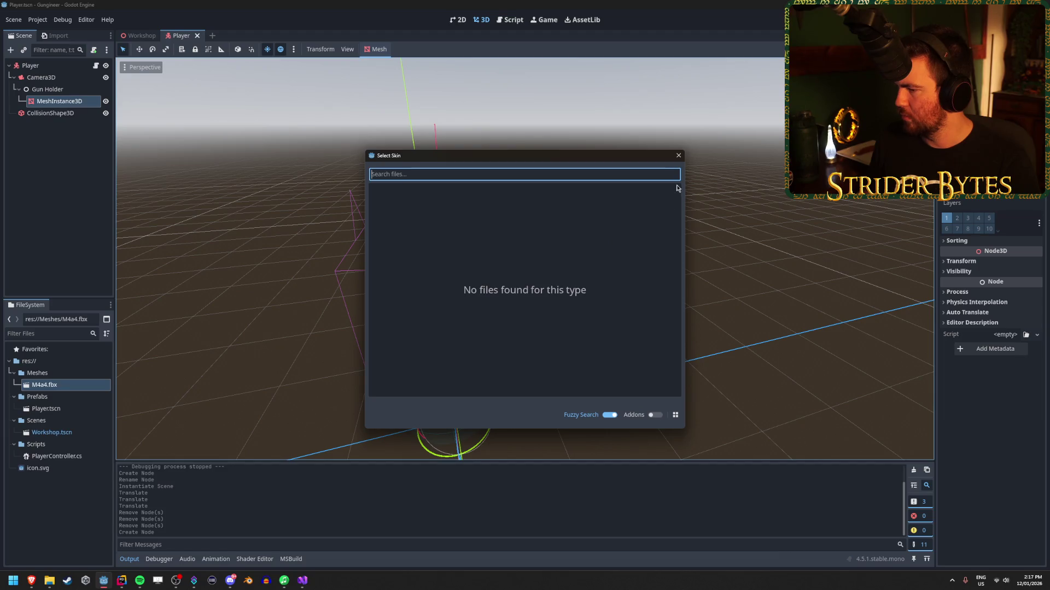
pyautogui.click(678, 156)
pyautogui.scroll(-1, 990, 328)
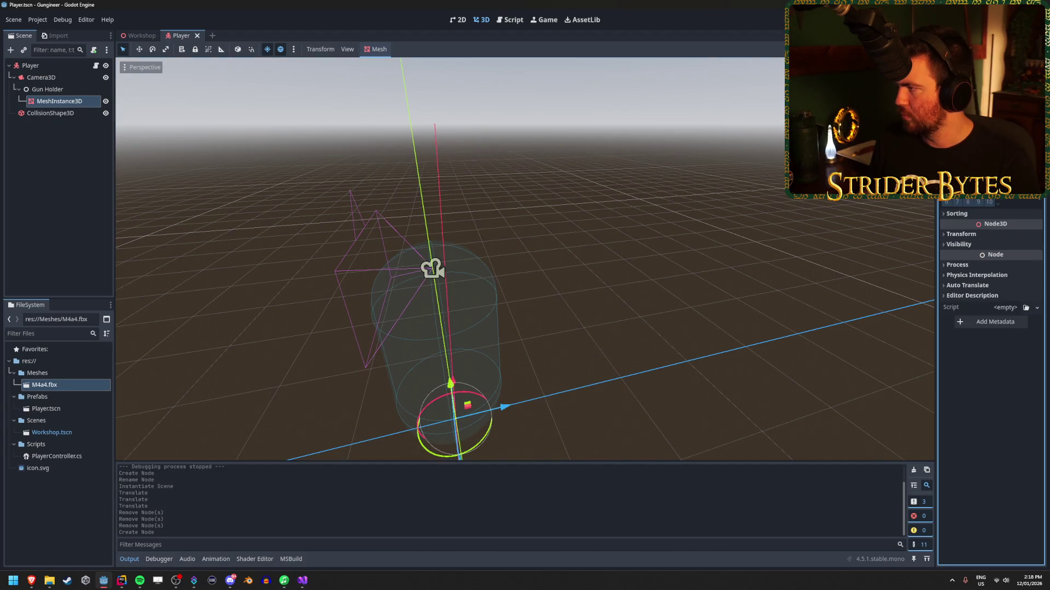
pyautogui.click(1037, 124)
pyautogui.click(1012, 262)
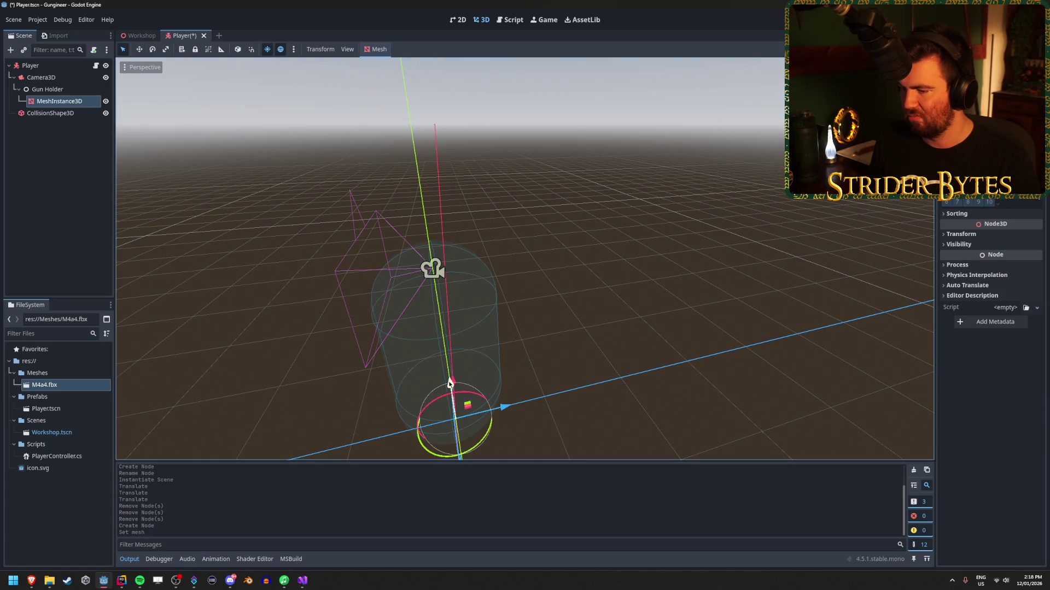
pyautogui.moveTo(525, 257); pyautogui.dragTo(634, 230)
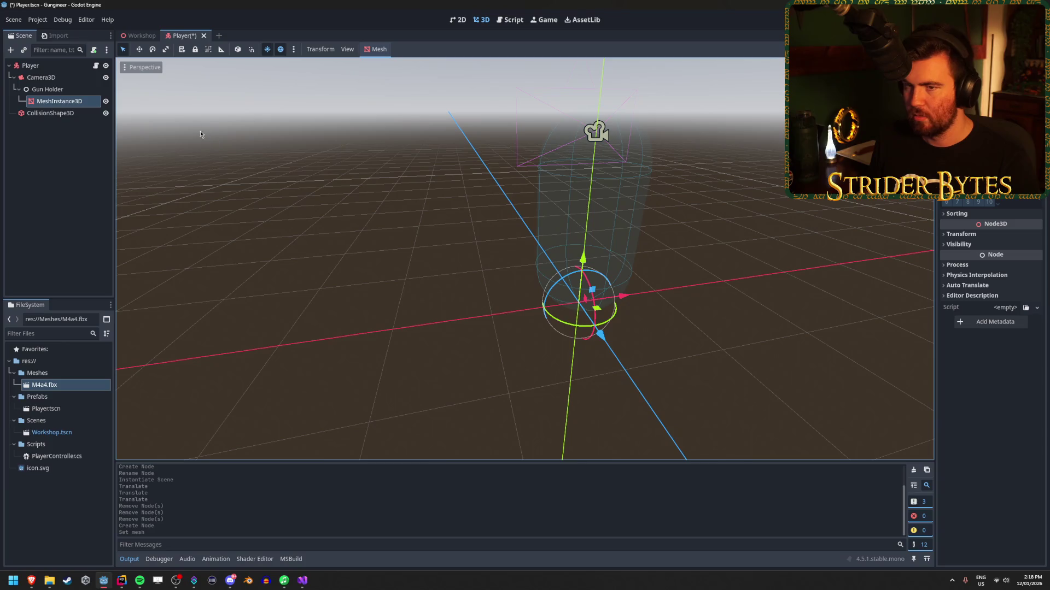
pyautogui.click(41, 77)
pyautogui.click(64, 91)
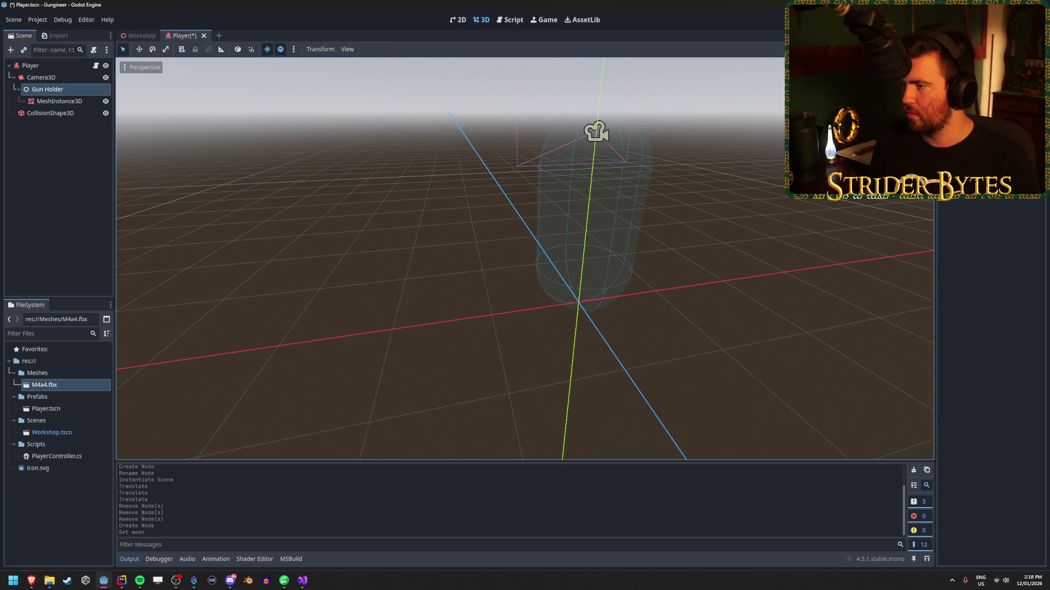
pyautogui.click(47, 152)
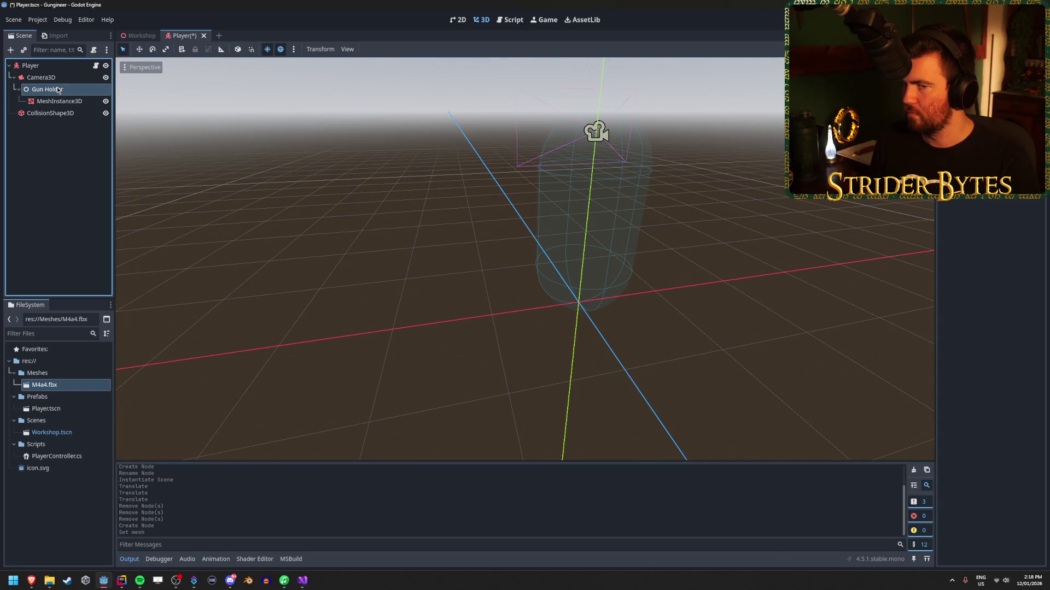
pyautogui.hotkey('alt', 'Tab')
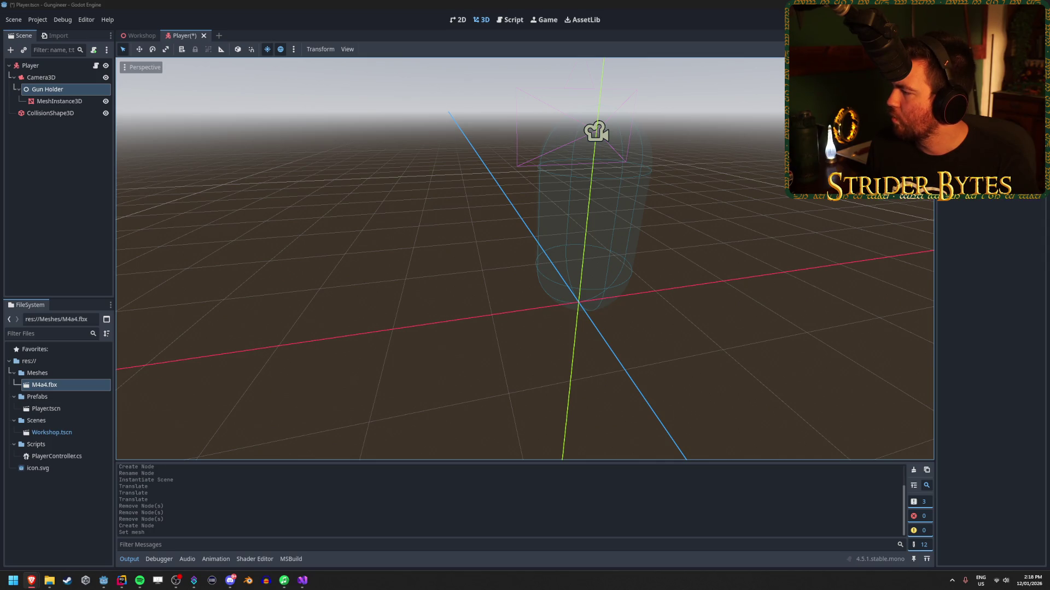
pyautogui.click(60, 142)
pyautogui.click(66, 101)
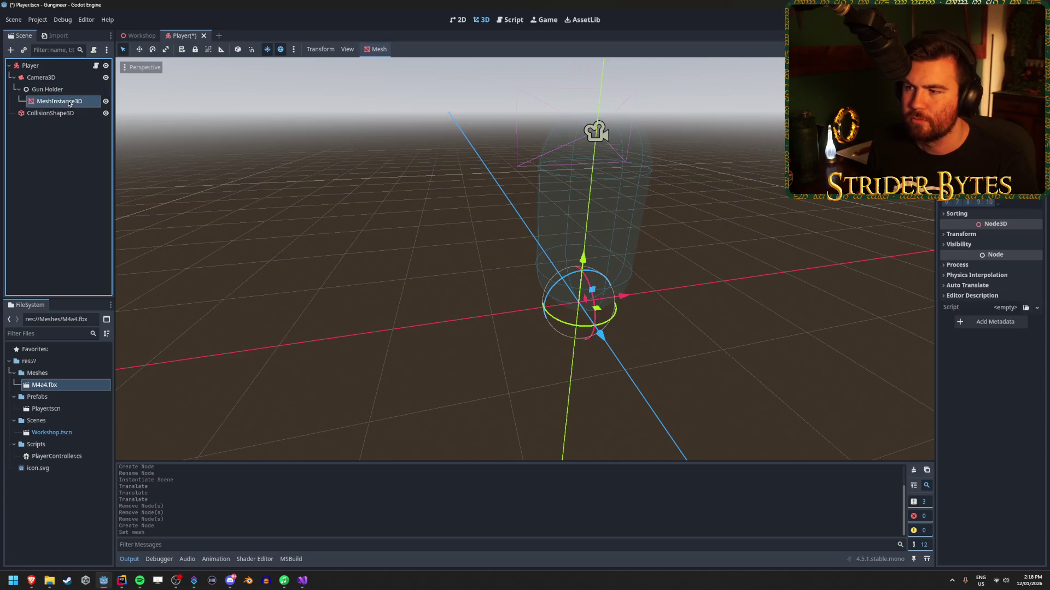
pyautogui.hotkey('alt', 'Tab')
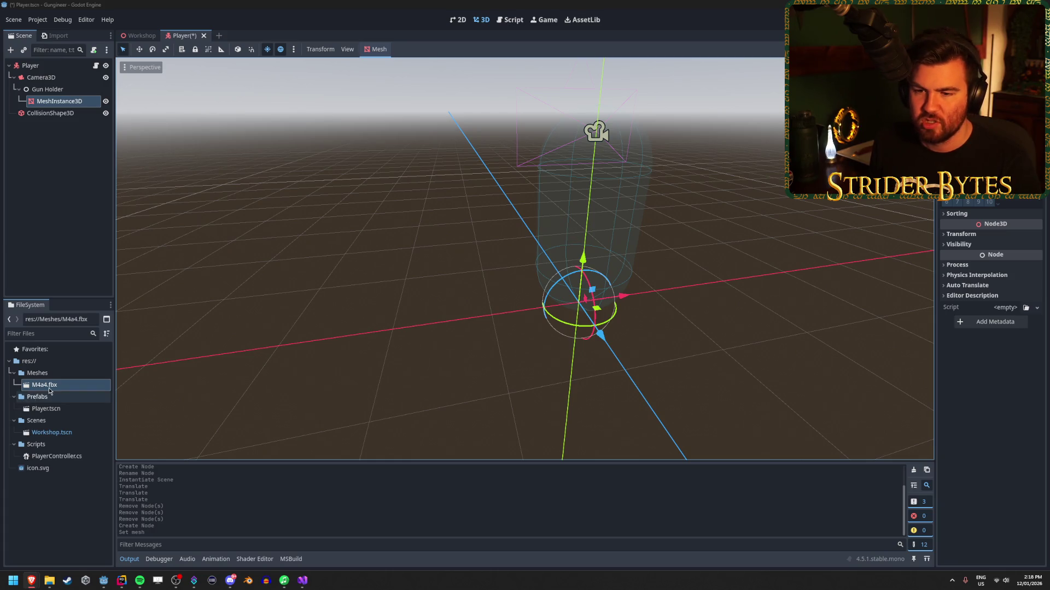
# Step: Inspect M4a4.fbx's advanced import settings, including its nodes and the Cube_023 mesh
pyautogui.doubleClick(44, 385)
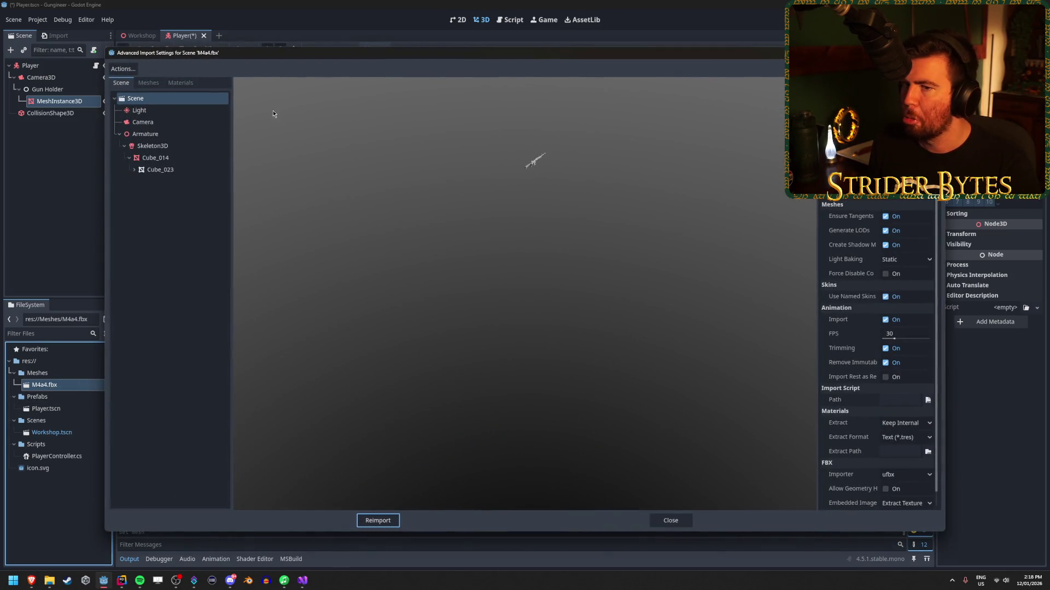
pyautogui.click(174, 110)
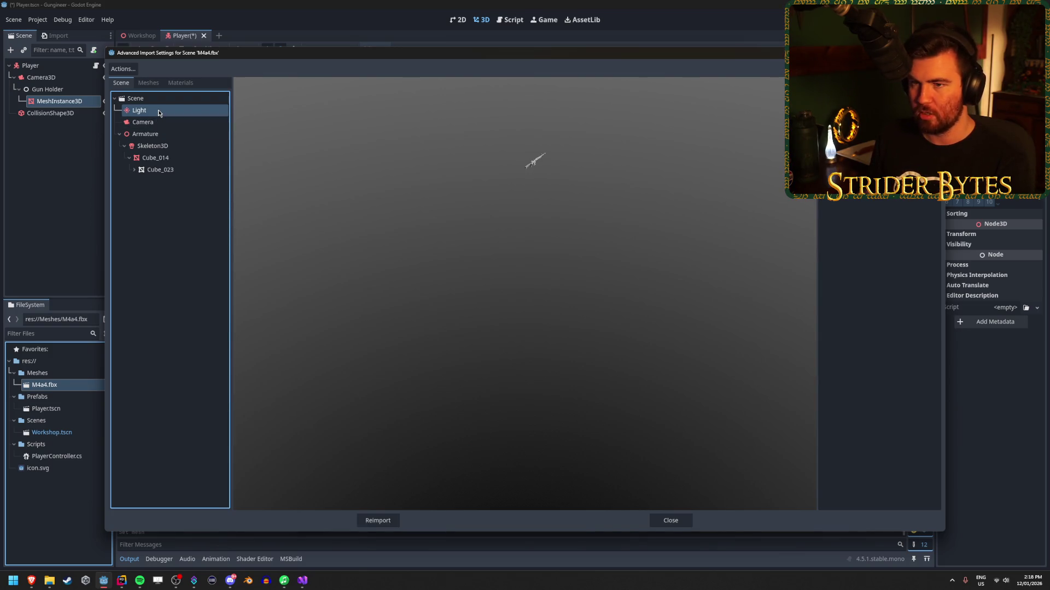
pyautogui.click(148, 82)
pyautogui.click(144, 98)
pyautogui.click(114, 99)
pyautogui.click(114, 99)
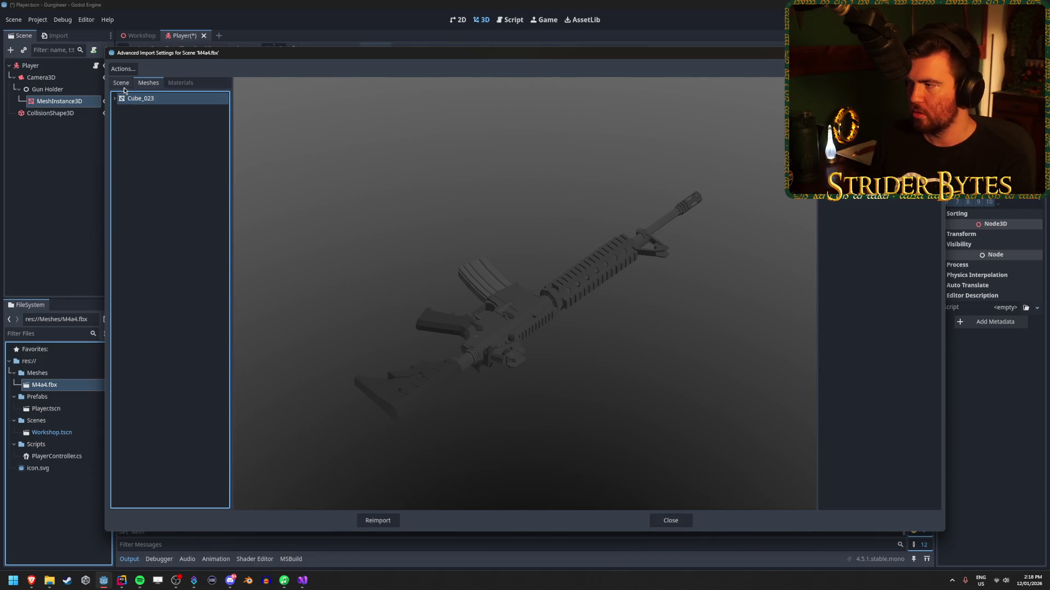
pyautogui.click(121, 84)
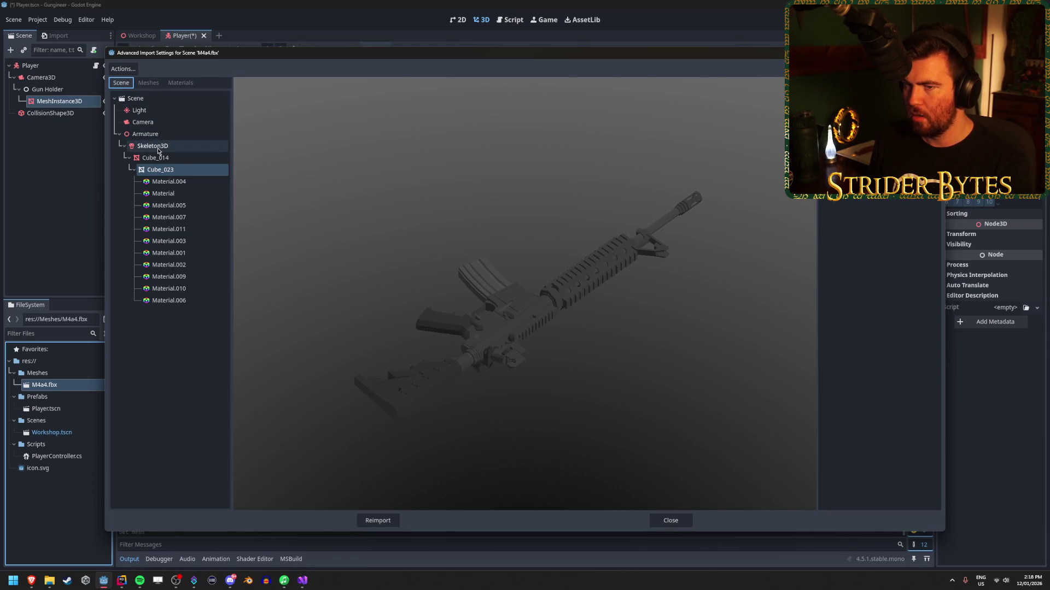
pyautogui.click(158, 158)
pyautogui.press('Up')
pyautogui.press('Up')
pyautogui.press('Up')
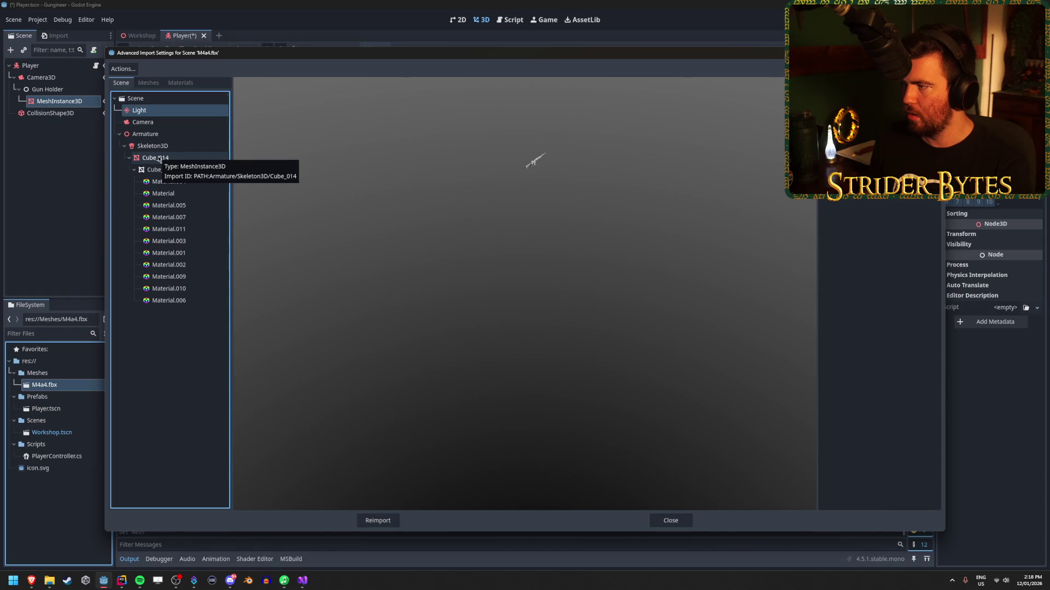
pyautogui.scroll(-1, 858, 210)
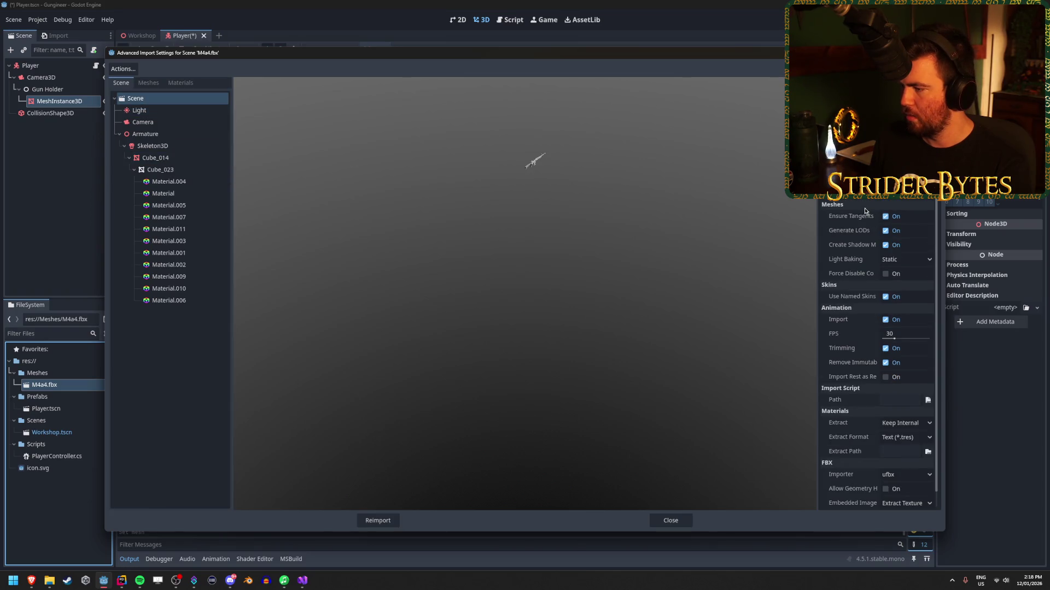
# Step: Keep the ufbx importer and set Cube_023's mesh save path to res://Meshes
pyautogui.click(905, 459)
pyautogui.click(851, 458)
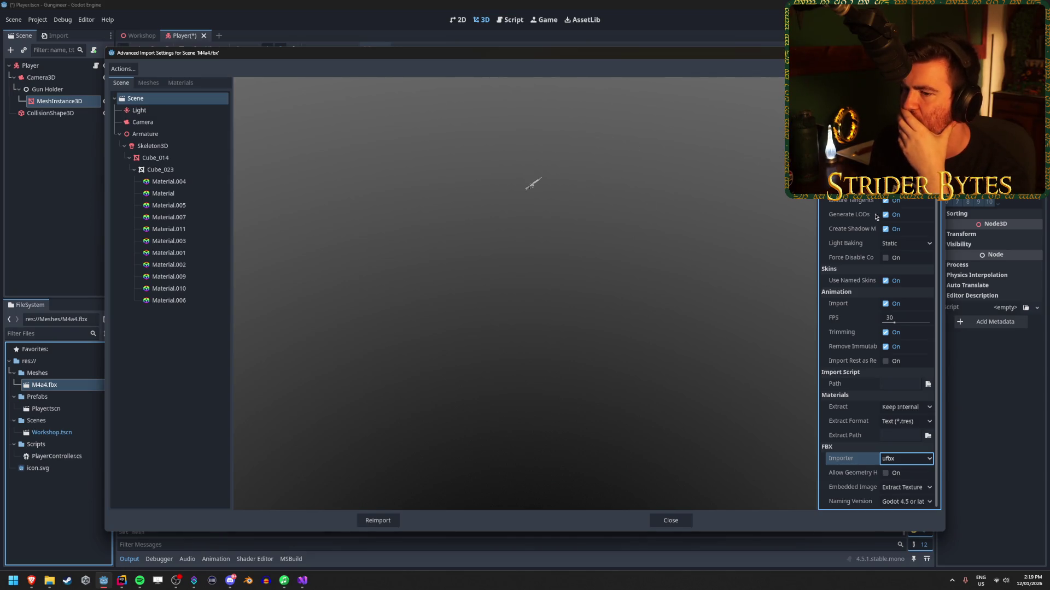
pyautogui.click(136, 70)
pyautogui.click(146, 112)
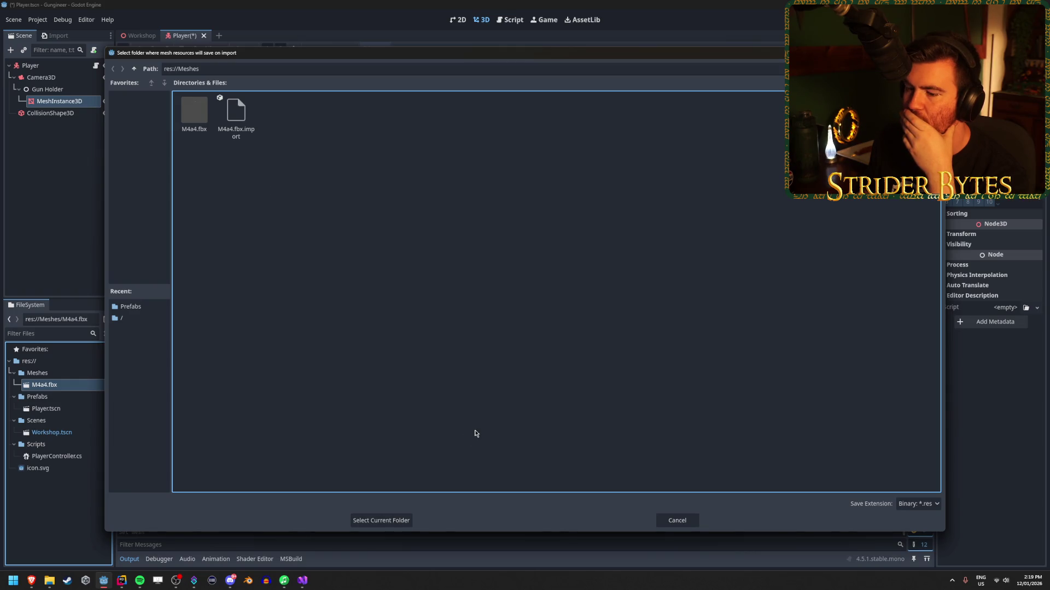
pyautogui.click(369, 521)
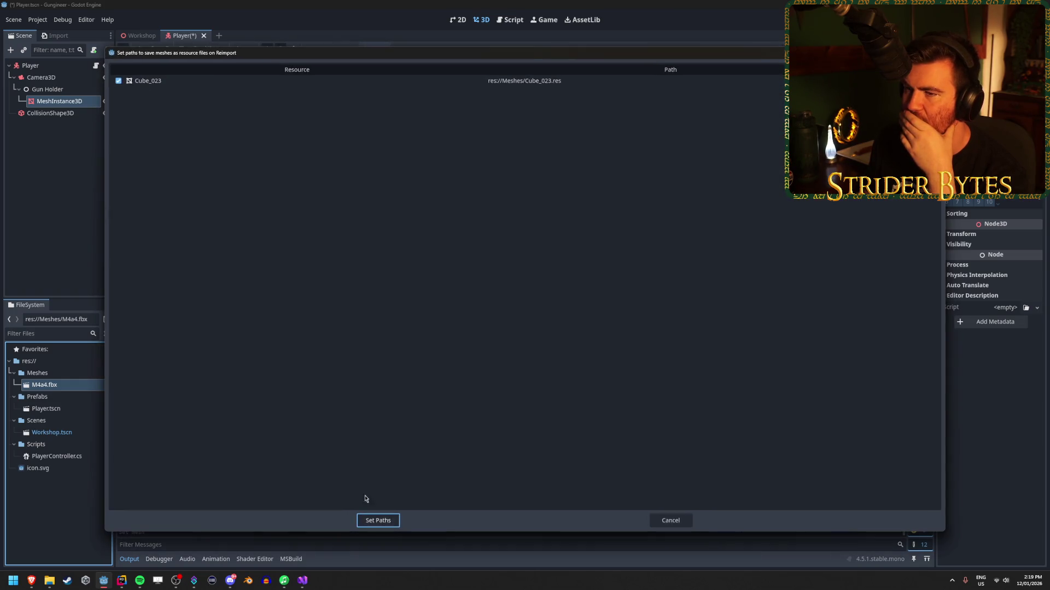
pyautogui.click(378, 521)
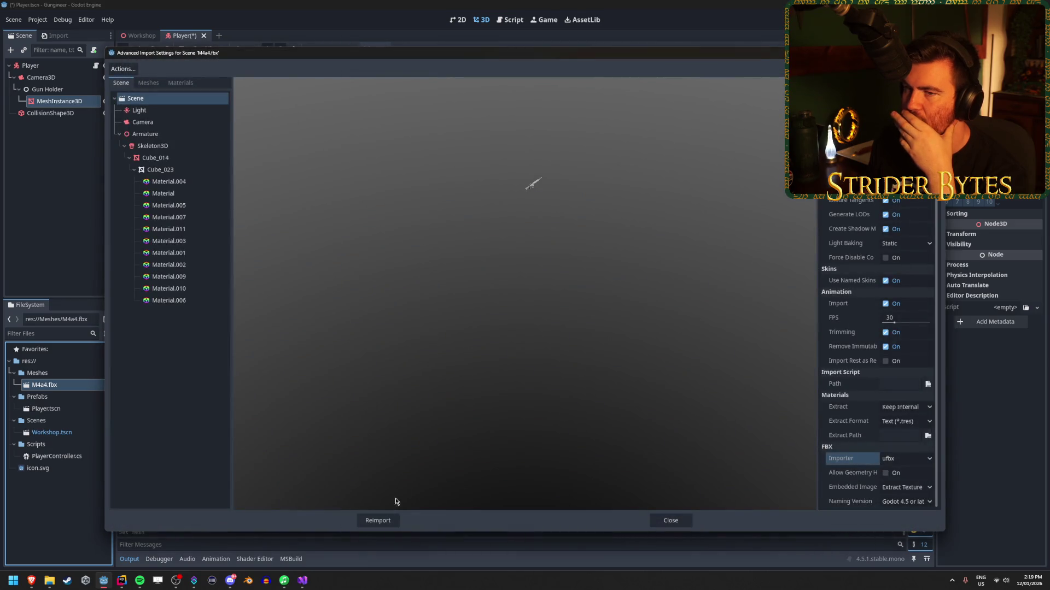
pyautogui.click(671, 521)
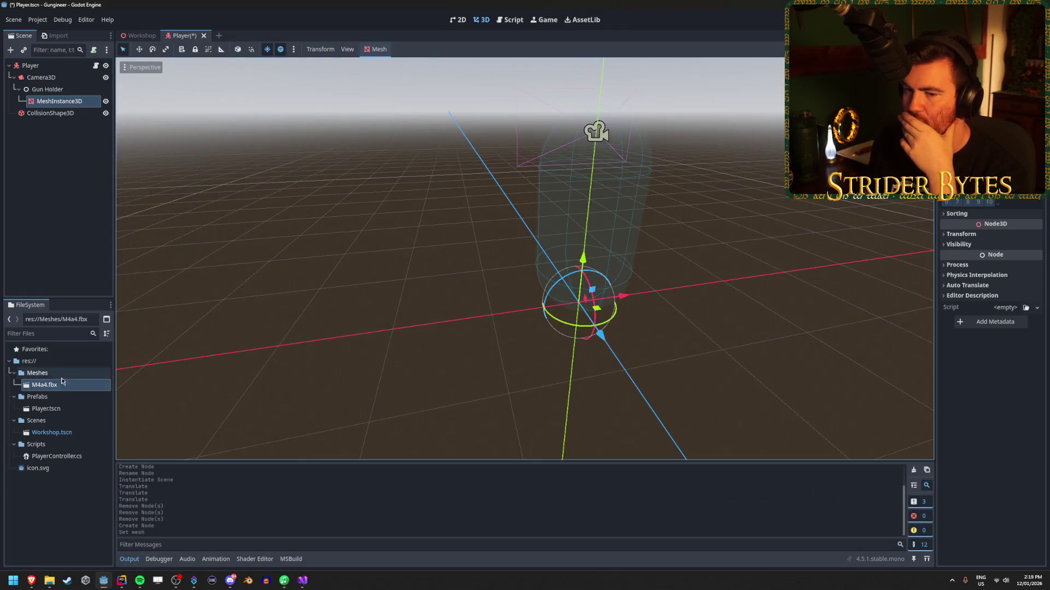
# Step: Reimport M4a4.fbx with the new mesh save path and check the mesh quick-load list
pyautogui.doubleClick(60, 384)
pyautogui.click(378, 520)
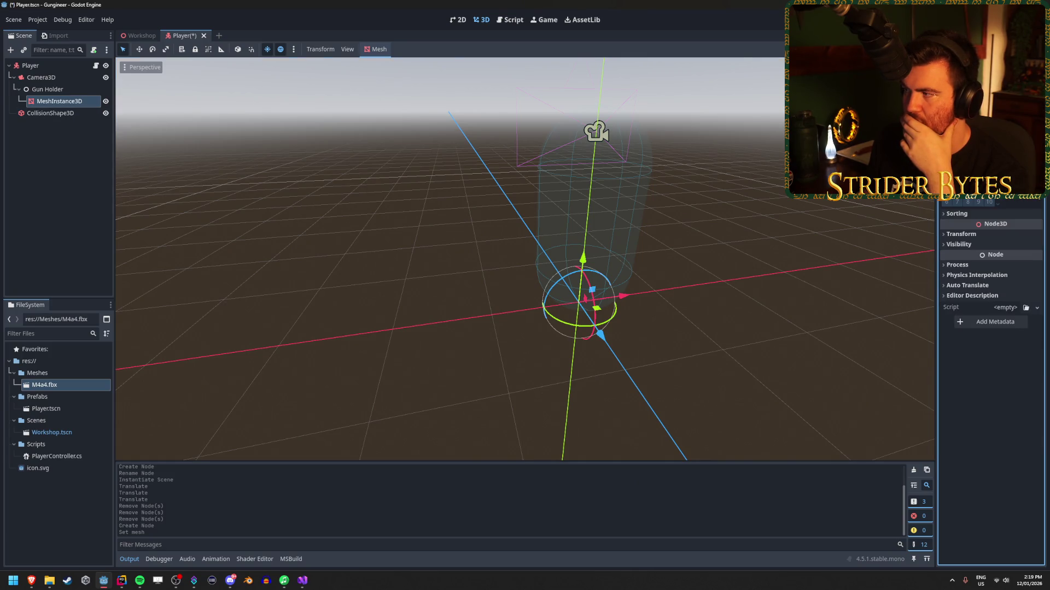
pyautogui.click(1006, 82)
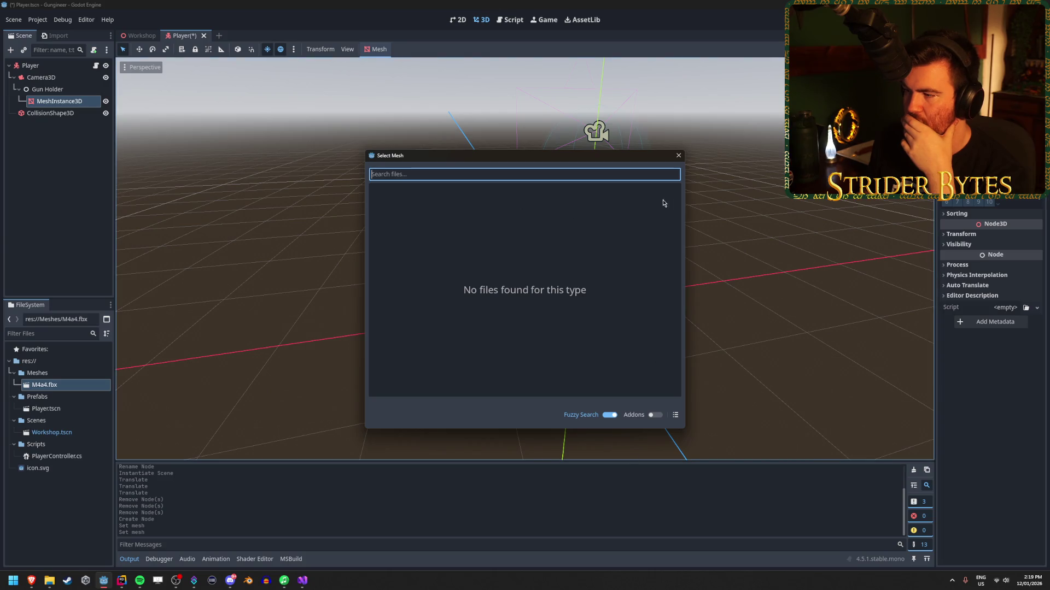
pyautogui.click(678, 155)
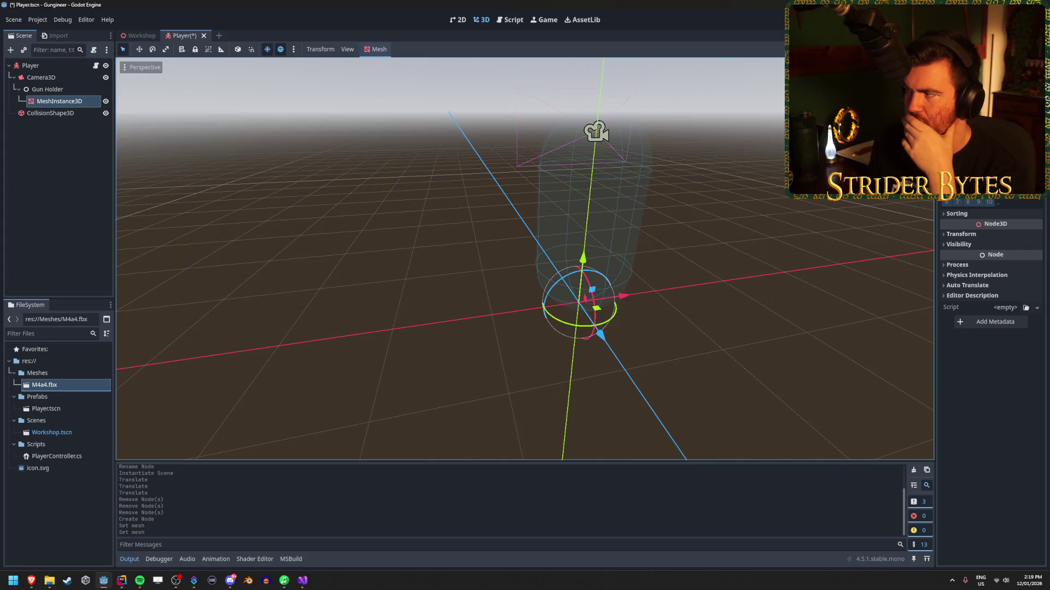
# Step: Browse res://Meshes for a loadable mesh file and find it empty
pyautogui.click(1037, 82)
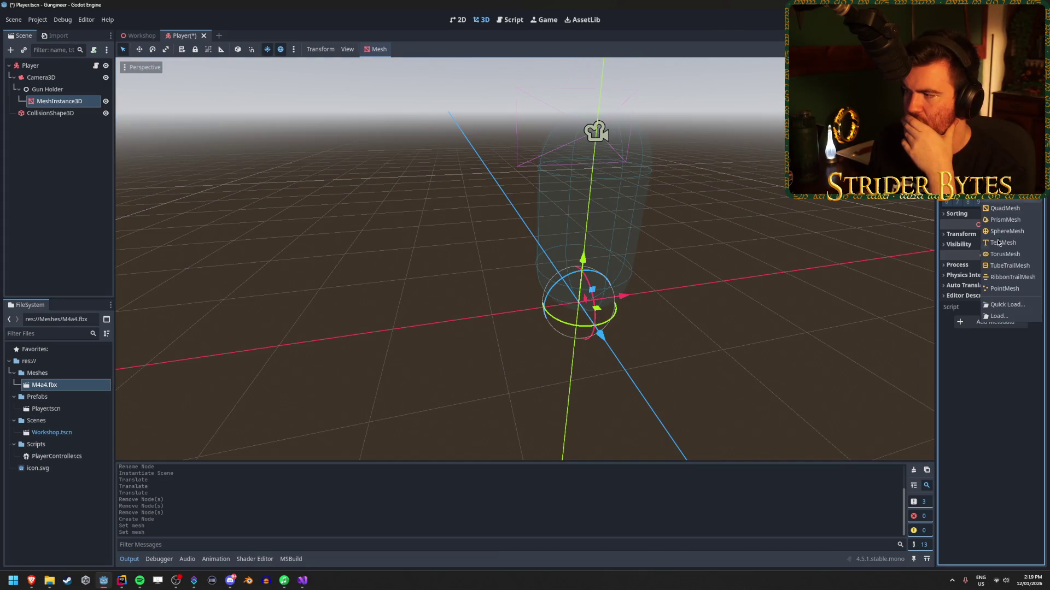
pyautogui.click(999, 316)
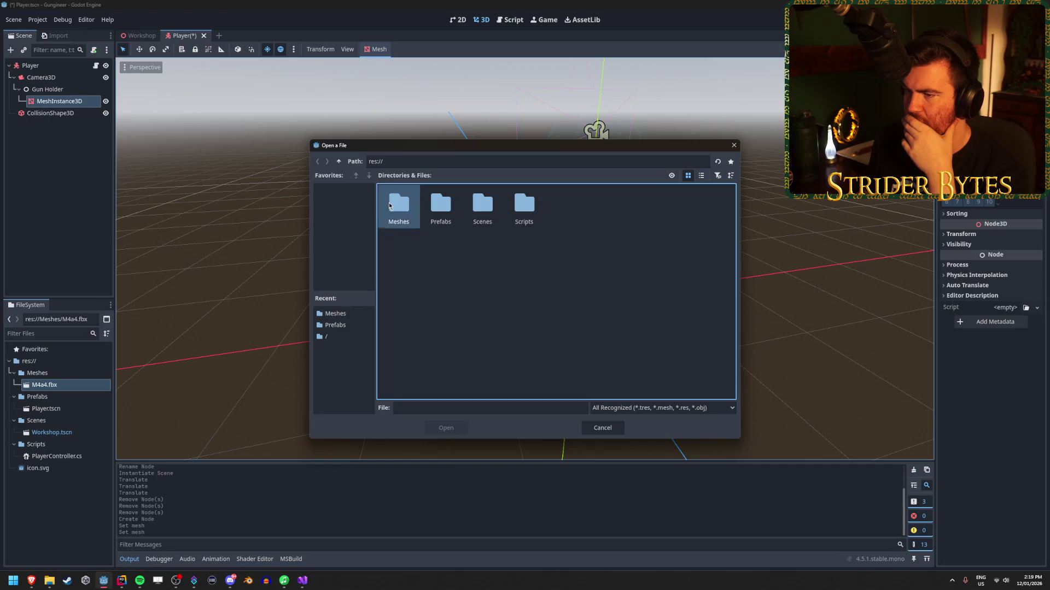
pyautogui.doubleClick(389, 205)
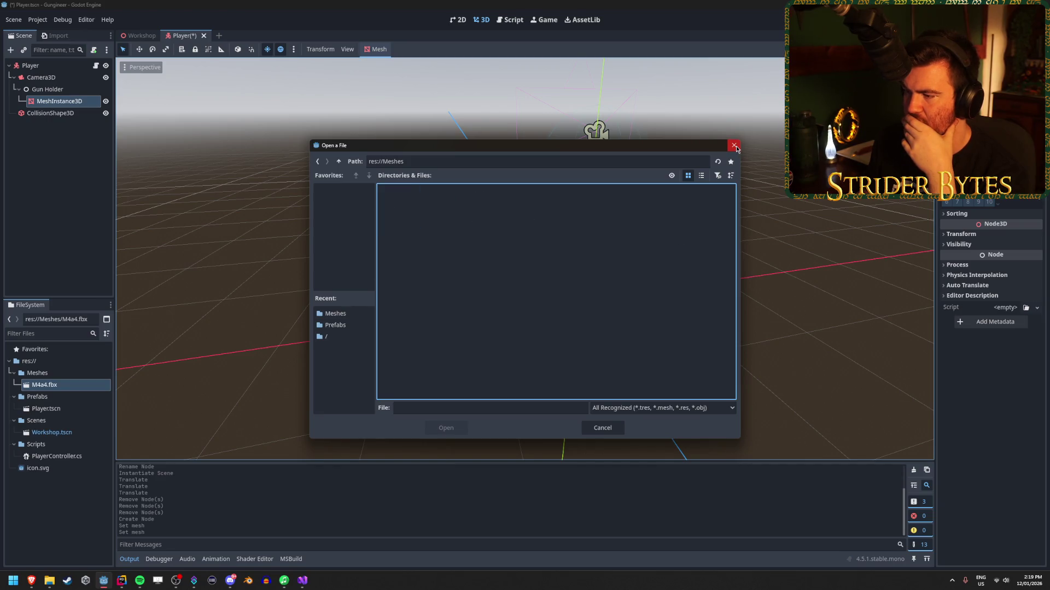
pyautogui.click(734, 146)
pyautogui.doubleClick(44, 385)
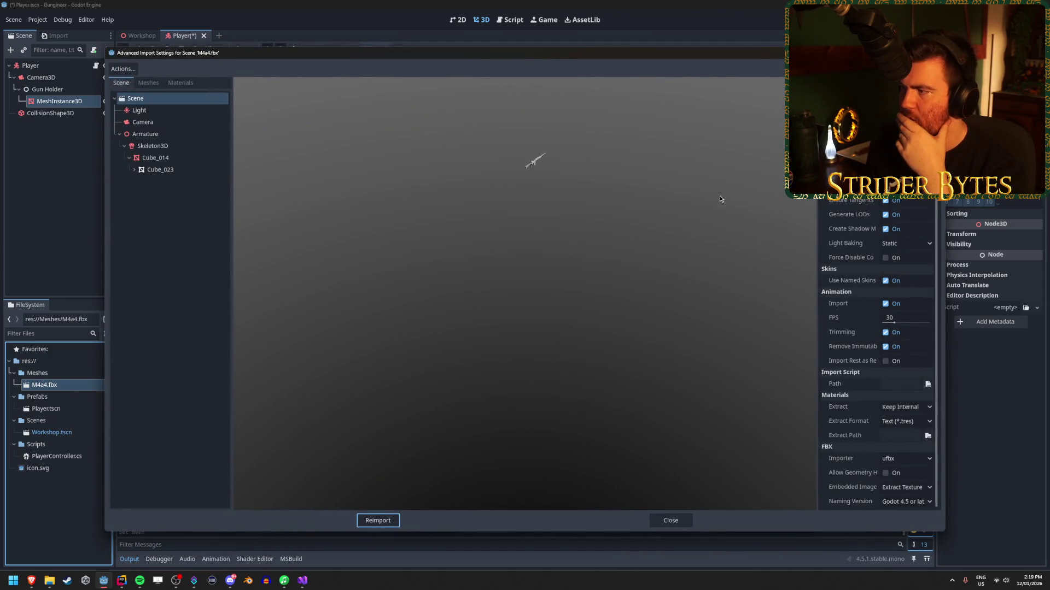
# Step: Set Cube_023's mesh save path to res://Meshes as binary .res and reimport the gun model
pyautogui.click(166, 158)
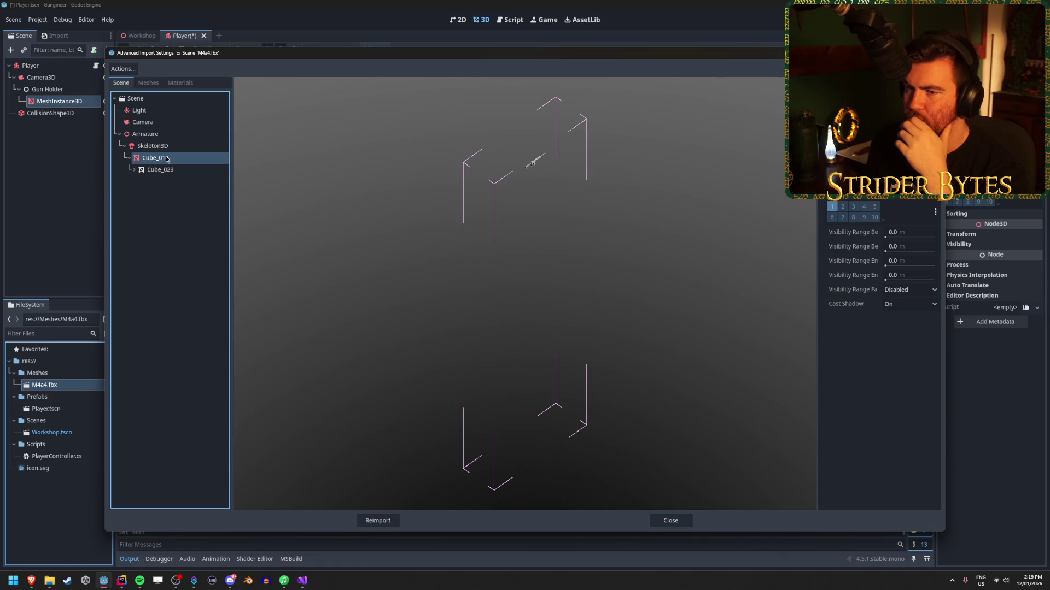
pyautogui.click(167, 170)
pyautogui.click(164, 157)
pyautogui.click(164, 170)
pyautogui.click(131, 70)
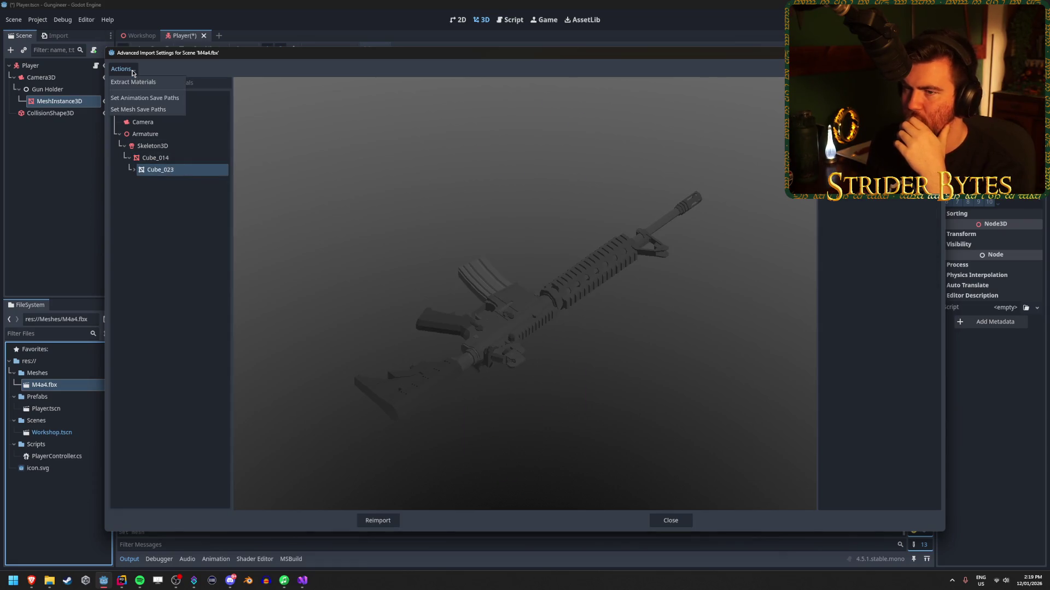
pyautogui.click(146, 109)
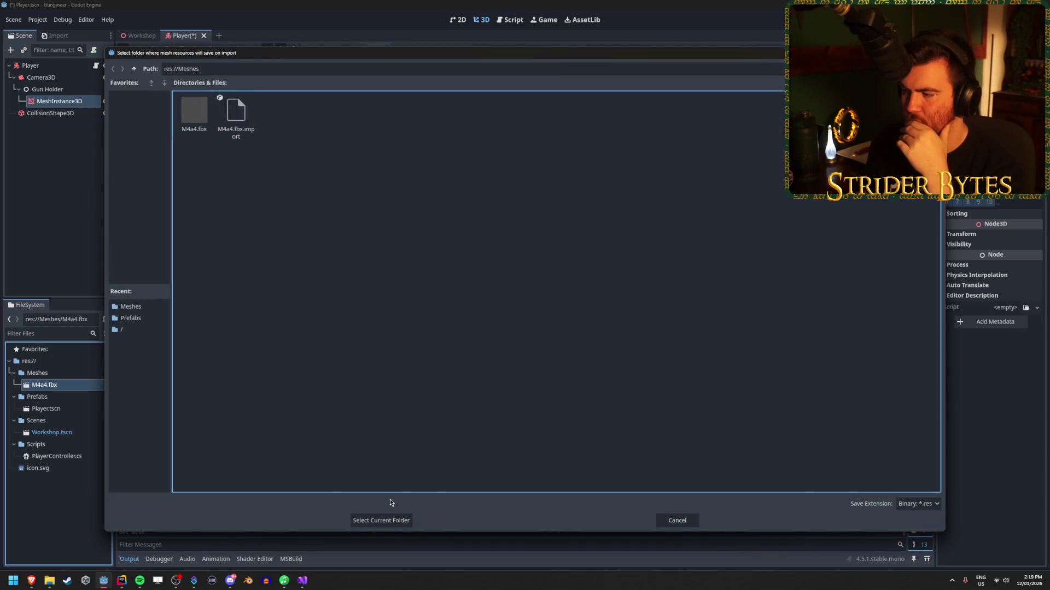
pyautogui.click(929, 505)
pyautogui.click(924, 528)
pyautogui.click(381, 520)
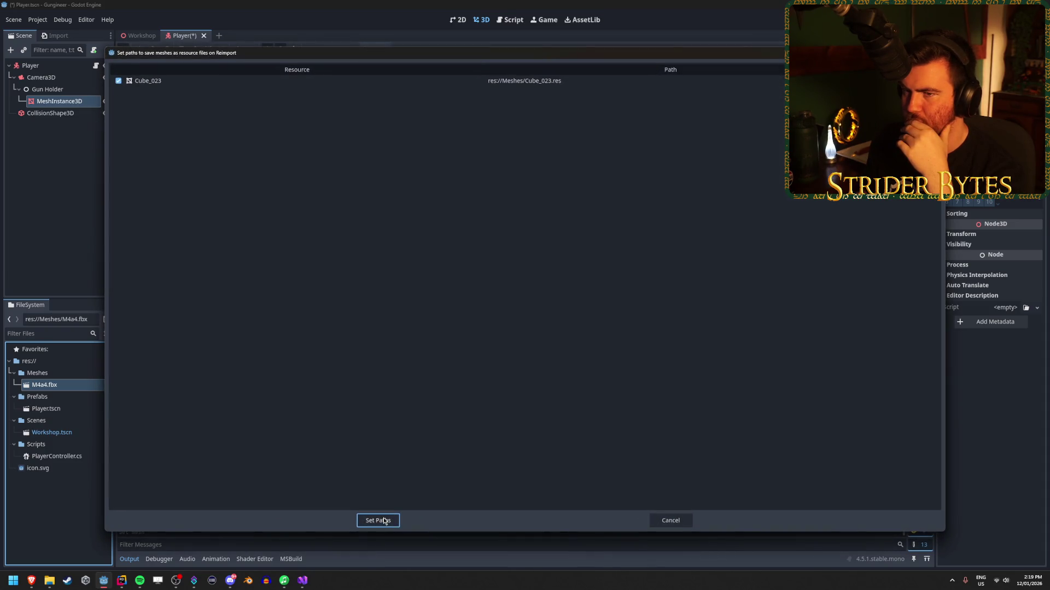
pyautogui.click(380, 522)
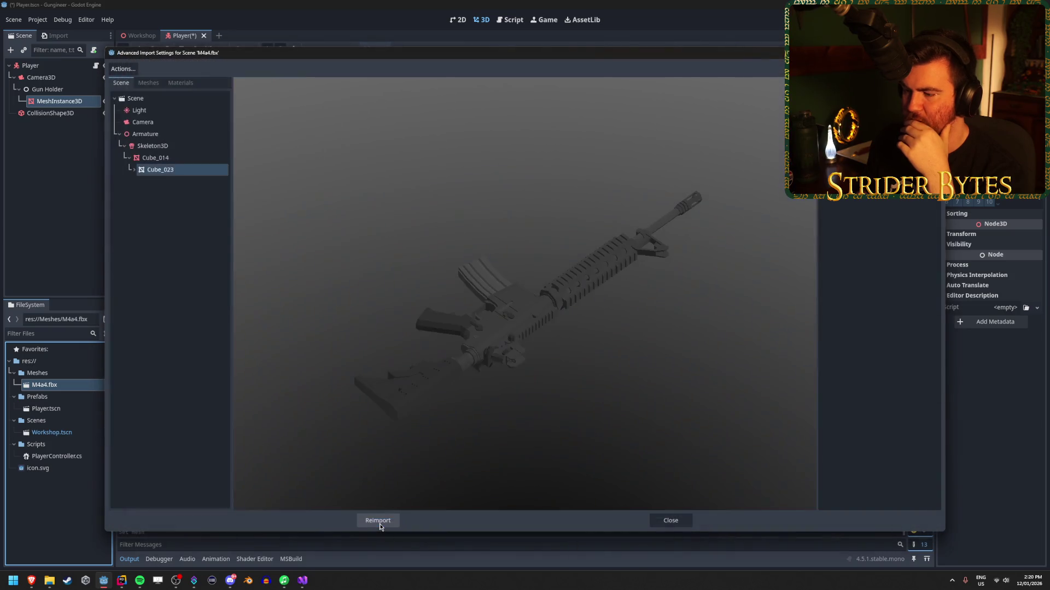
pyautogui.click(380, 523)
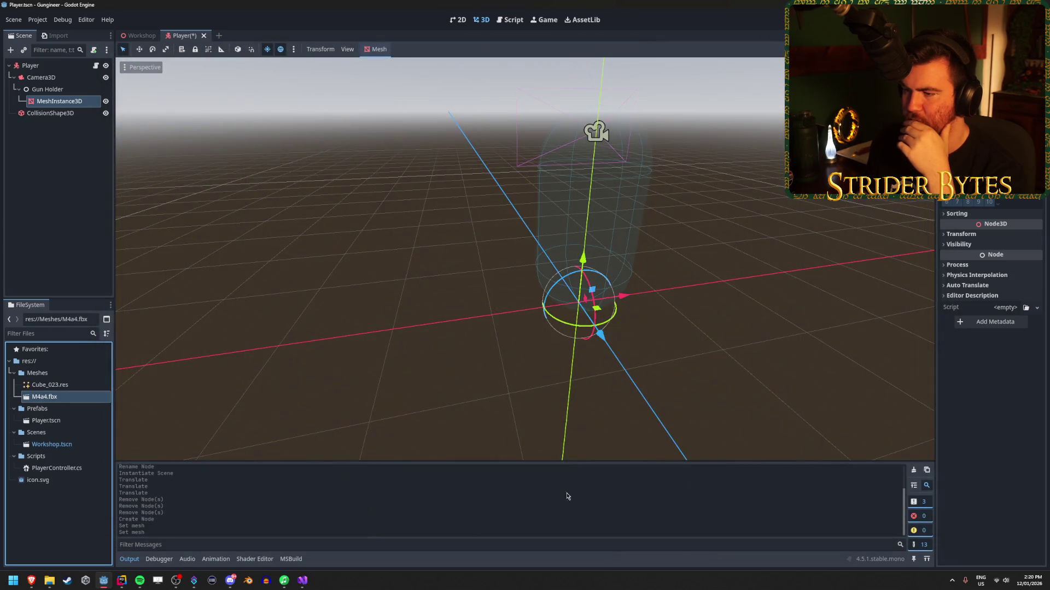
# Step: Assign Cube_023.res as the MeshInstance3D's mesh
pyautogui.click(76, 387)
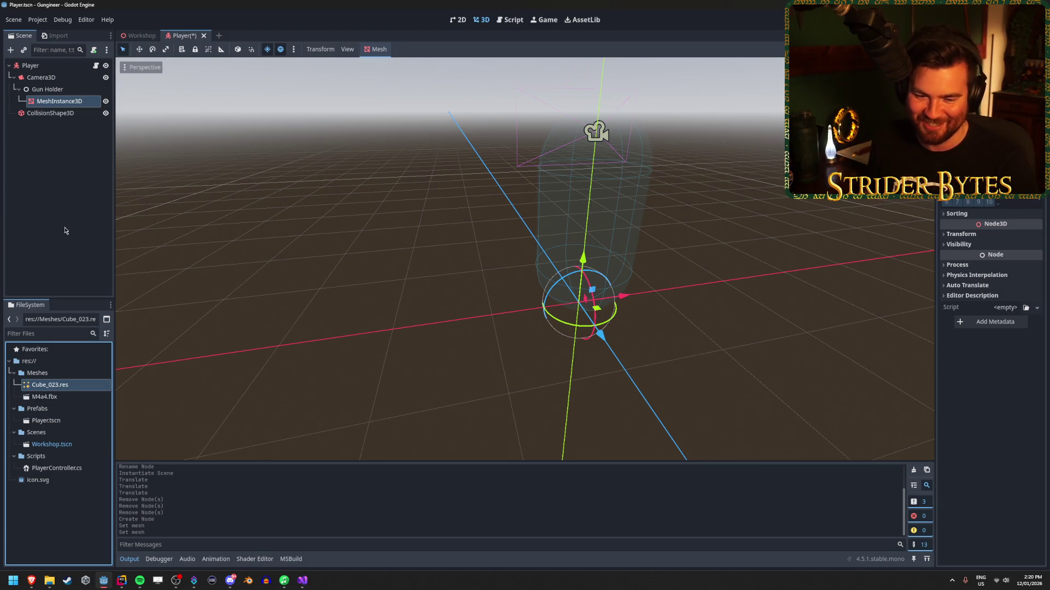
pyautogui.moveTo(49, 386); pyautogui.dragTo(306, 357)
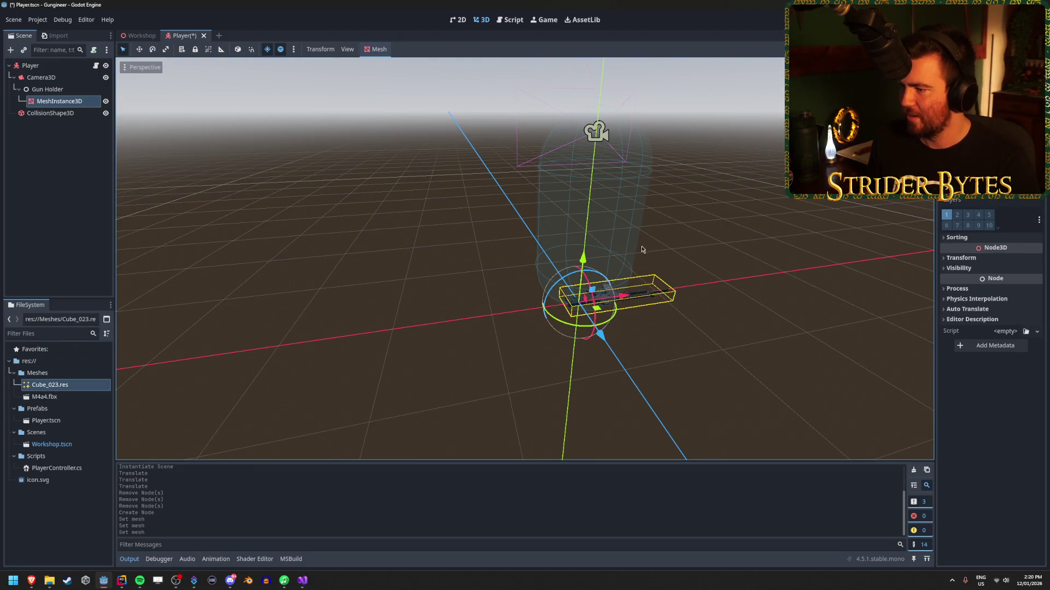
pyautogui.scroll(3, 642, 250)
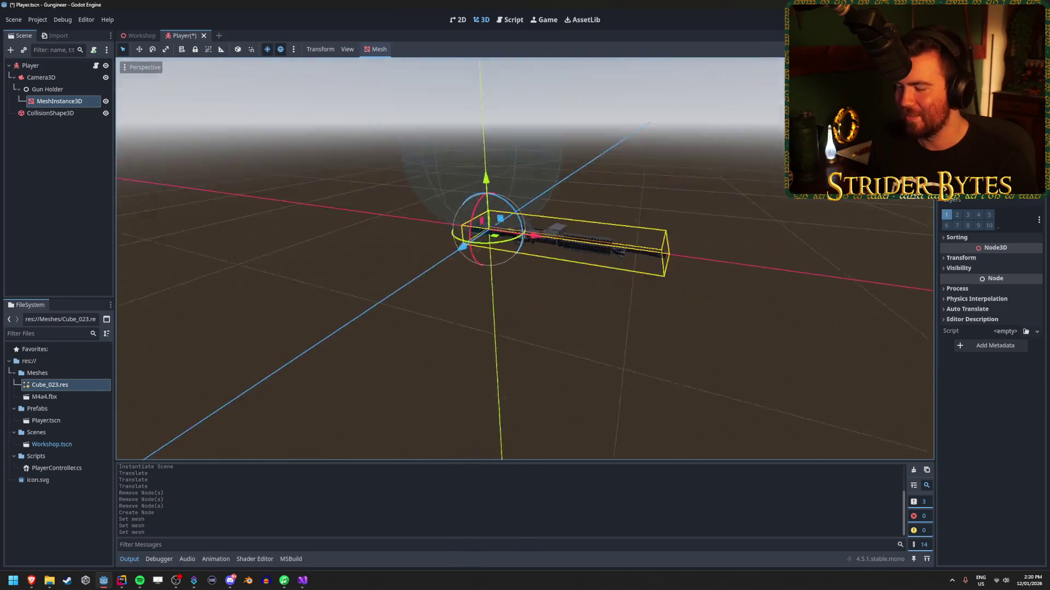
# Step: Rotate the gun 90° upright and move it up and forward in front of Camera3D
pyautogui.press('e')
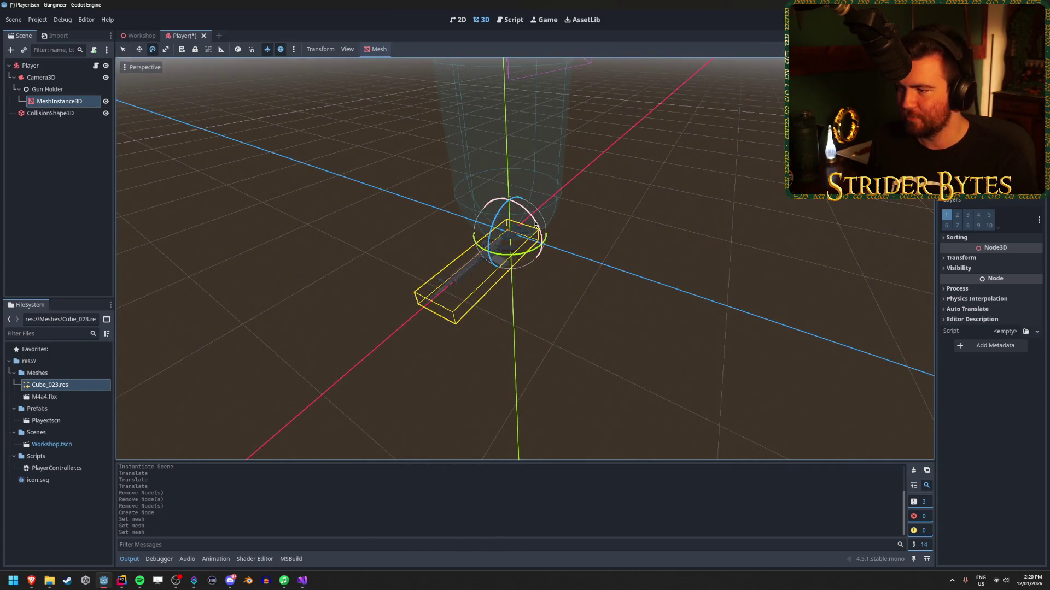
pyautogui.moveTo(536, 225)
pyautogui.mouseDown()
pyautogui.moveTo(575, 312)
pyautogui.moveTo(552, 333)
pyautogui.moveTo(668, 293)
pyautogui.mouseUp()
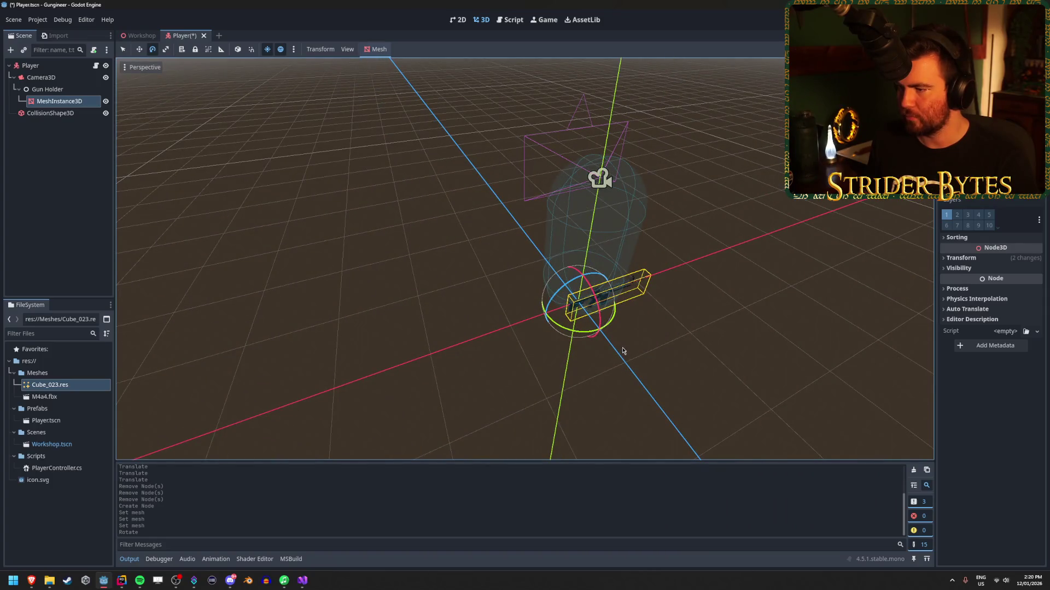
pyautogui.moveTo(610, 328)
pyautogui.mouseDown()
pyautogui.moveTo(639, 347)
pyautogui.moveTo(694, 343)
pyautogui.mouseUp()
pyautogui.press('w')
pyautogui.moveTo(584, 267)
pyautogui.mouseDown()
pyautogui.moveTo(607, 176)
pyautogui.moveTo(646, 213)
pyautogui.moveTo(651, 250)
pyautogui.mouseUp()
pyautogui.click(44, 77)
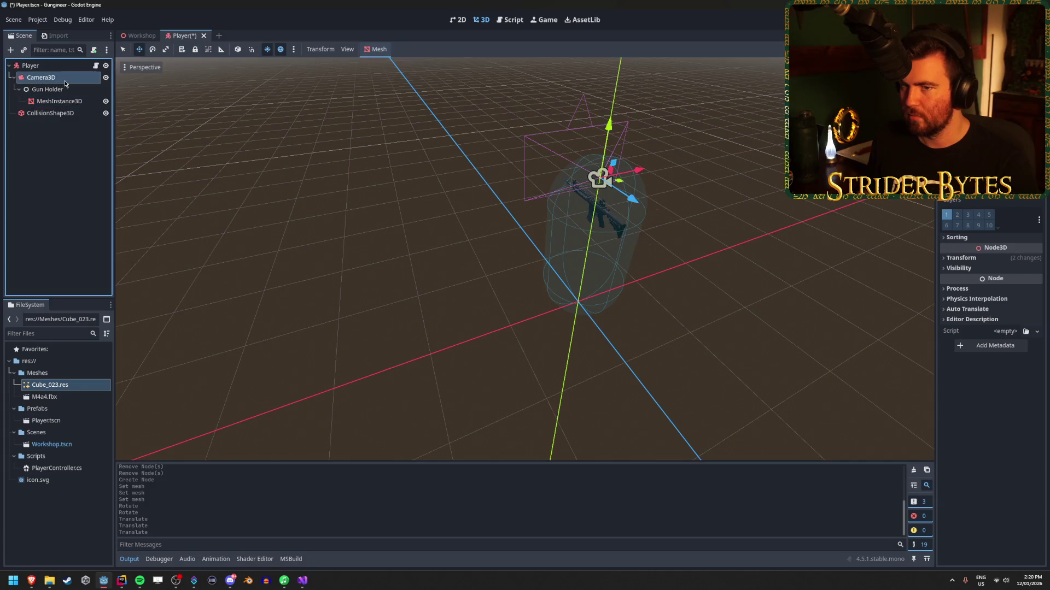
pyautogui.click(605, 216)
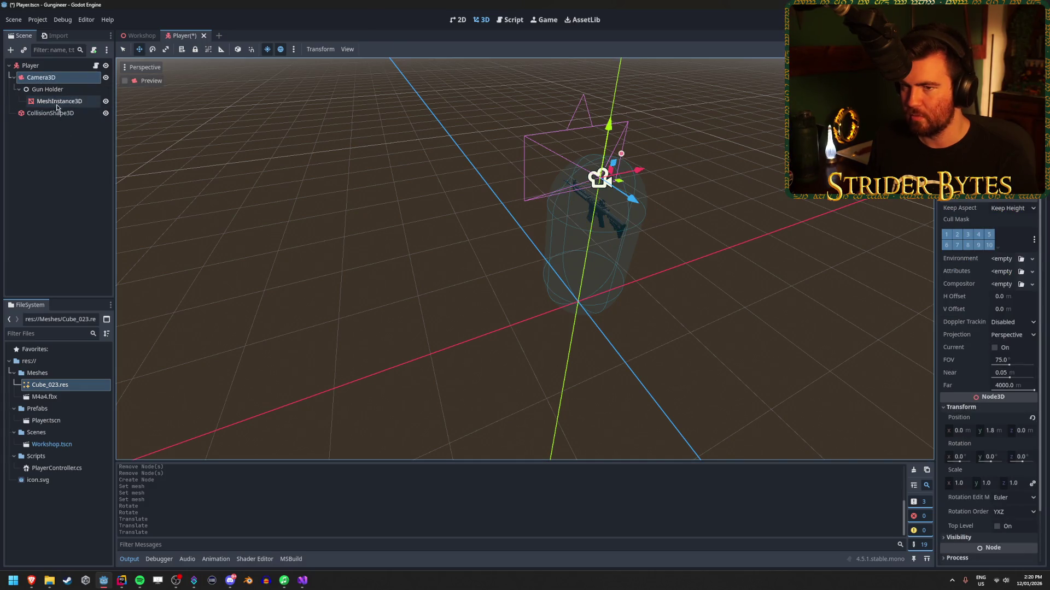
pyautogui.moveTo(656, 251); pyautogui.dragTo(633, 221)
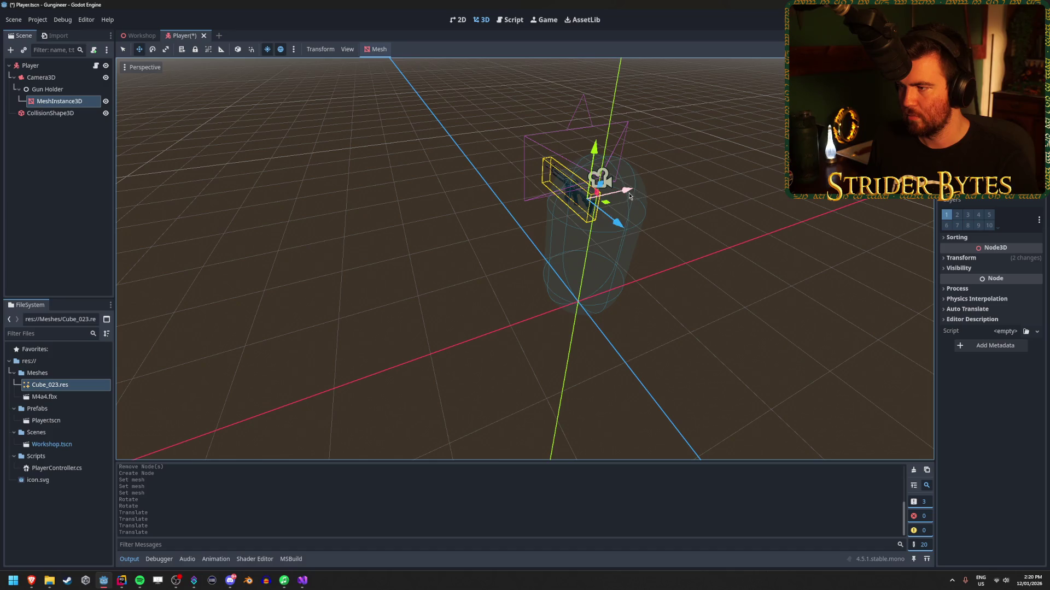
pyautogui.click(76, 78)
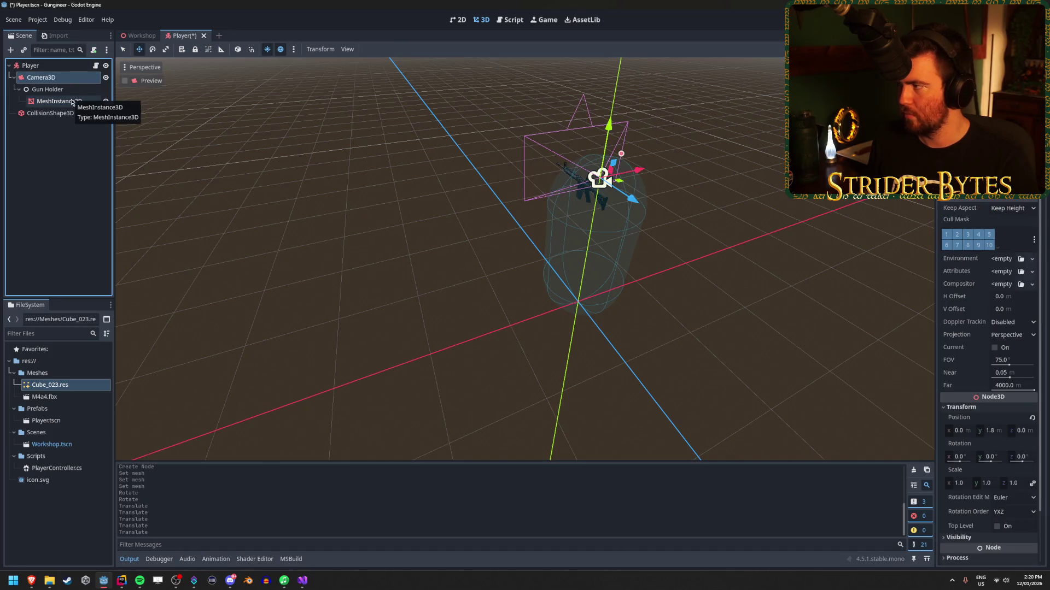
# Step: Test-run the game to check the rifle in view, stop it, and undo a trial camera move
pyautogui.press('F5')
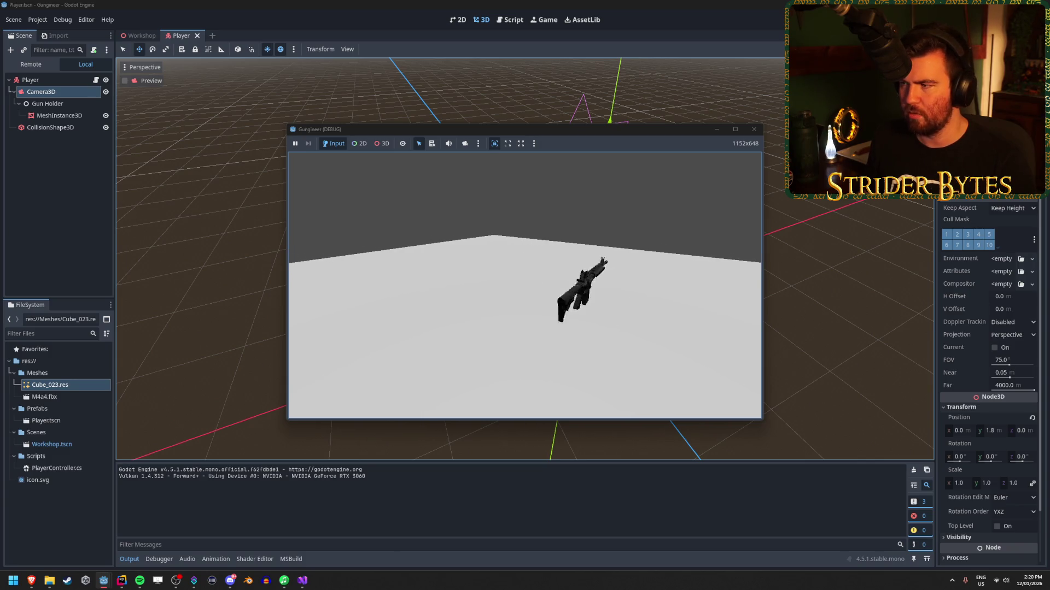
pyautogui.press('Escape')
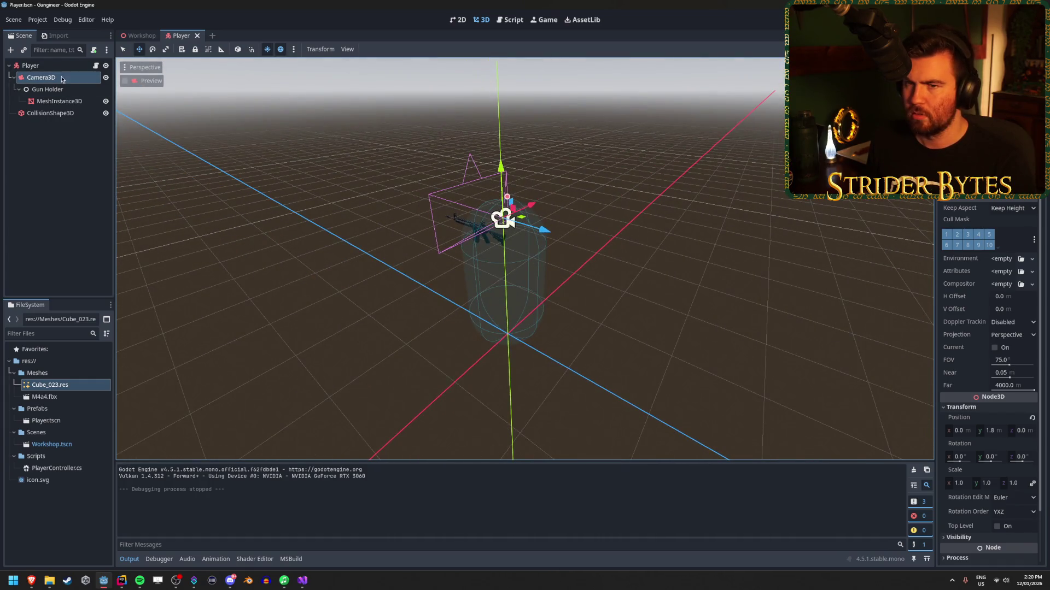
pyautogui.moveTo(541, 232)
pyautogui.mouseDown()
pyautogui.moveTo(556, 263)
pyautogui.moveTo(300, 202)
pyautogui.moveTo(703, 307)
pyautogui.moveTo(547, 247)
pyautogui.mouseUp()
pyautogui.hotkey('ctrl', 'z')
pyautogui.click(30, 65)
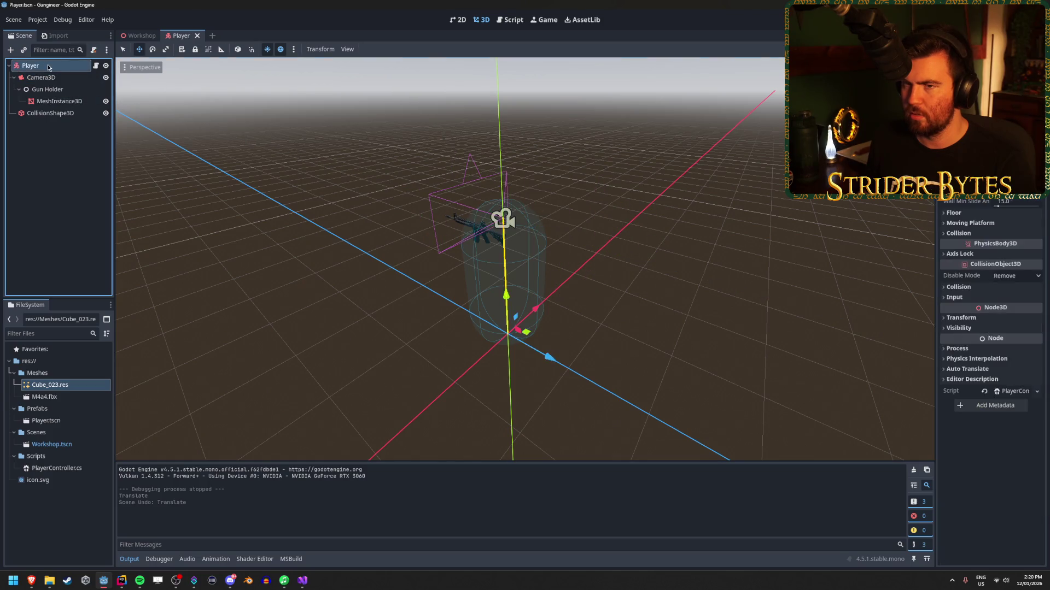
# Step: Move MeshInstance3D directly under Camera3D and delete the emptied Gun Holder node
pyautogui.moveTo(554, 360)
pyautogui.mouseDown()
pyautogui.moveTo(628, 401)
pyautogui.moveTo(394, 351)
pyautogui.moveTo(555, 393)
pyautogui.moveTo(552, 378)
pyautogui.mouseUp()
pyautogui.hotkey('ctrl', 'z')
pyautogui.click(57, 101)
pyautogui.click(65, 89)
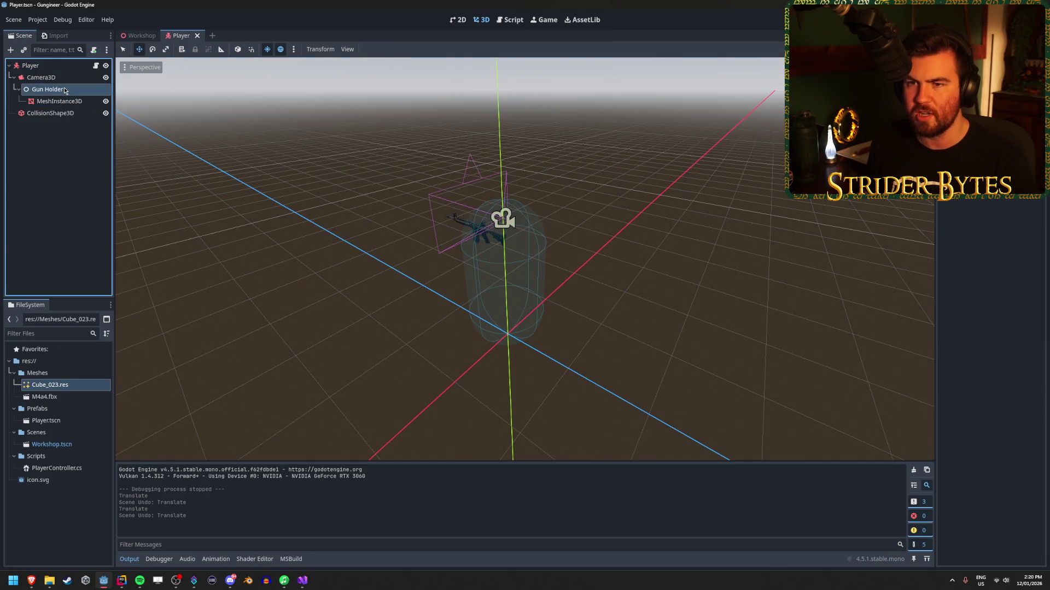
pyautogui.press('Delete')
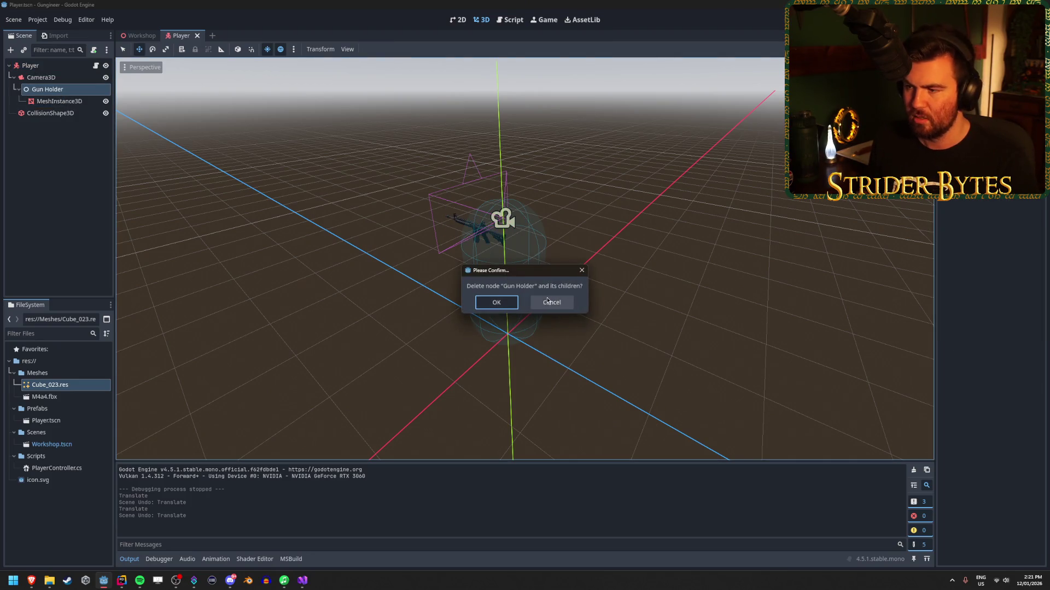
pyautogui.press('Escape')
pyautogui.moveTo(58, 102); pyautogui.dragTo(57, 95)
pyautogui.click(63, 91)
pyautogui.press('Delete')
pyautogui.press('Return')
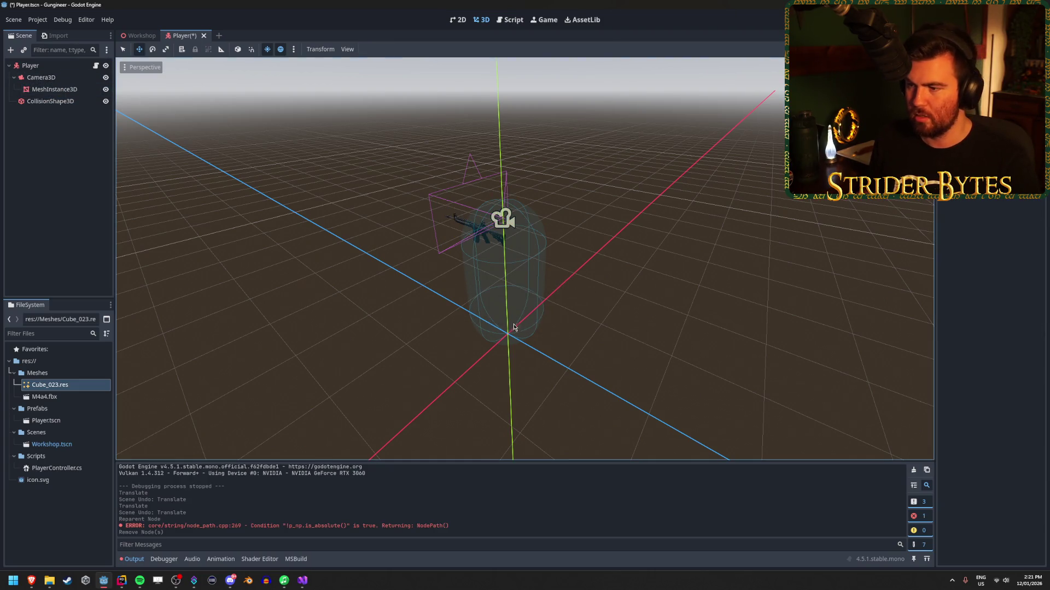
# Step: Save the Player scene and run the game to test the gun
pyautogui.click(30, 65)
pyautogui.moveTo(549, 358)
pyautogui.mouseDown()
pyautogui.moveTo(886, 488)
pyautogui.moveTo(321, 284)
pyautogui.moveTo(155, 204)
pyautogui.moveTo(266, 251)
pyautogui.mouseUp()
pyautogui.hotkey('ctrl', 'z')
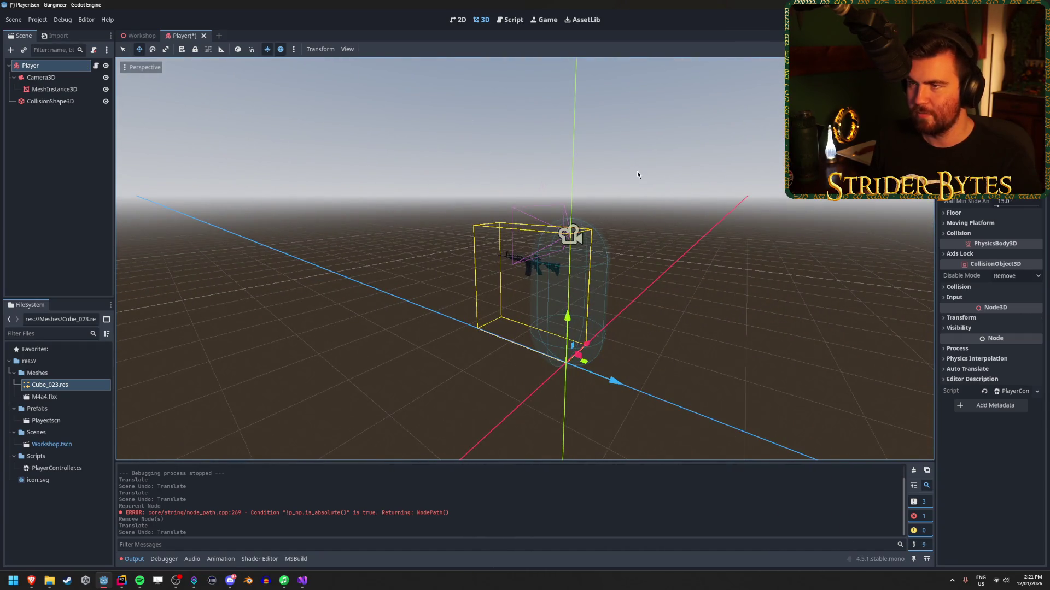
pyautogui.hotkey('ctrl', 's')
pyautogui.press('F5')
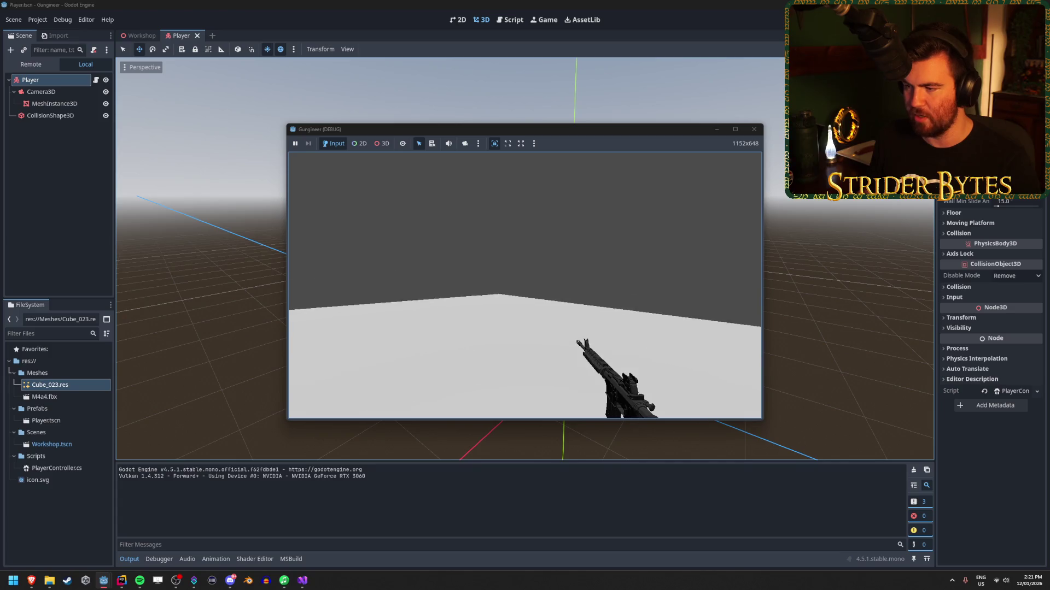
# Step: Stop the game, frame the view on the gun mesh, and widen the Inspector panel
pyautogui.press('F8')
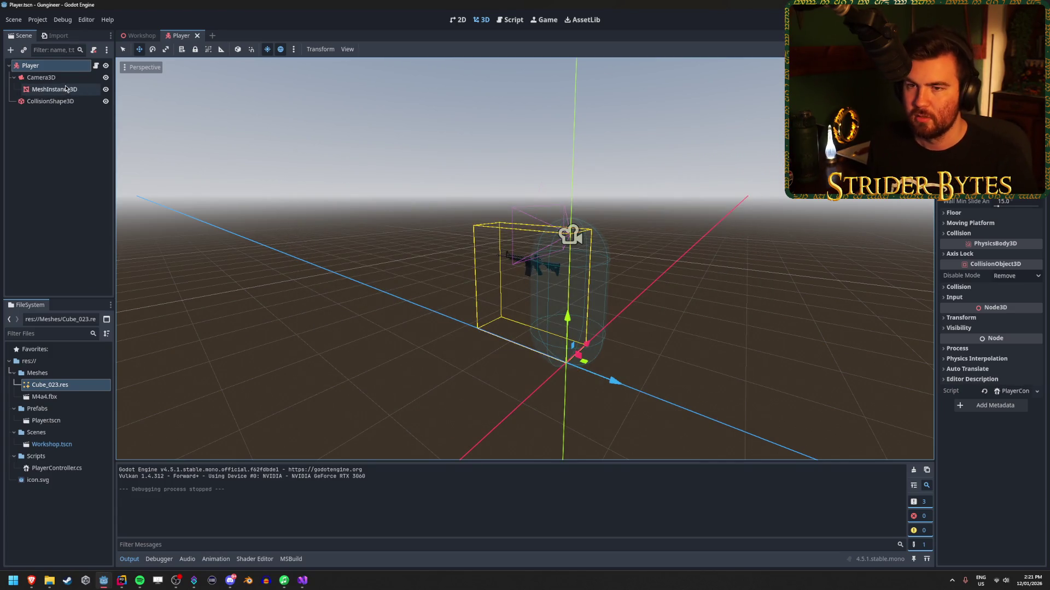
pyautogui.click(67, 88)
pyautogui.press('f')
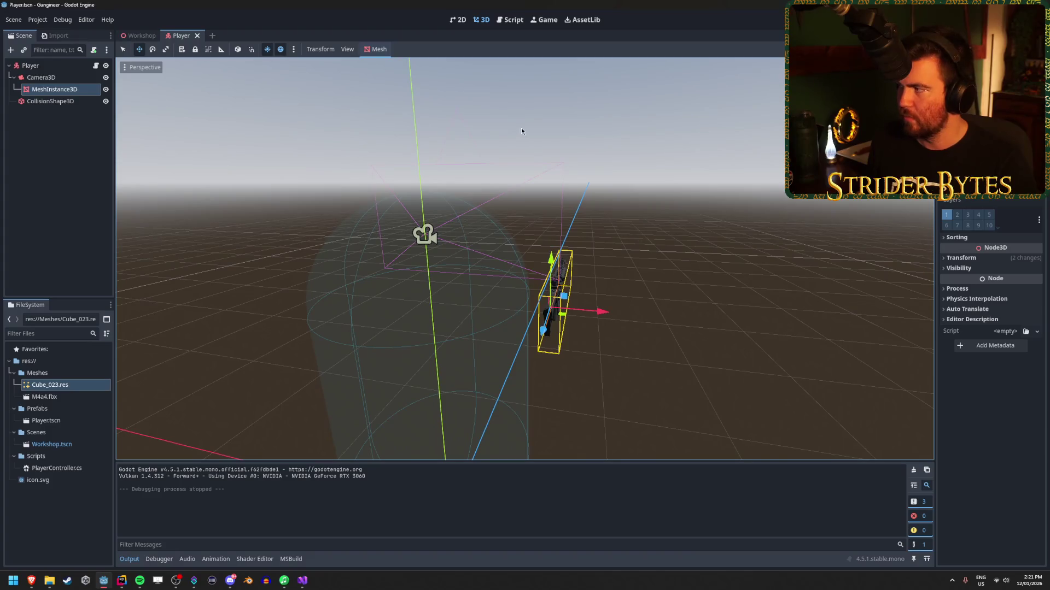
pyautogui.click(41, 77)
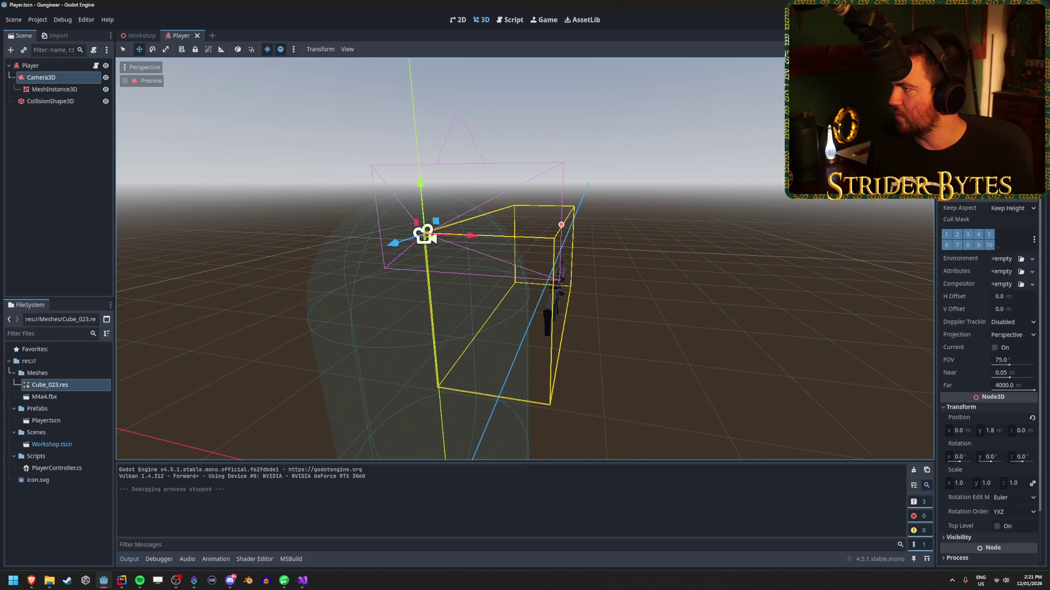
pyautogui.moveTo(935, 298); pyautogui.dragTo(850, 298)
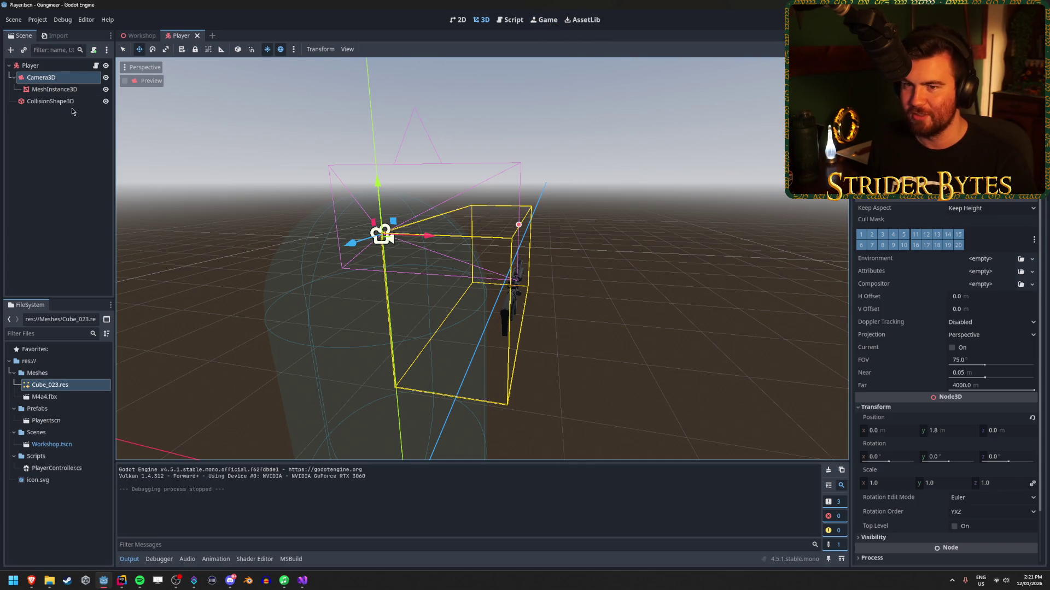
# Step: Shift the rifle left along X and raise it along Y relative to Camera3D
pyautogui.click(54, 89)
pyautogui.moveTo(558, 316); pyautogui.dragTo(526, 305)
pyautogui.moveTo(475, 254); pyautogui.dragTo(474, 239)
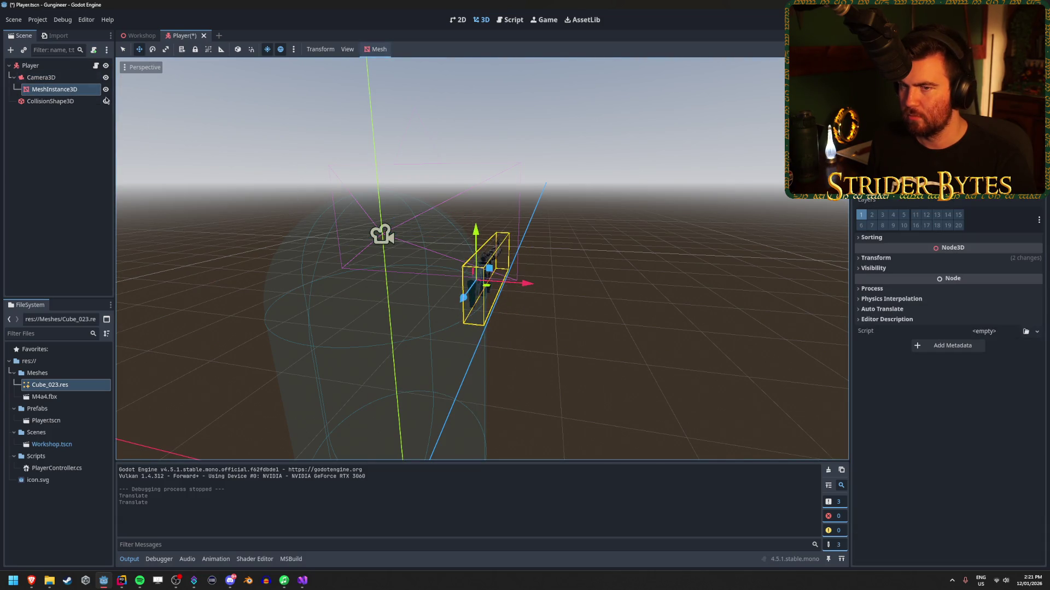
pyautogui.click(54, 79)
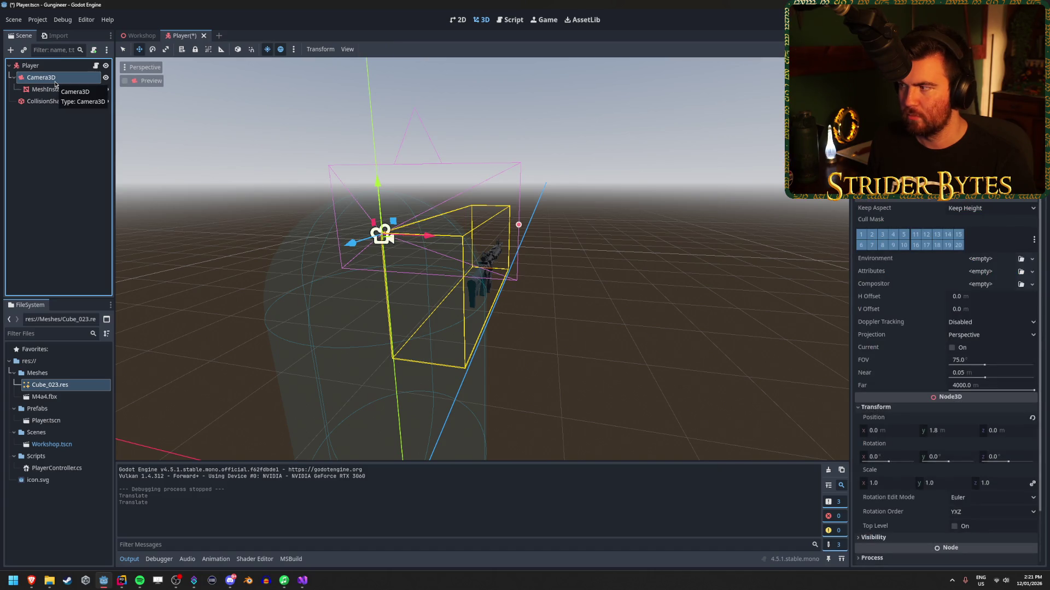
pyautogui.click(54, 89)
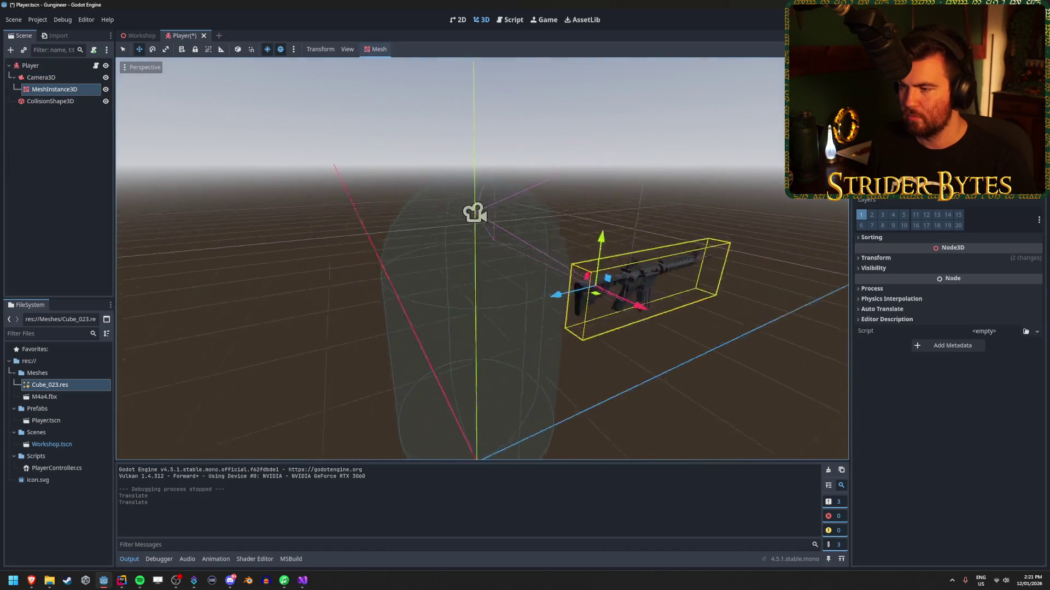
pyautogui.moveTo(497, 318); pyautogui.dragTo(385, 312)
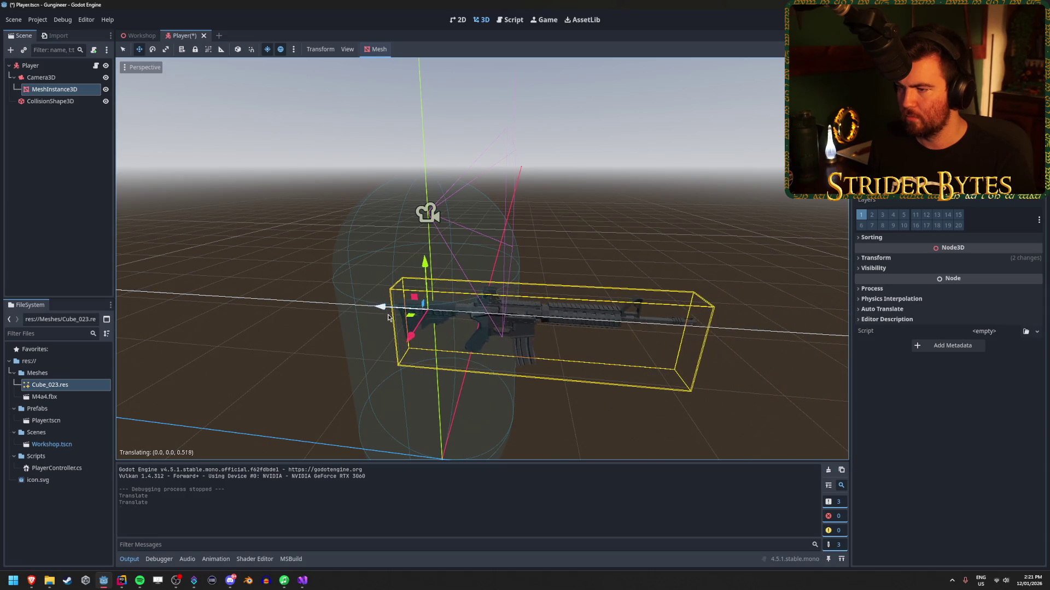
pyautogui.moveTo(430, 265); pyautogui.dragTo(431, 240)
pyautogui.moveTo(409, 311); pyautogui.dragTo(416, 268)
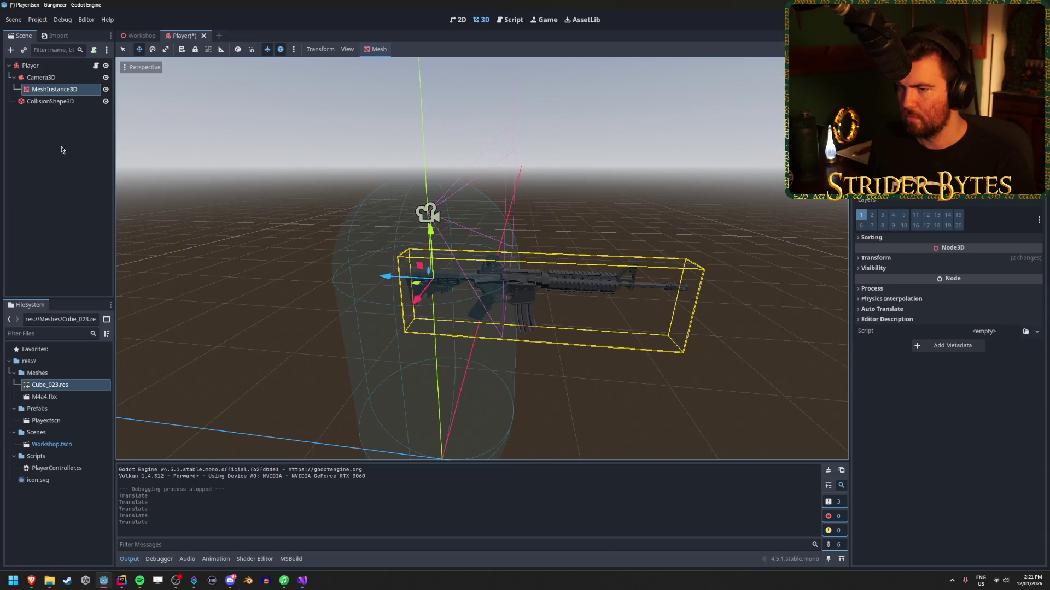
pyautogui.click(41, 77)
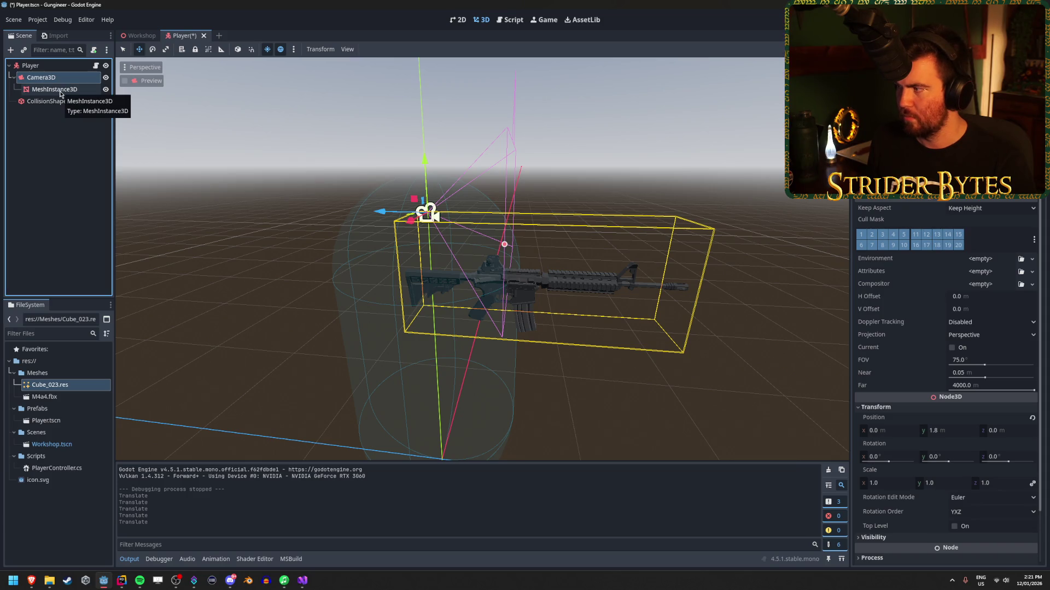
pyautogui.click(60, 93)
pyautogui.moveTo(431, 236)
pyautogui.mouseDown()
pyautogui.moveTo(438, 207)
pyautogui.moveTo(418, 202)
pyautogui.mouseUp()
pyautogui.click(45, 76)
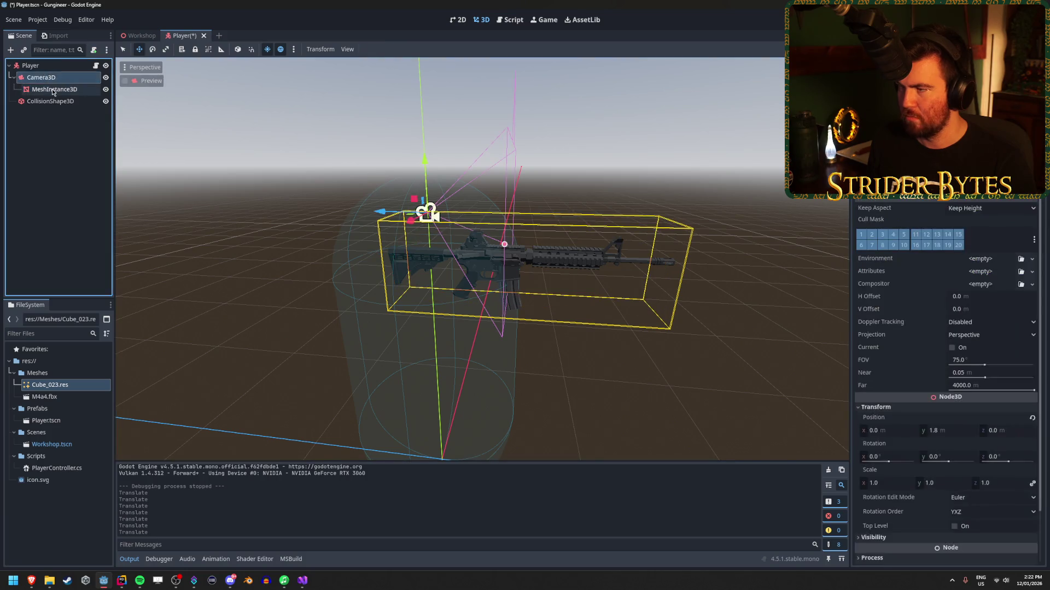
# Step: Save the Player scene, test-run the game, then stop it
pyautogui.hotkey('ctrl', 's')
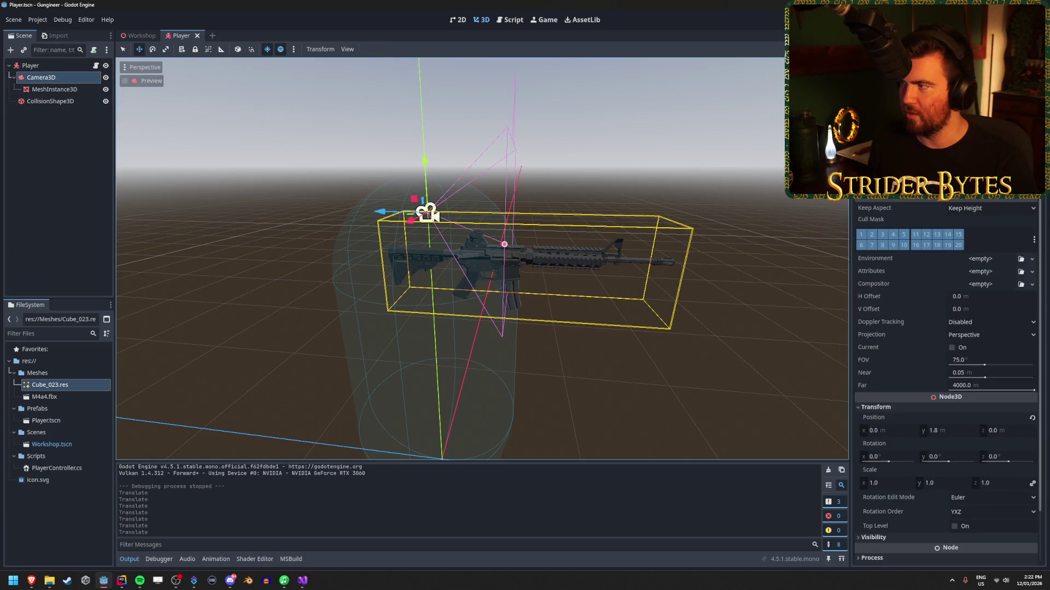
pyautogui.press('F5')
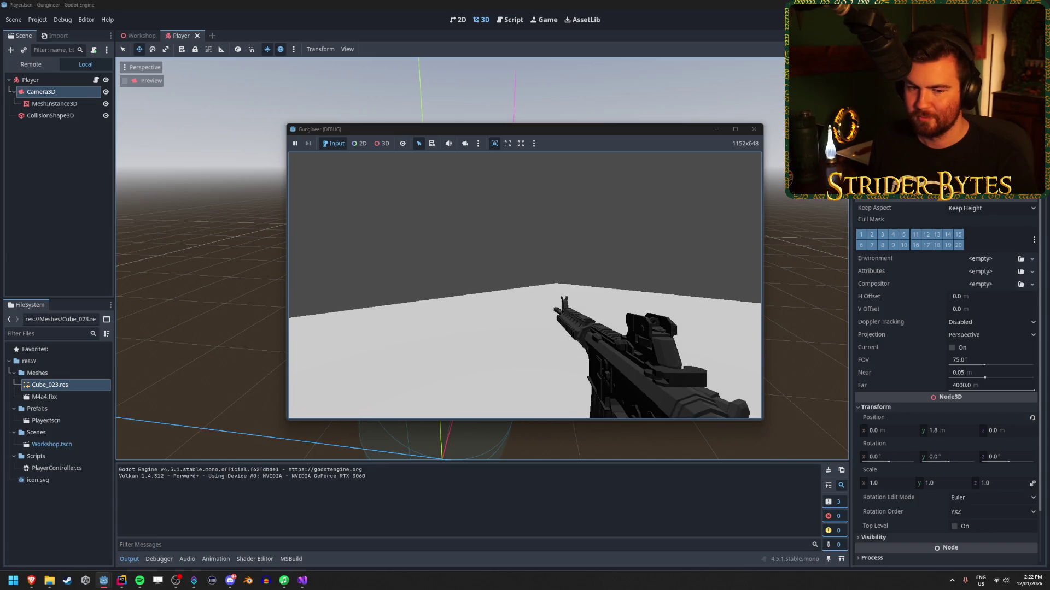
pyautogui.press('Escape')
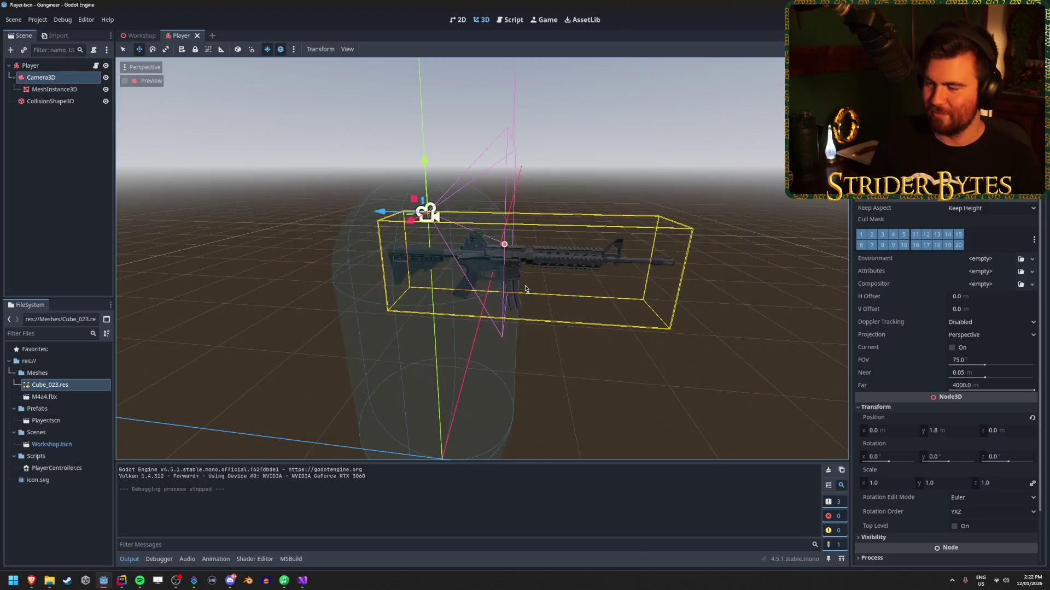
pyautogui.moveTo(292, 327); pyautogui.dragTo(290, 327)
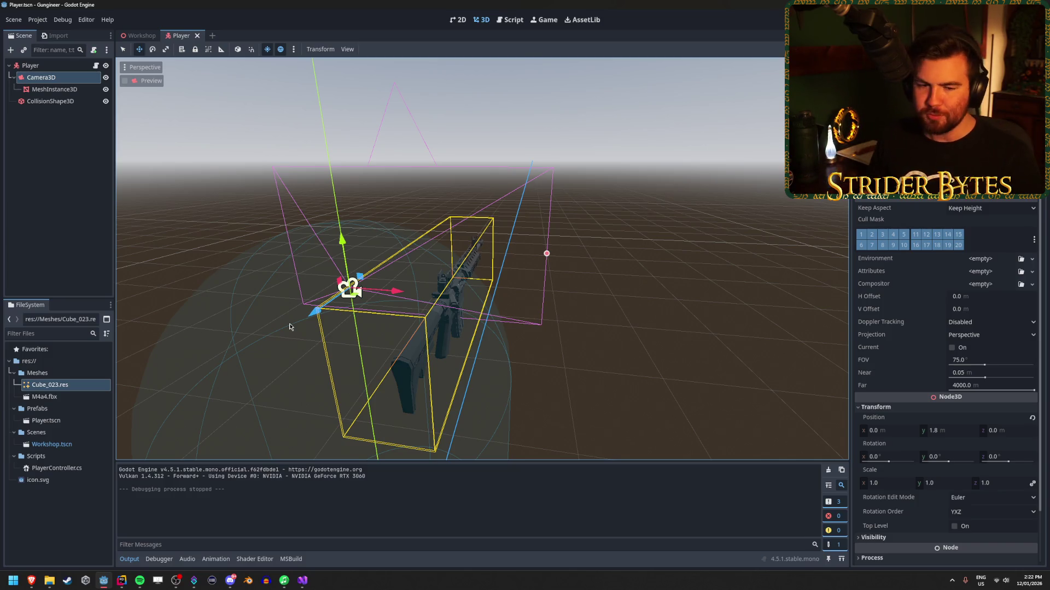
pyautogui.hotkey('alt', 'Tab')
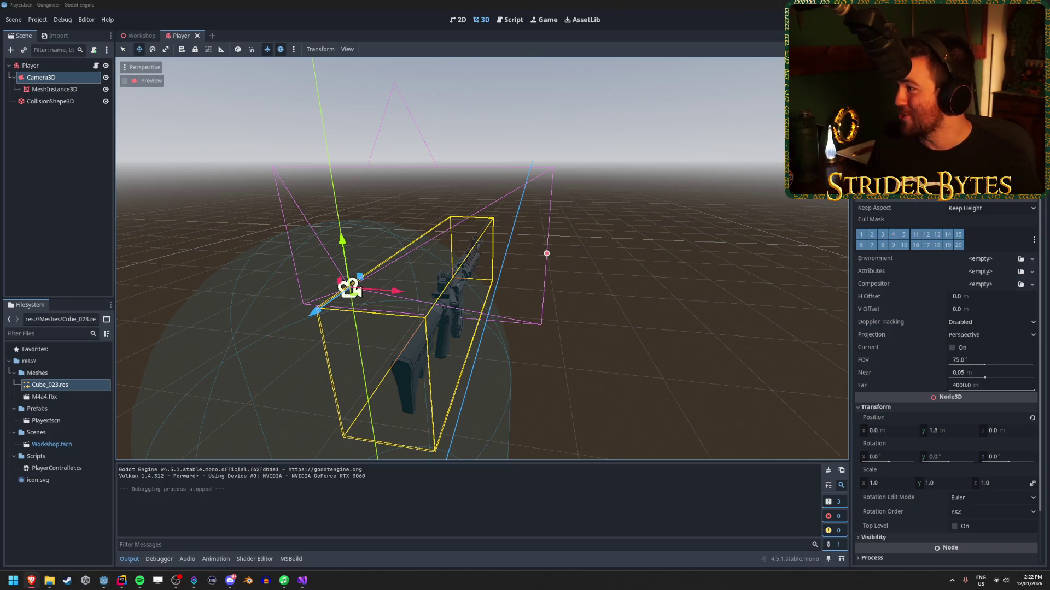
pyautogui.click(340, 3)
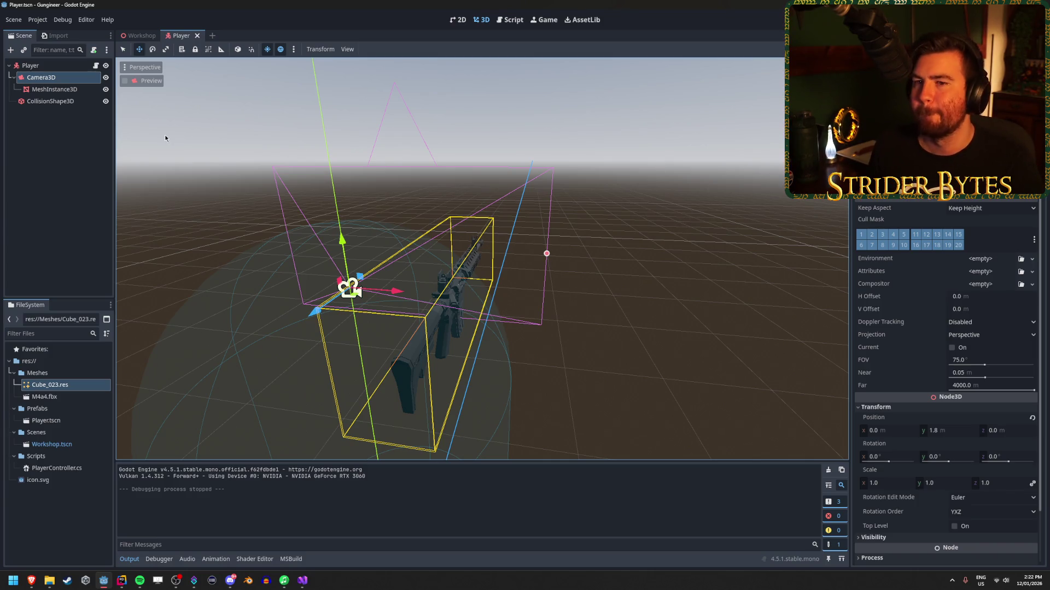
pyautogui.click(33, 171)
pyautogui.click(60, 78)
# Step: Rename the Camera3D node to Player Camera
pyautogui.click(61, 79)
pyautogui.click(65, 78)
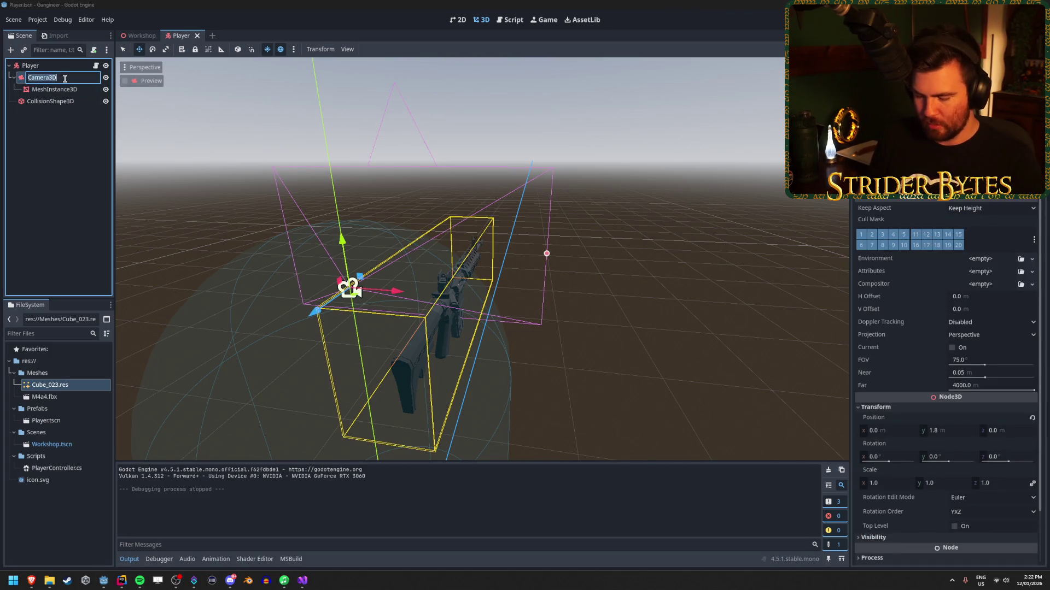
pyautogui.write('amera')
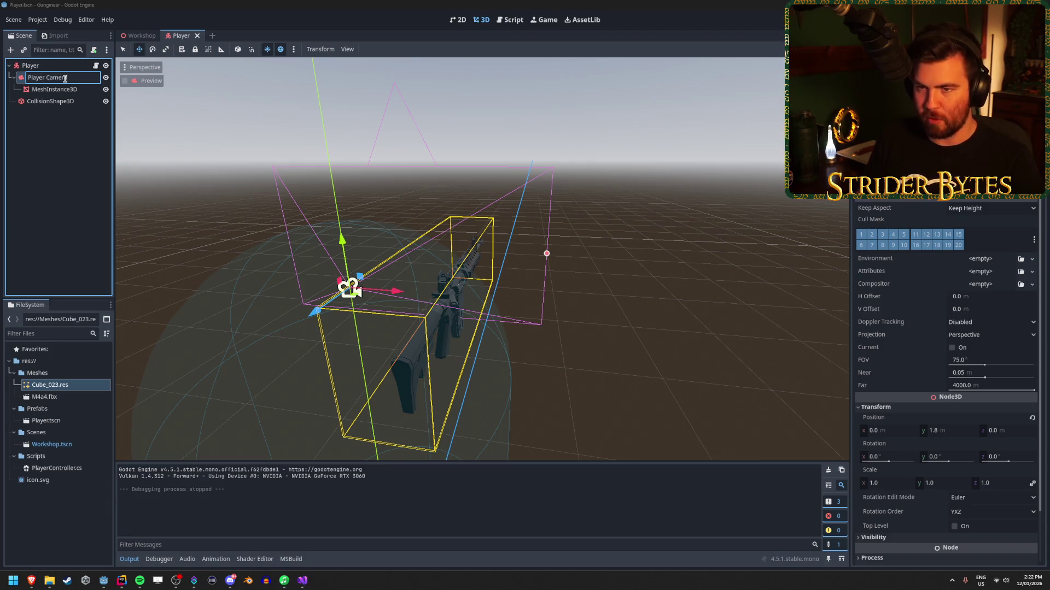
pyautogui.press('Return')
# Step: Add a Camera3D child node under Player Camera
pyautogui.rightClick(64, 80)
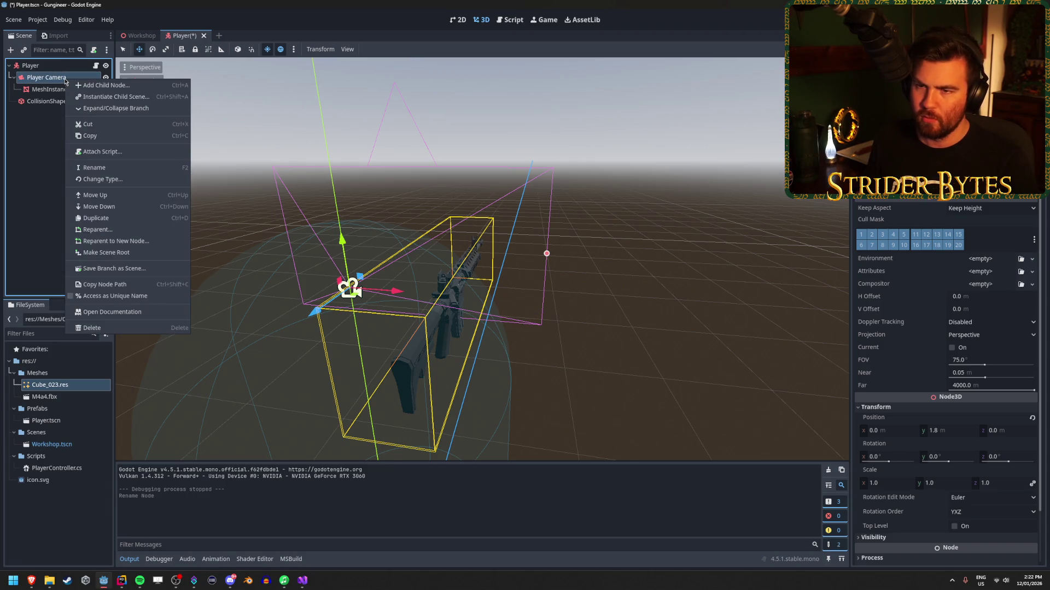
pyautogui.click(81, 86)
pyautogui.write('camera')
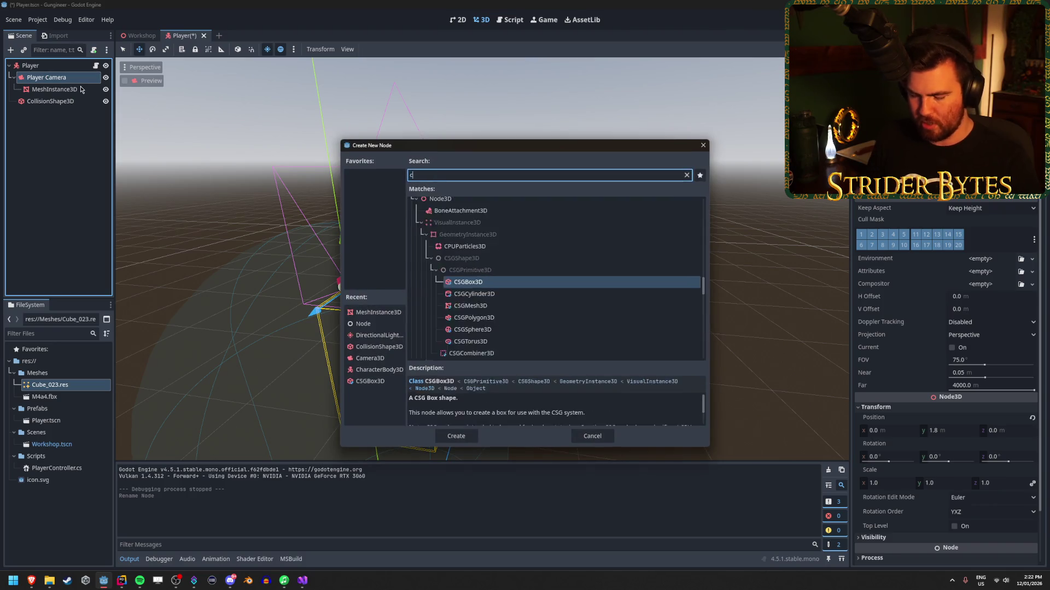
pyautogui.press('Return')
# Step: Name the new camera Gun Camera and move the gun MeshInstance3D under it
pyautogui.doubleClick(53, 103)
pyautogui.write('Gun')
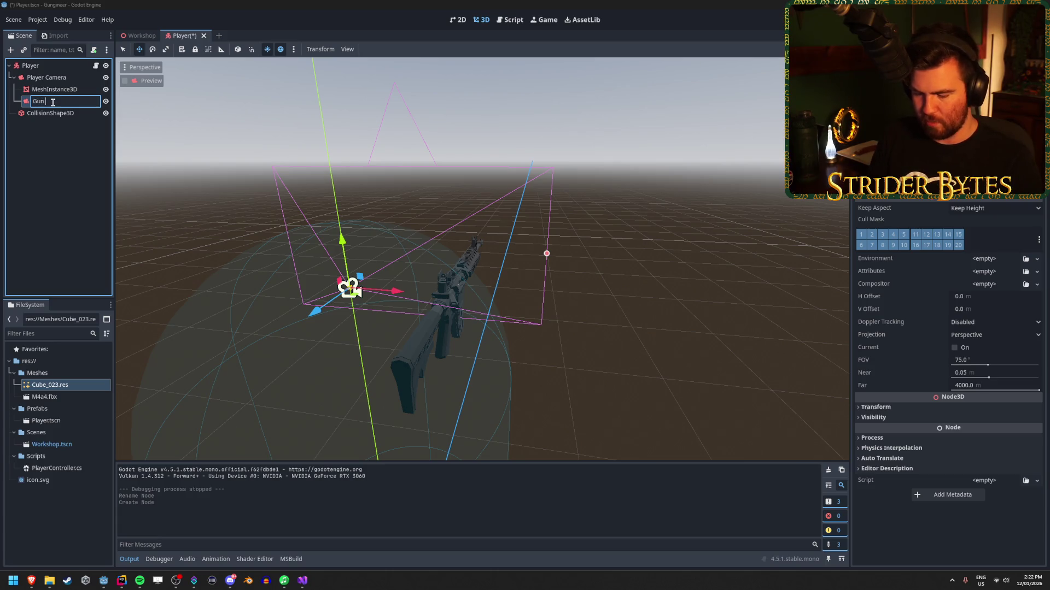
pyautogui.write('ra')
pyautogui.press('Return')
pyautogui.moveTo(53, 90); pyautogui.dragTo(62, 102)
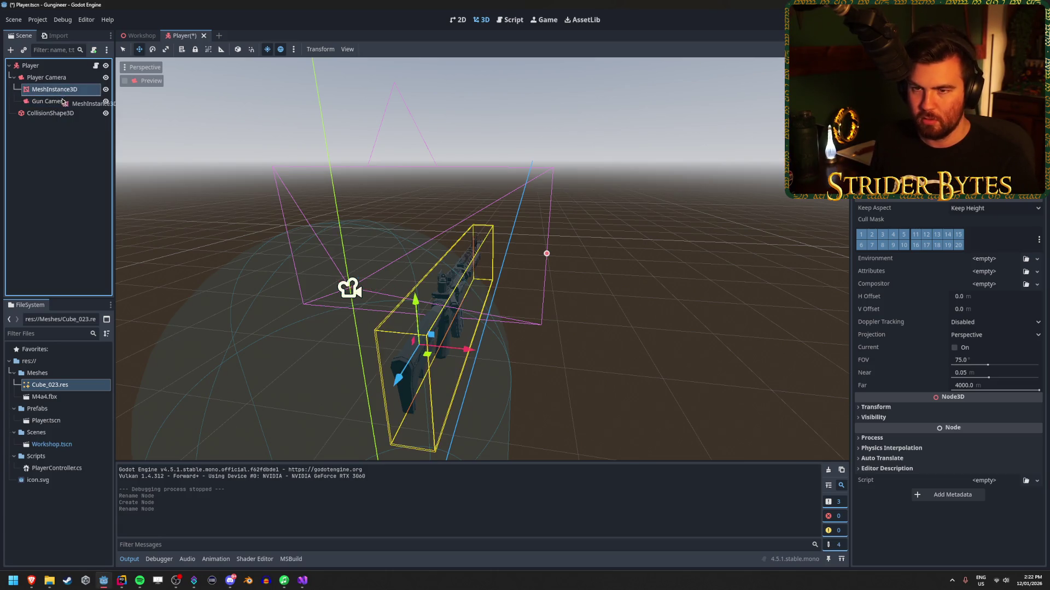
# Step: On Gun Camera, view the Keep Aspect choices and toggle cull mask layer 2 off and on
pyautogui.click(62, 94)
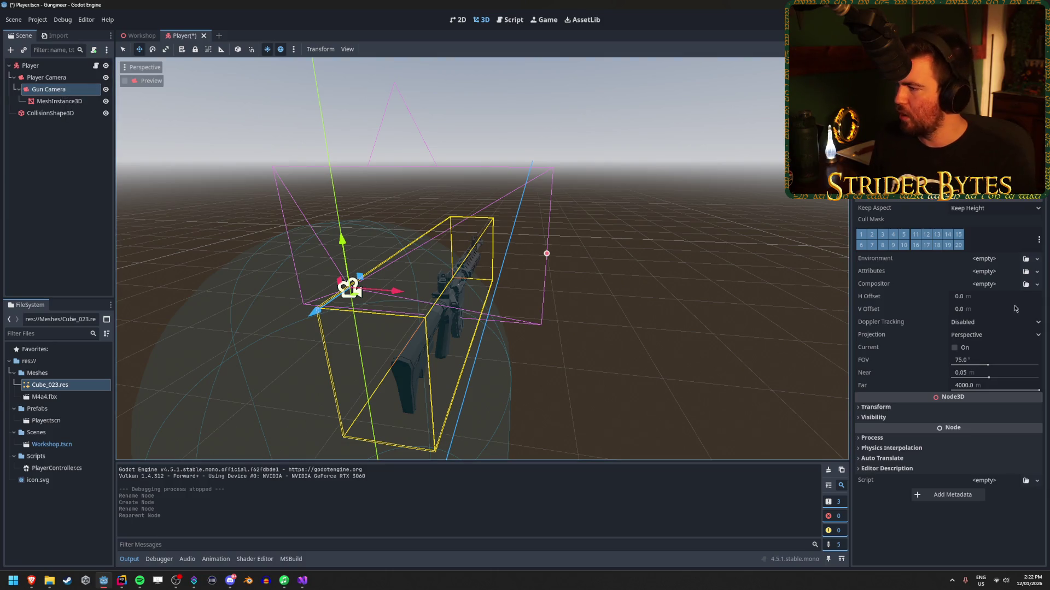
pyautogui.click(957, 213)
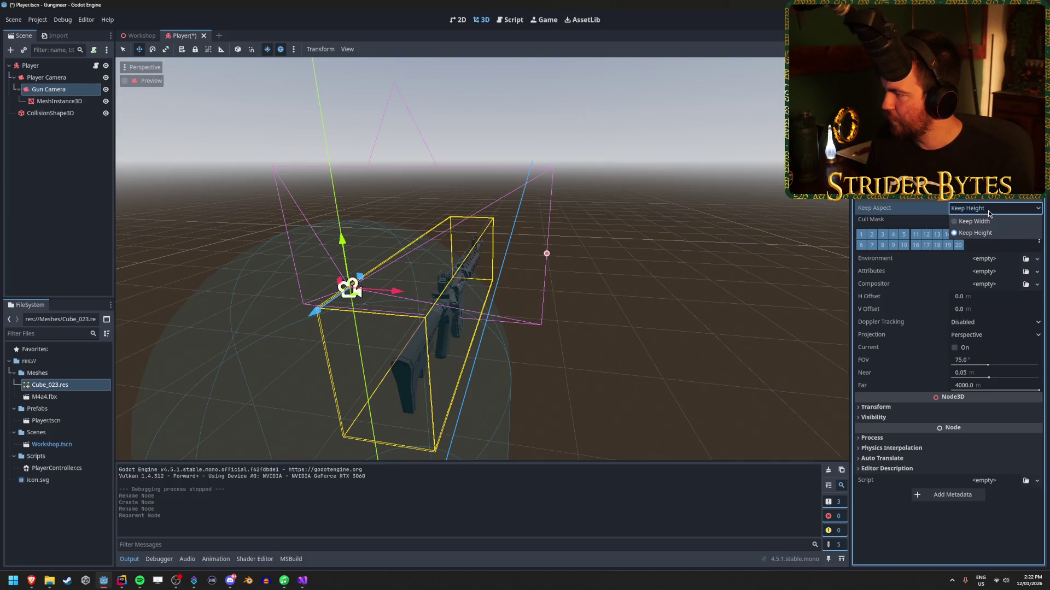
pyautogui.click(873, 235)
pyautogui.click(873, 237)
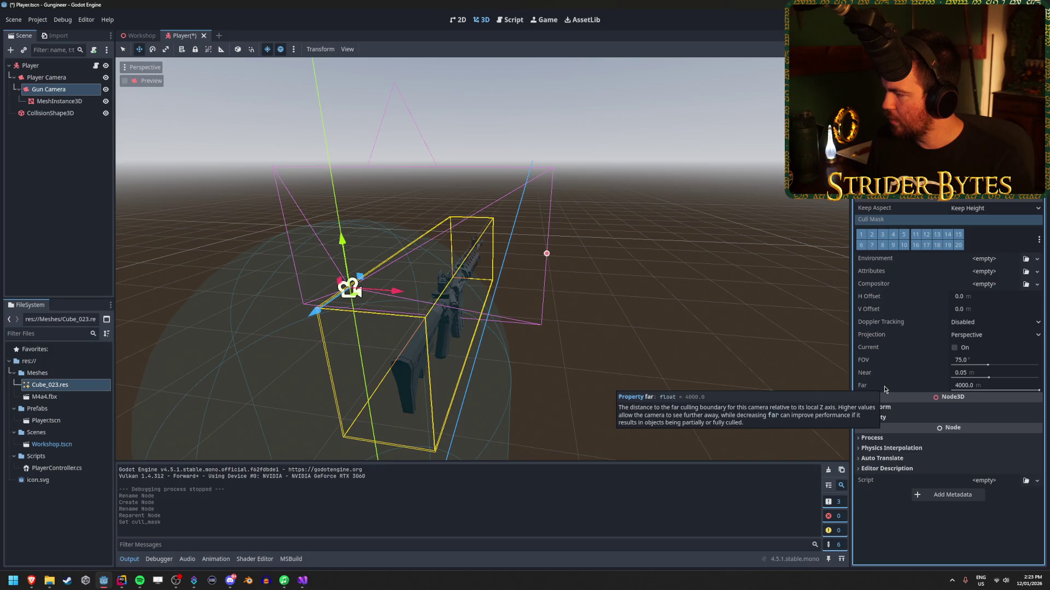
# Step: Select Player Camera, then switch to the Workshop scene tab
pyautogui.click(46, 77)
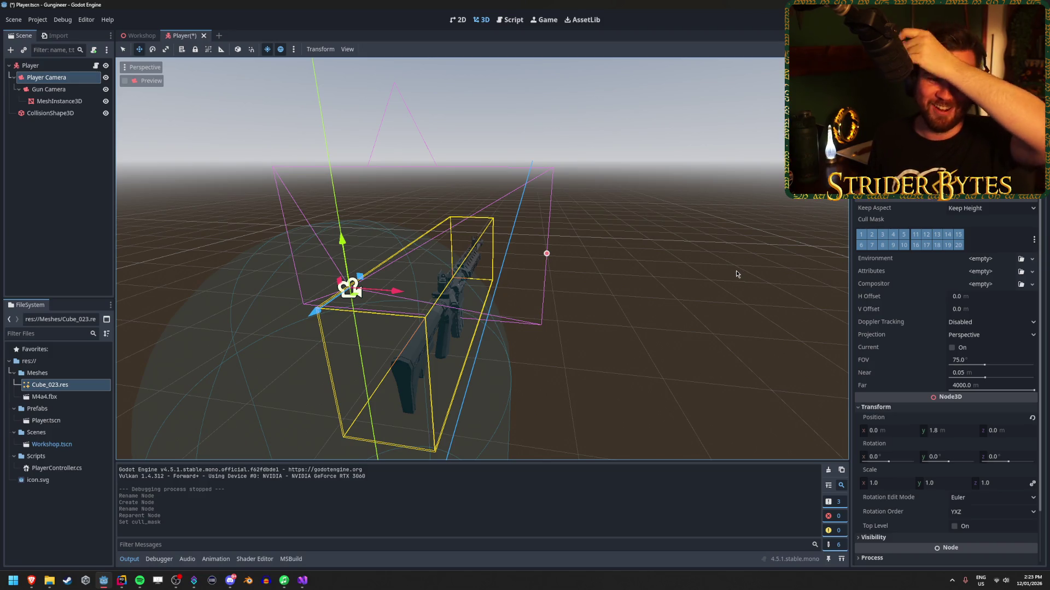
pyautogui.hotkey('alt', 'Tab')
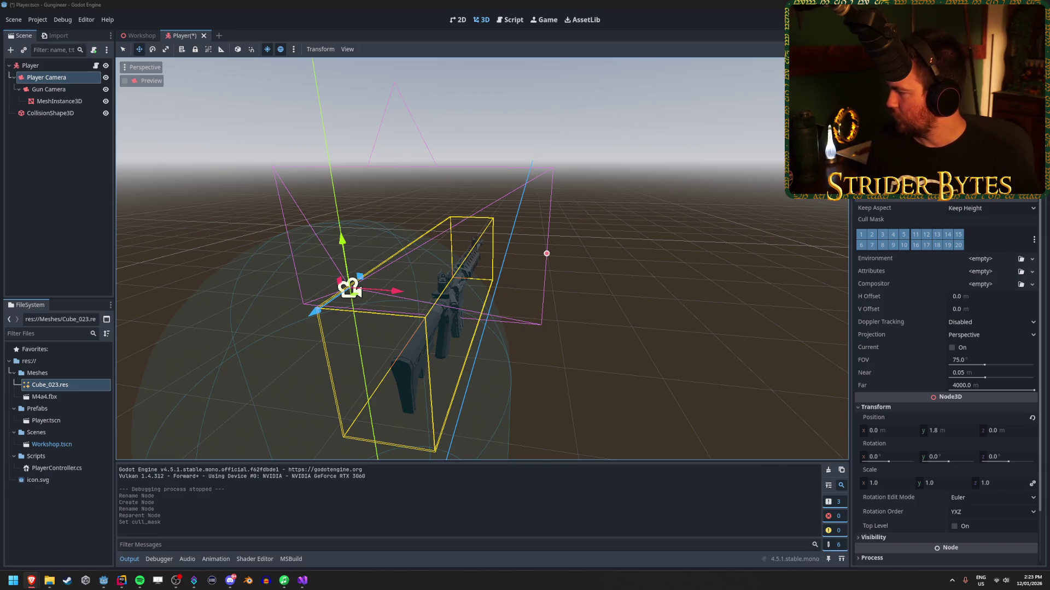
pyautogui.click(139, 35)
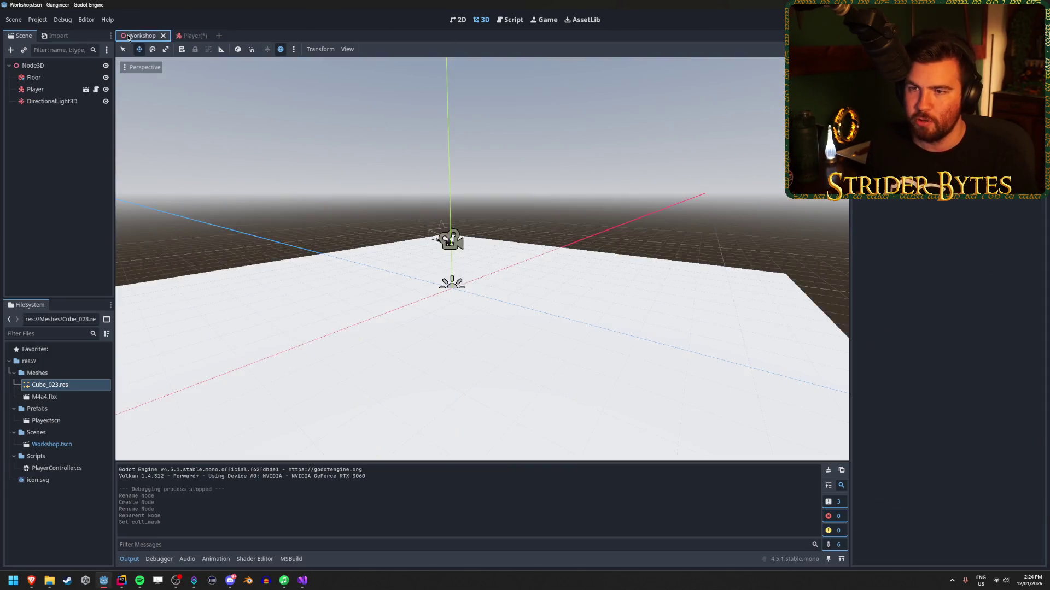
# Step: Start adding a child node with an 'sp' search, then cancel the dialog
pyautogui.scroll(3, 482, 259)
pyautogui.scroll(-3, 482, 259)
pyautogui.click(49, 138)
pyautogui.rightClick(49, 137)
pyautogui.click(57, 140)
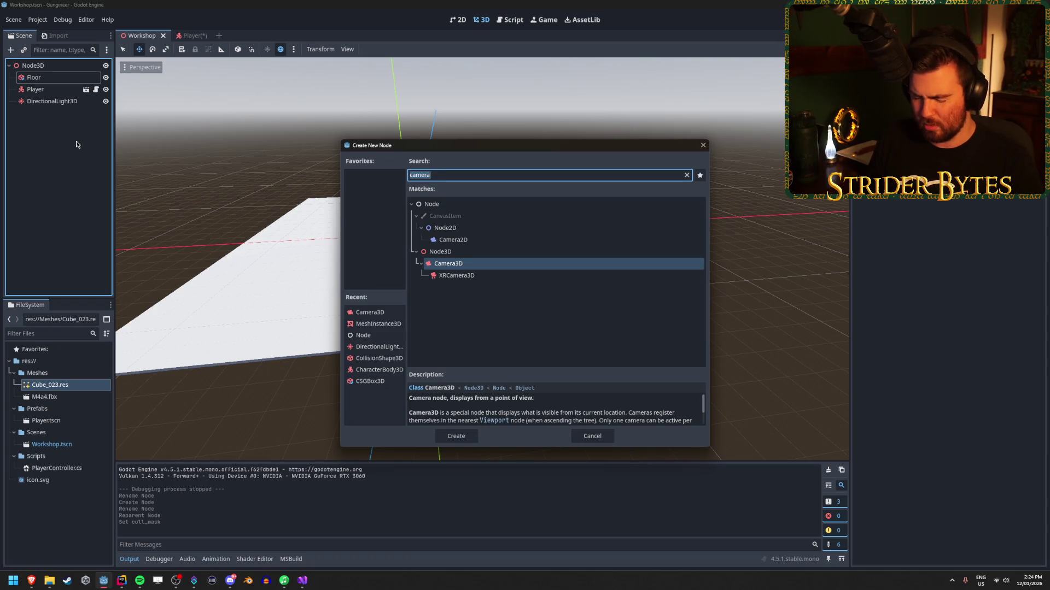
pyautogui.write('sp')
pyautogui.press('BackSpace')
pyautogui.press('BackSpace')
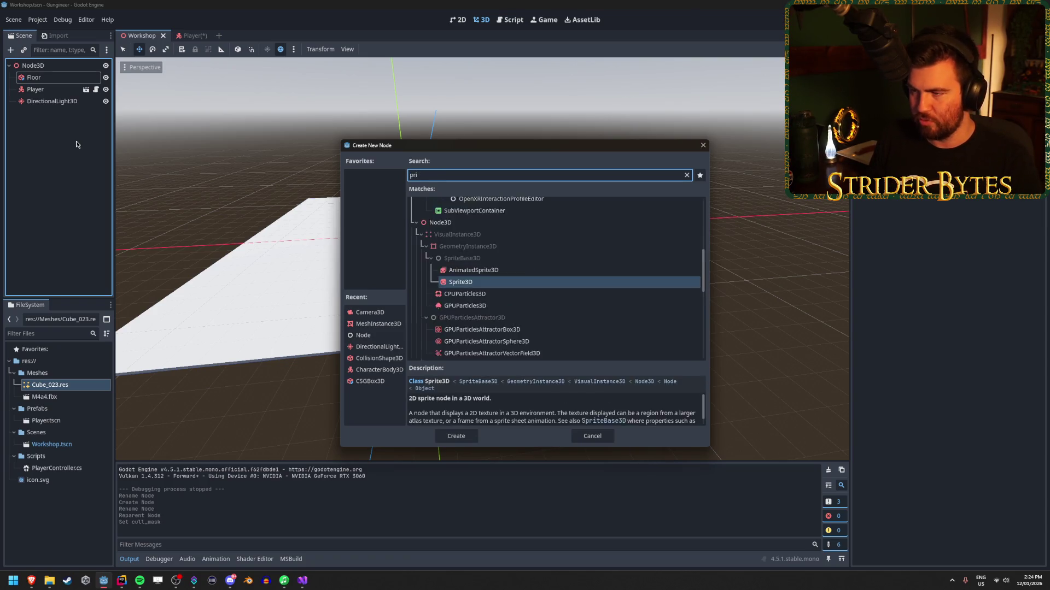
pyautogui.press('Escape')
# Step: Select Floor and add a CSGBox3D node through a 'csg' search
pyautogui.click(58, 79)
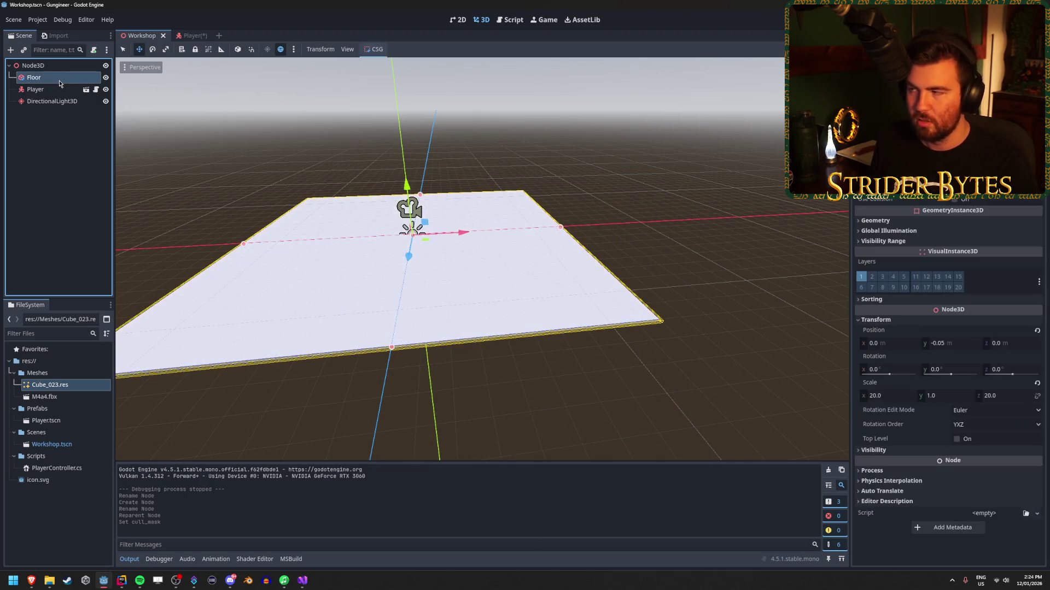
pyautogui.rightClick(49, 154)
pyautogui.click(68, 160)
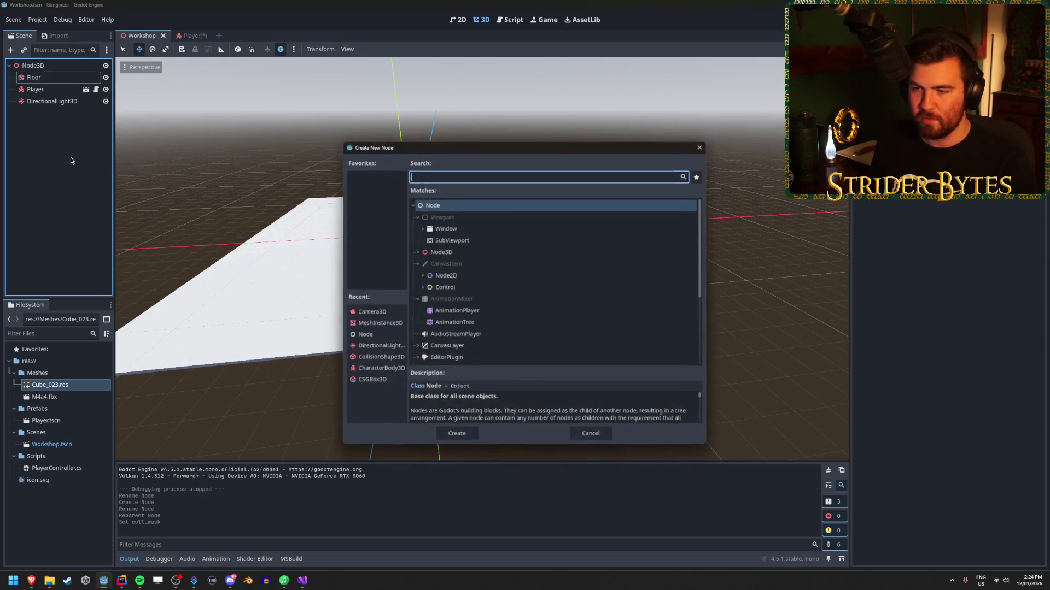
pyautogui.write('csg')
pyautogui.press('Return')
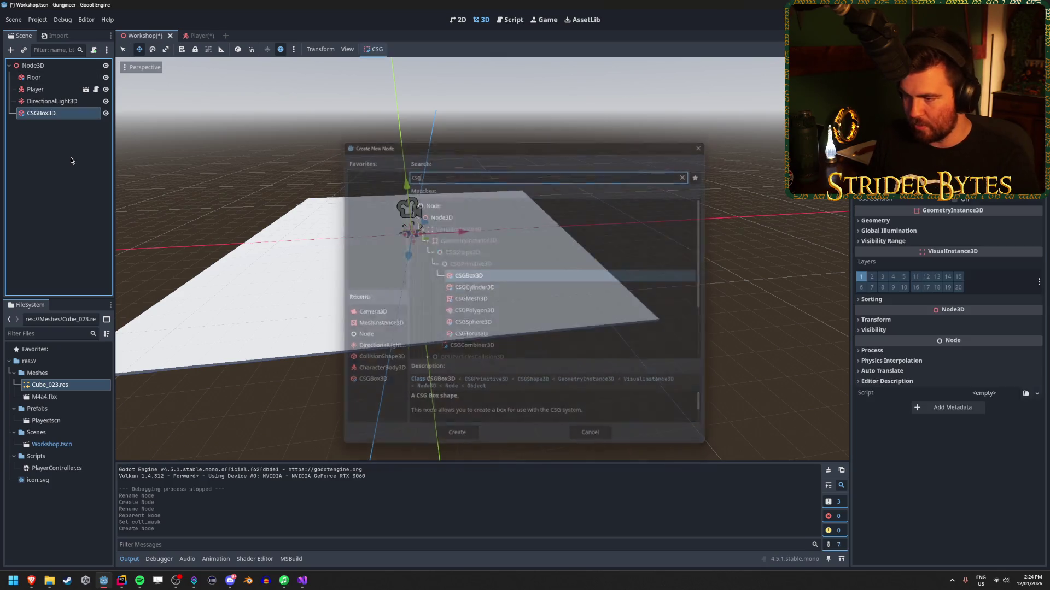
pyautogui.press('f')
pyautogui.scroll(3, 485, 223)
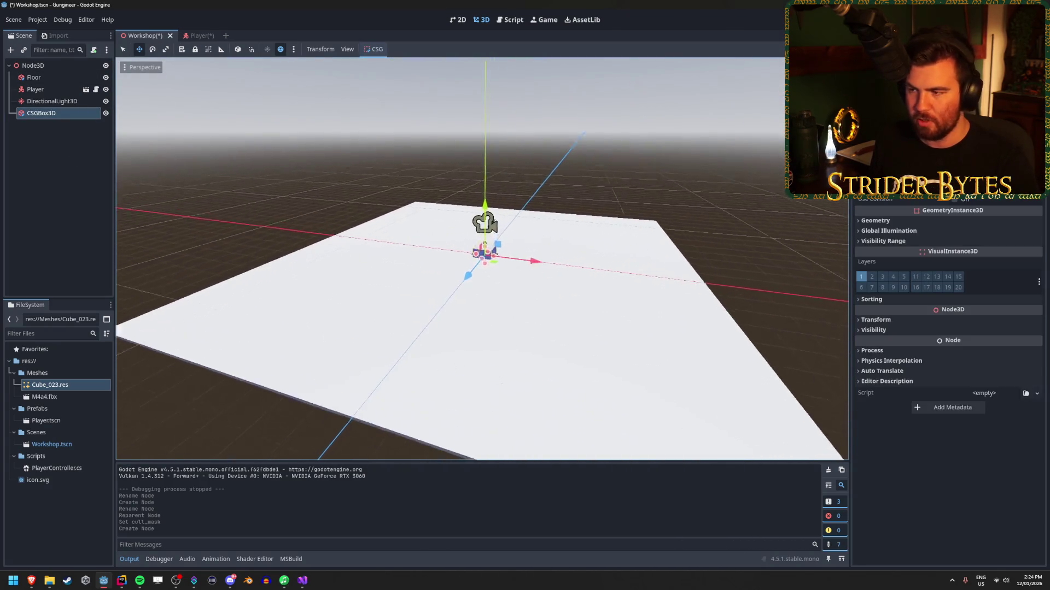
# Step: Move the box along X, make it a tall column, and raise its Y position
pyautogui.moveTo(485, 223); pyautogui.dragTo(675, 227)
pyautogui.press('f')
pyautogui.moveTo(481, 262); pyautogui.dragTo(591, 257)
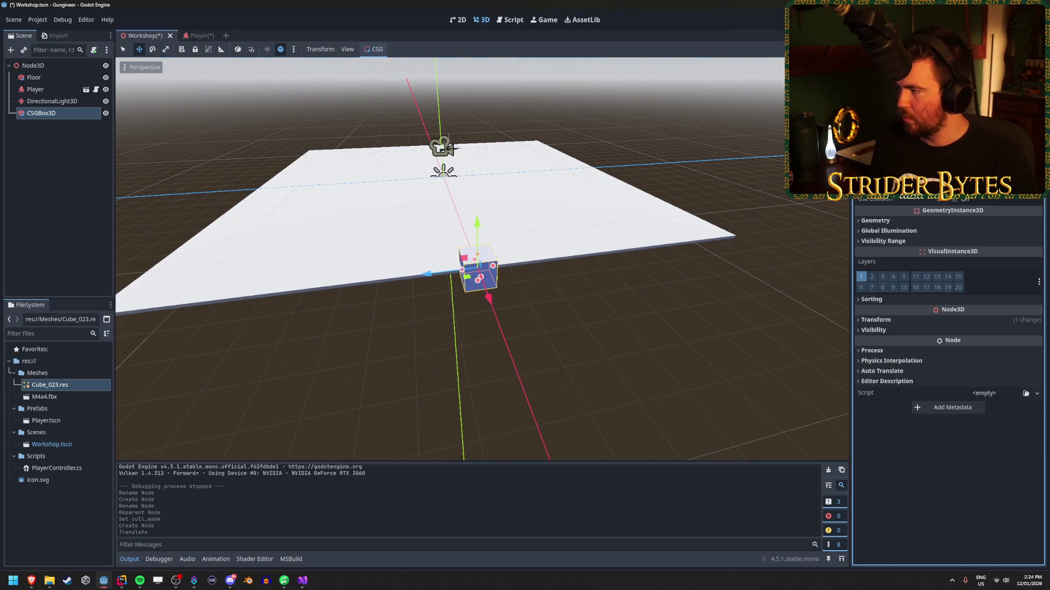
pyautogui.press('Return')
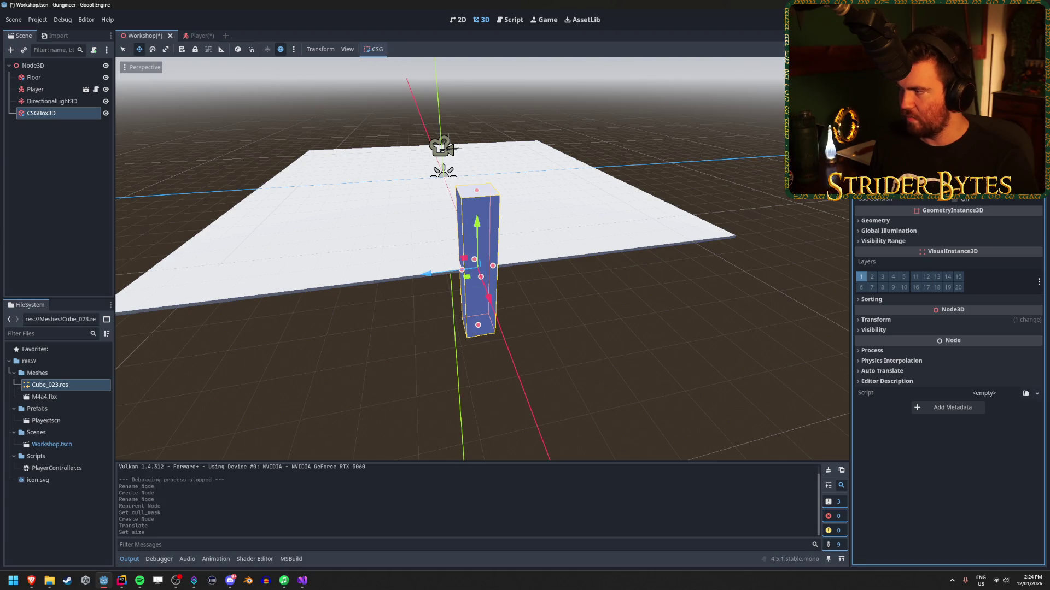
pyautogui.click(876, 320)
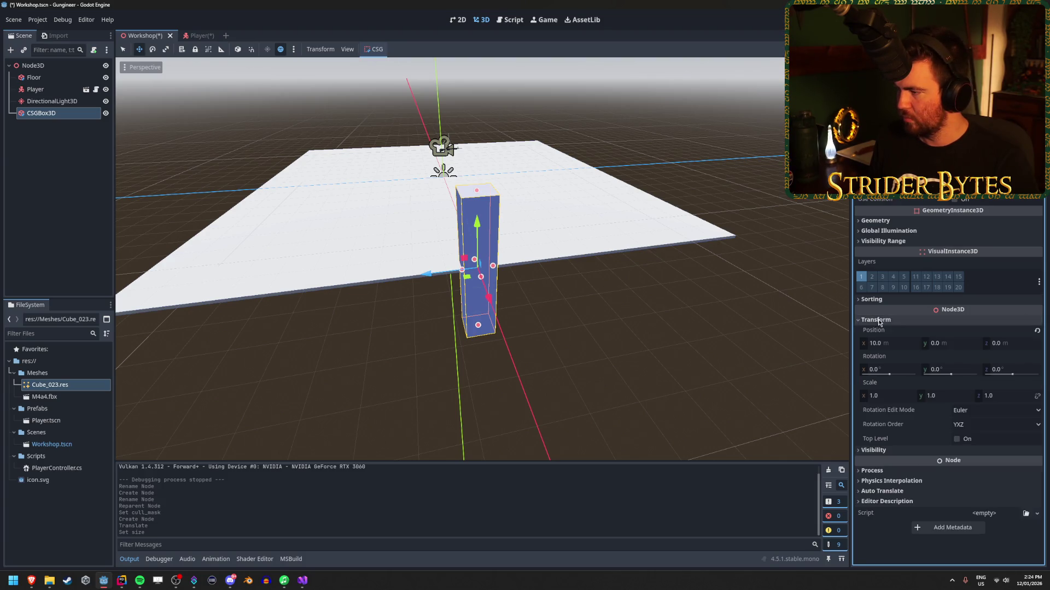
pyautogui.click(936, 344)
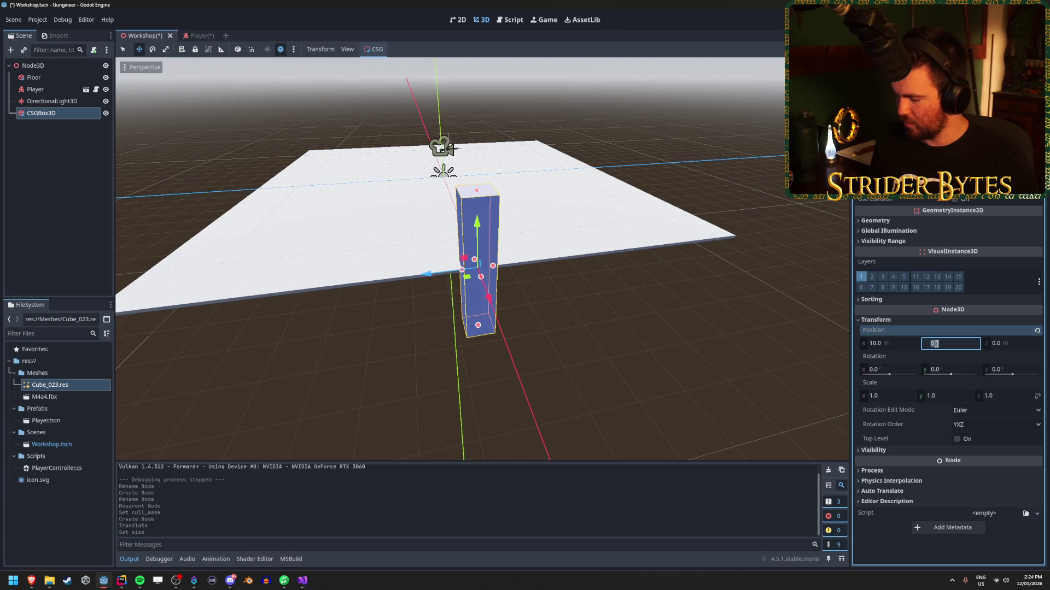
pyautogui.write('2')
pyautogui.press('Return')
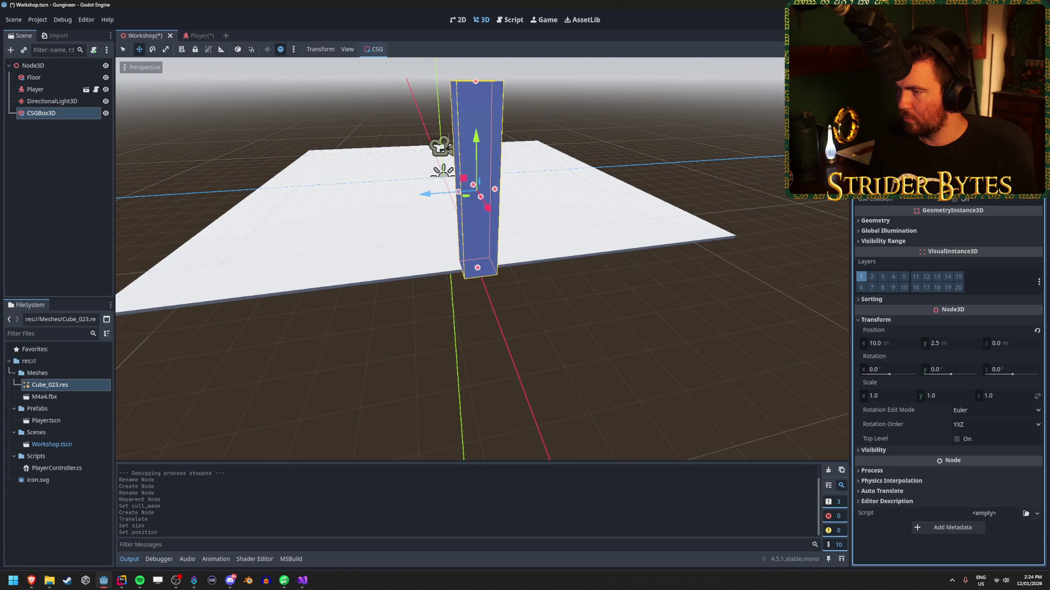
# Step: Resize the box into a wide, thin, shorter wall
pyautogui.press('Return')
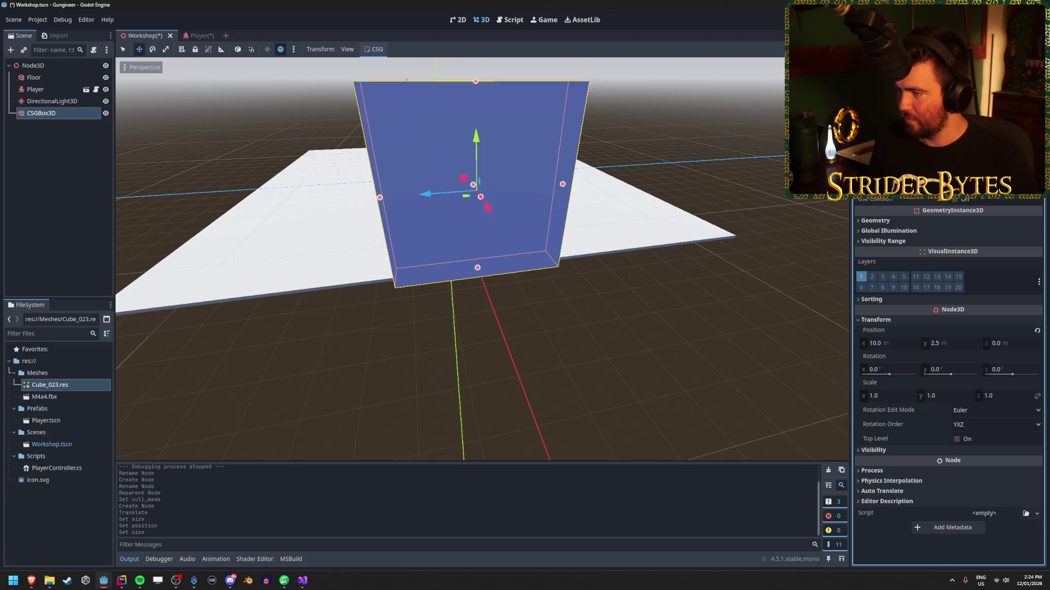
pyautogui.press('Return')
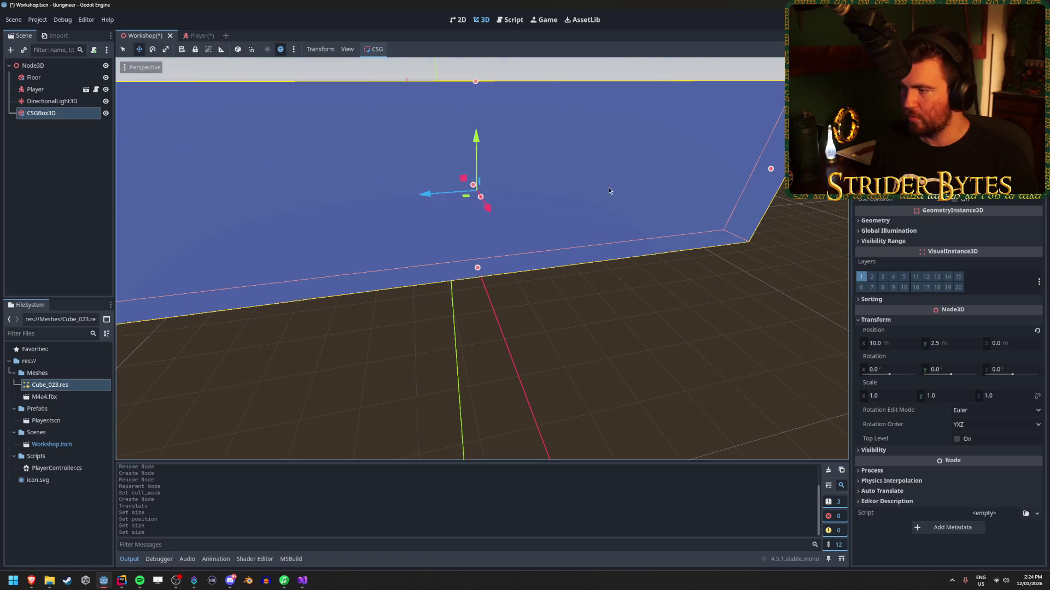
pyautogui.press('f')
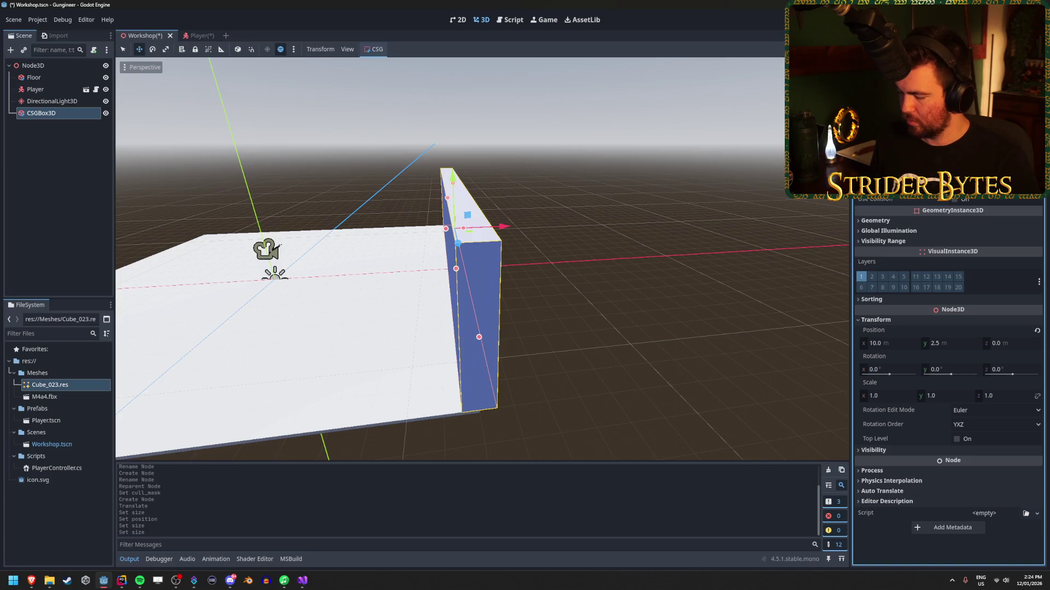
pyautogui.press('Return')
pyautogui.click(687, 315)
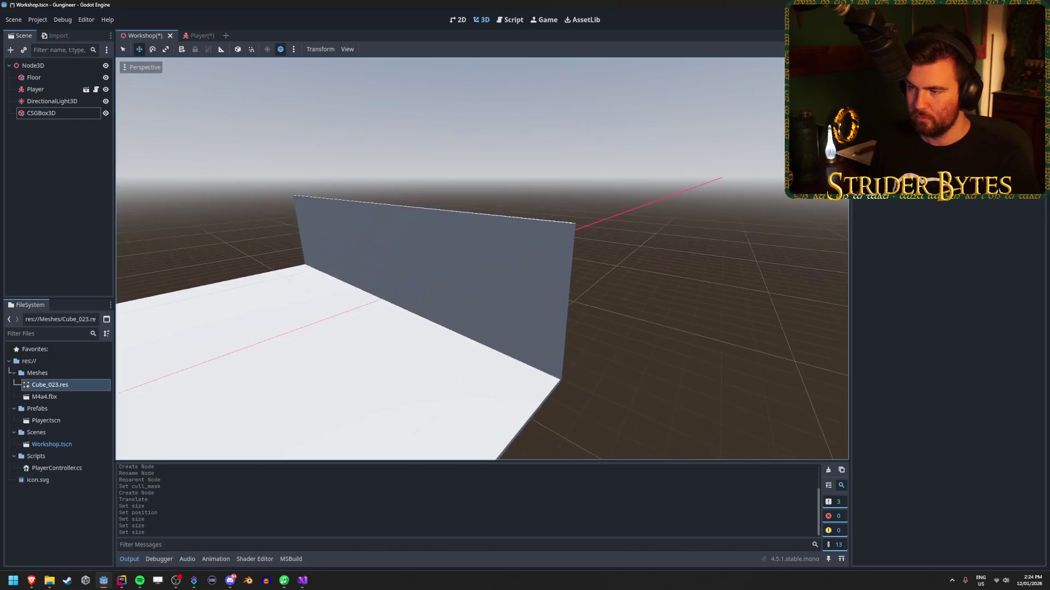
pyautogui.click(570, 312)
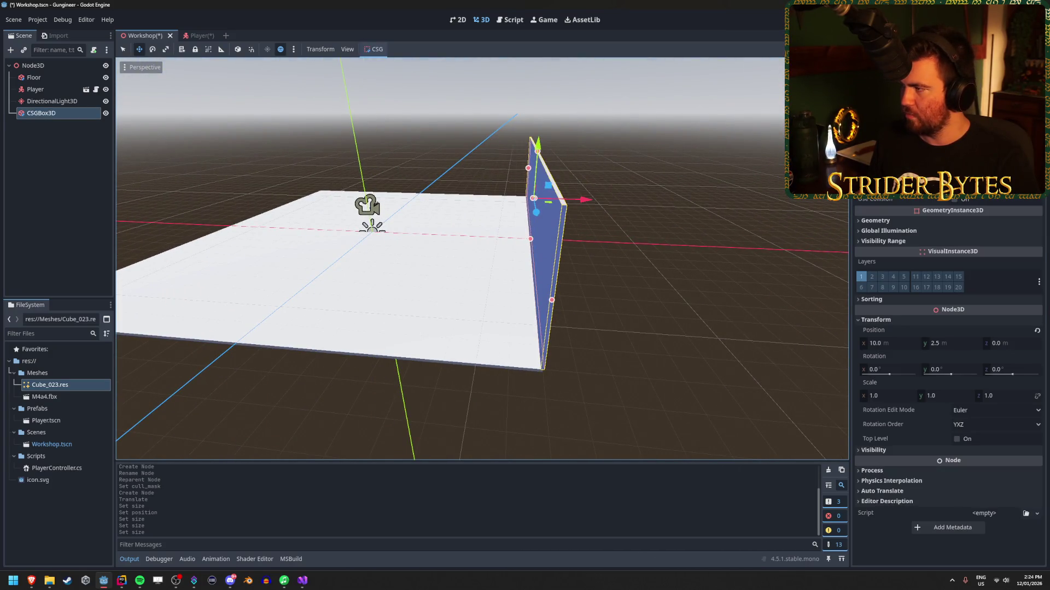
pyautogui.press('Return')
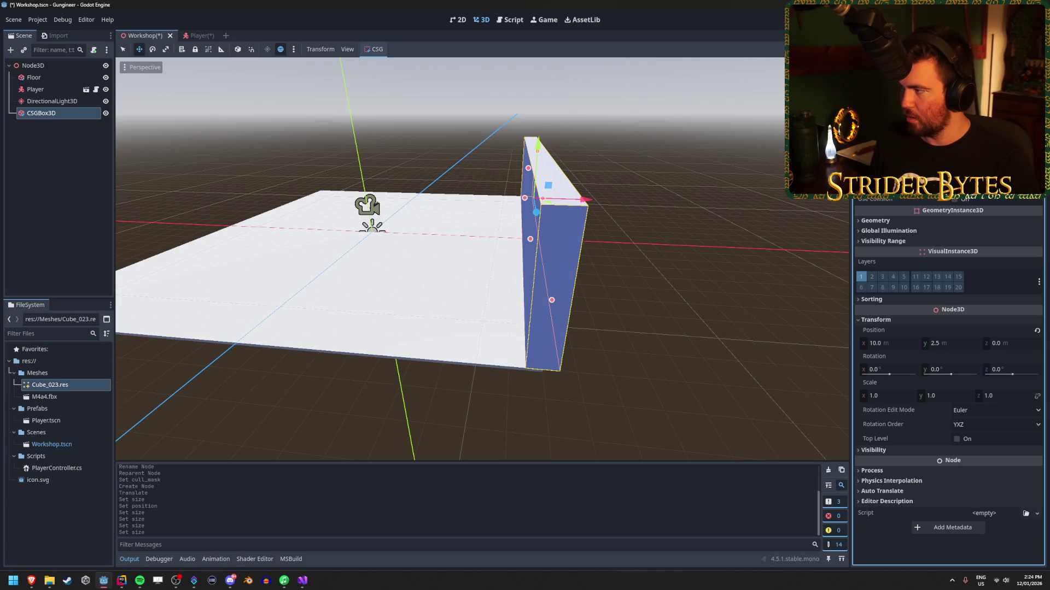
pyautogui.press('Return')
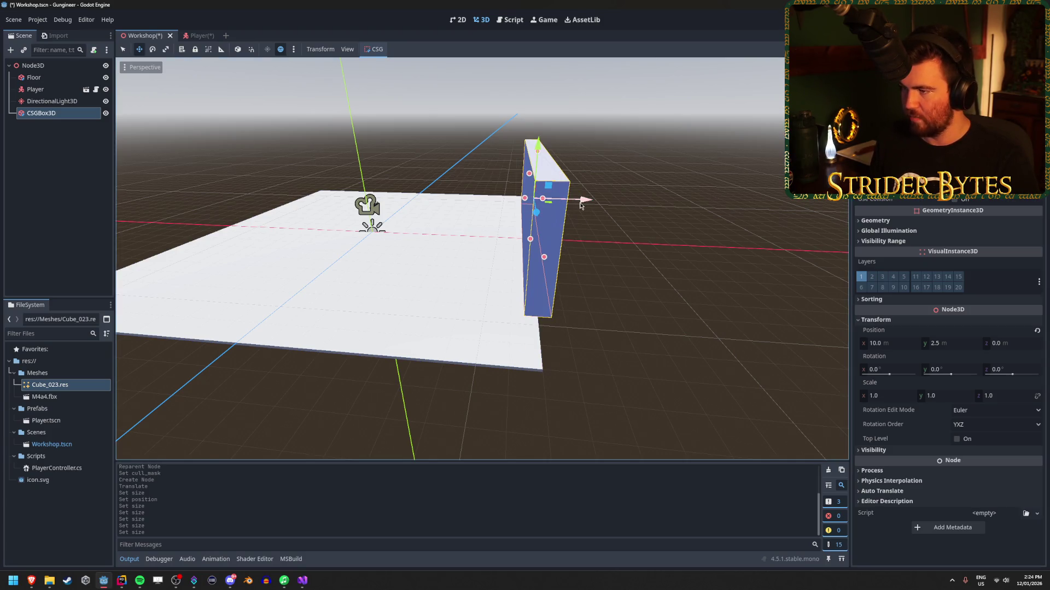
# Step: Slide the wall to x 6, save the Workshop and Player scenes, and run the game
pyautogui.moveTo(588, 201); pyautogui.dragTo(517, 198)
pyautogui.hotkey('ctrl', 's')
pyautogui.click(155, 155)
pyautogui.click(192, 36)
pyautogui.hotkey('ctrl', 's')
pyautogui.click(136, 36)
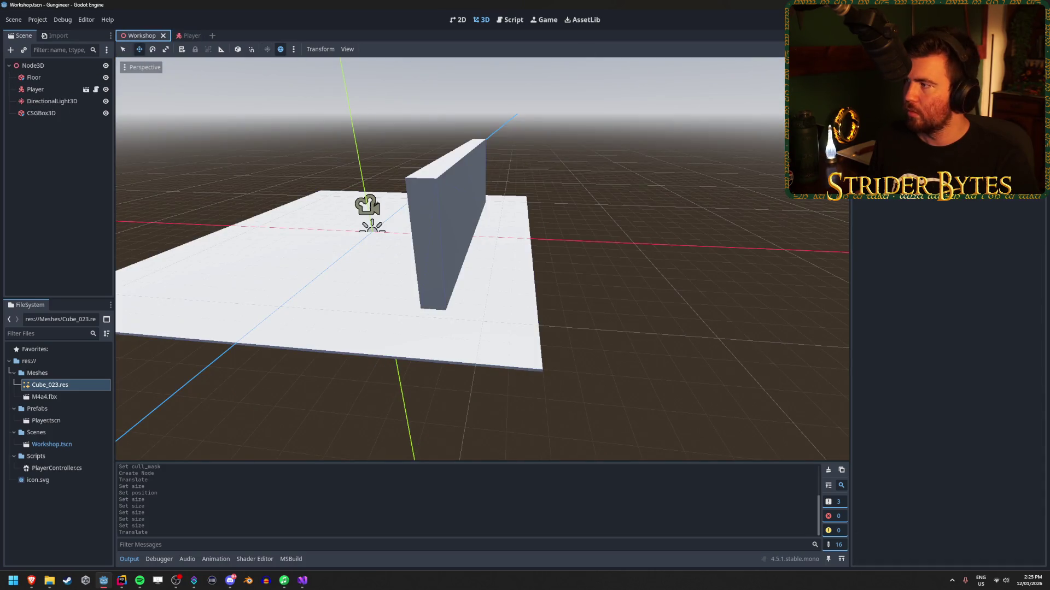
pyautogui.press('F5')
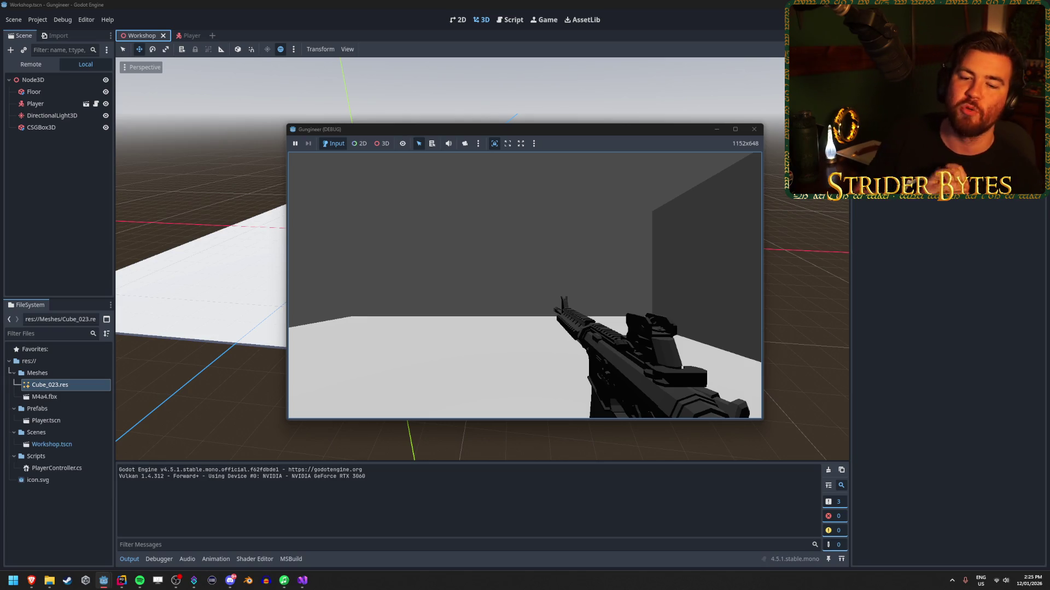
# Step: Walk up to and sidestep along the grey wall's edges with WASD, then stop with Escape
pyautogui.press('d')
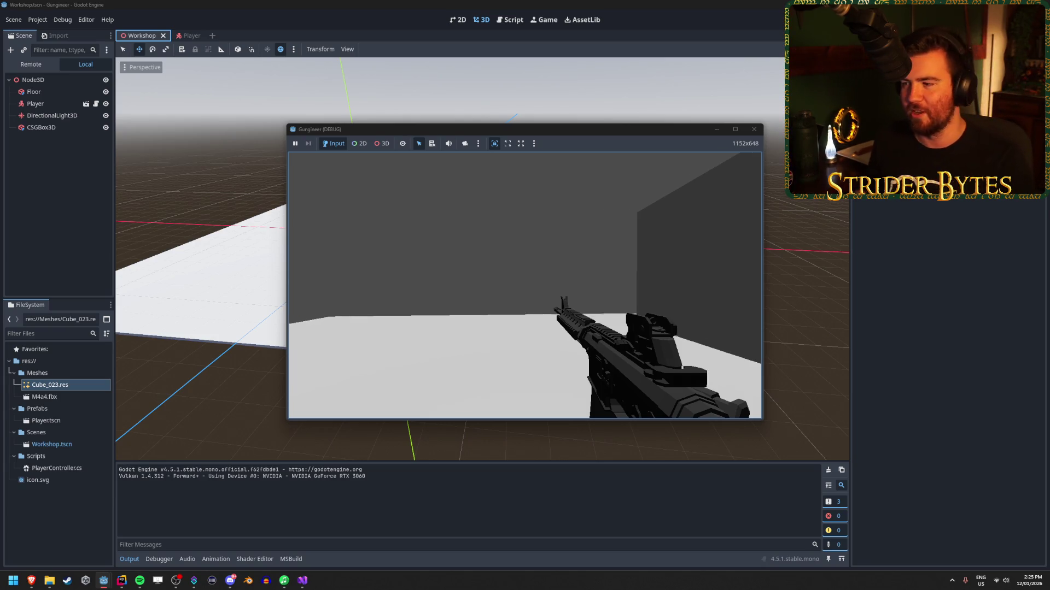
pyautogui.press('w')
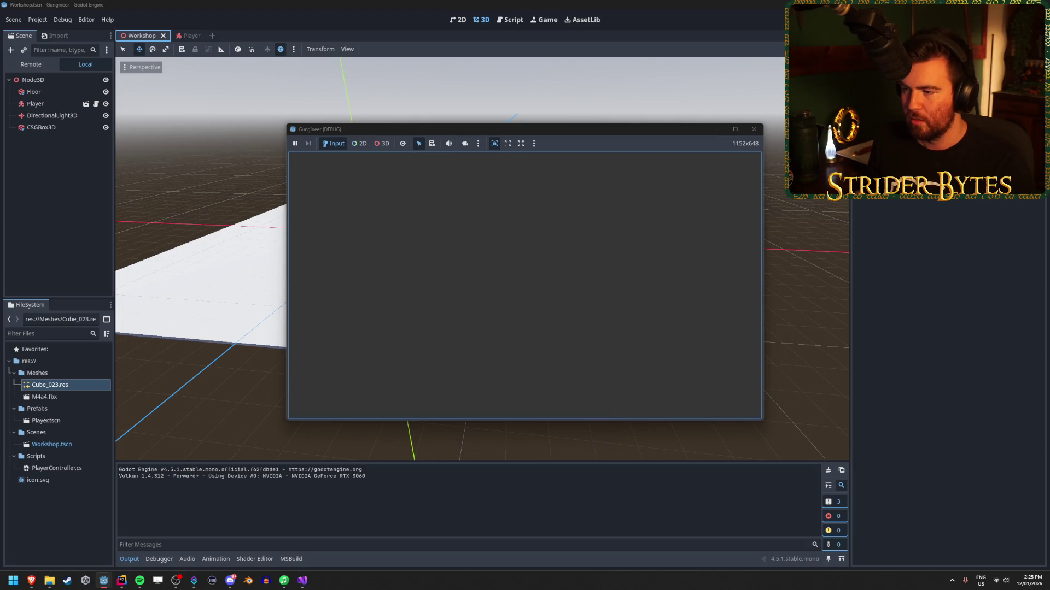
pyautogui.press('s')
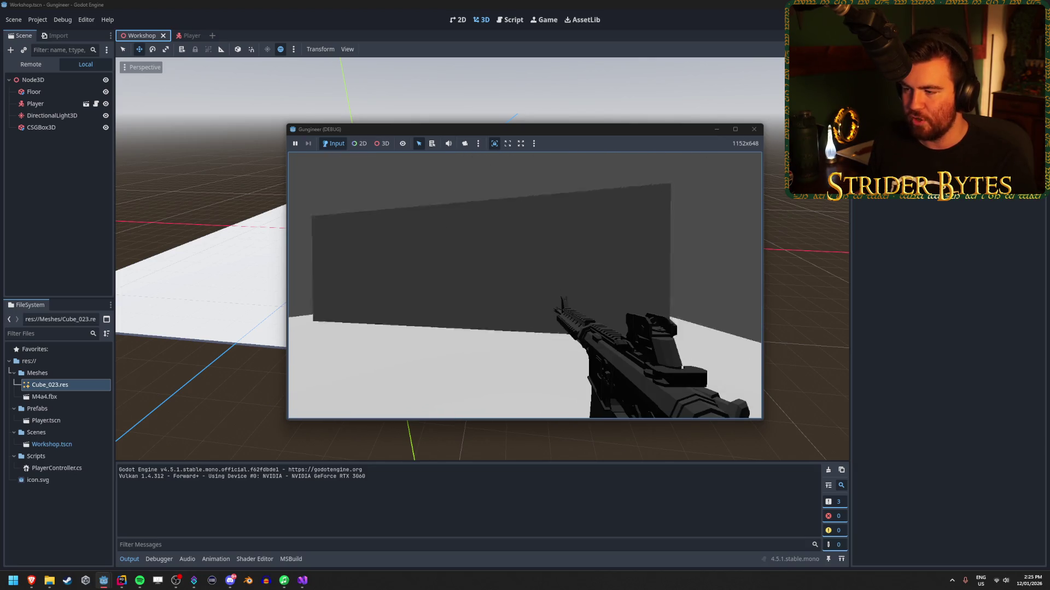
pyautogui.press('w')
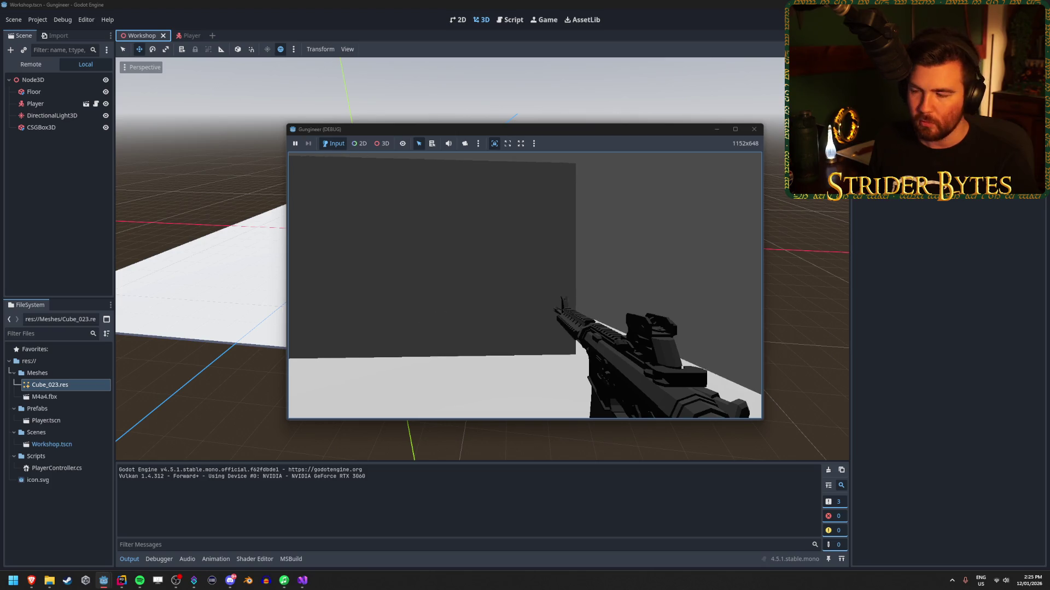
pyautogui.press('w')
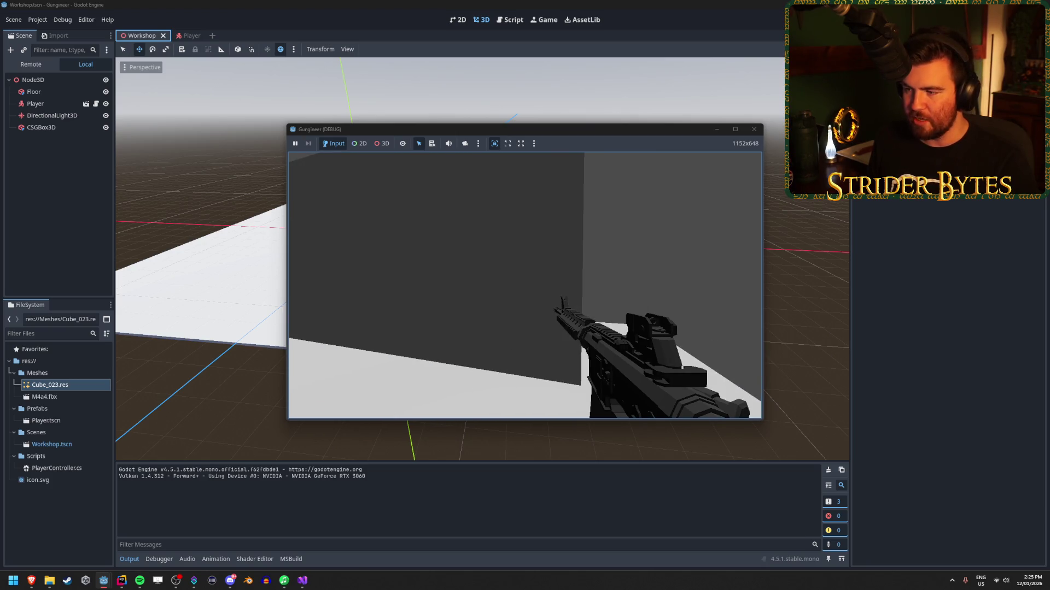
pyautogui.press('a')
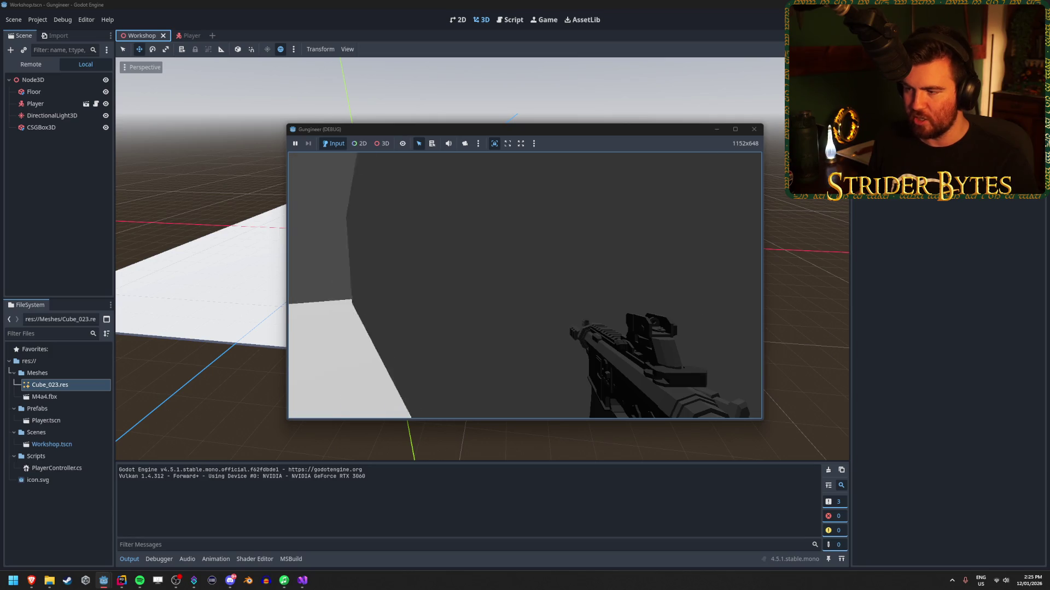
pyautogui.press('d')
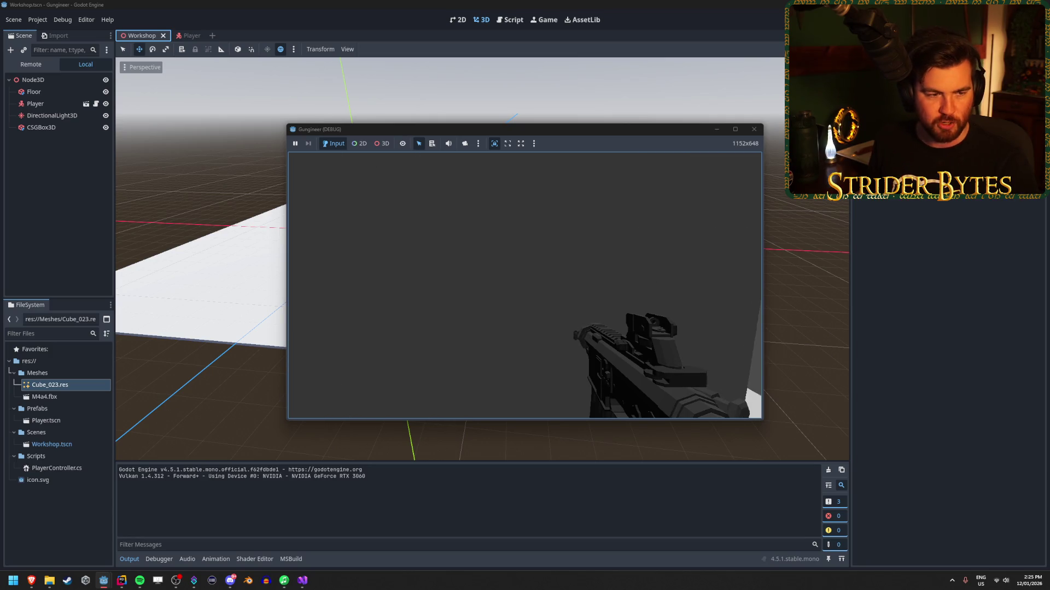
pyautogui.press('a')
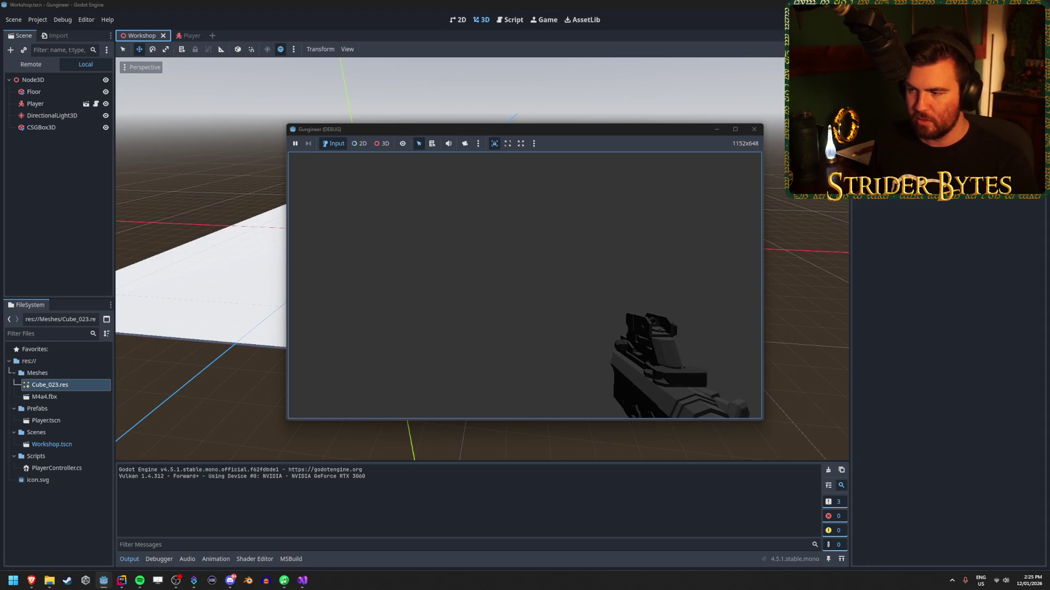
pyautogui.press('a')
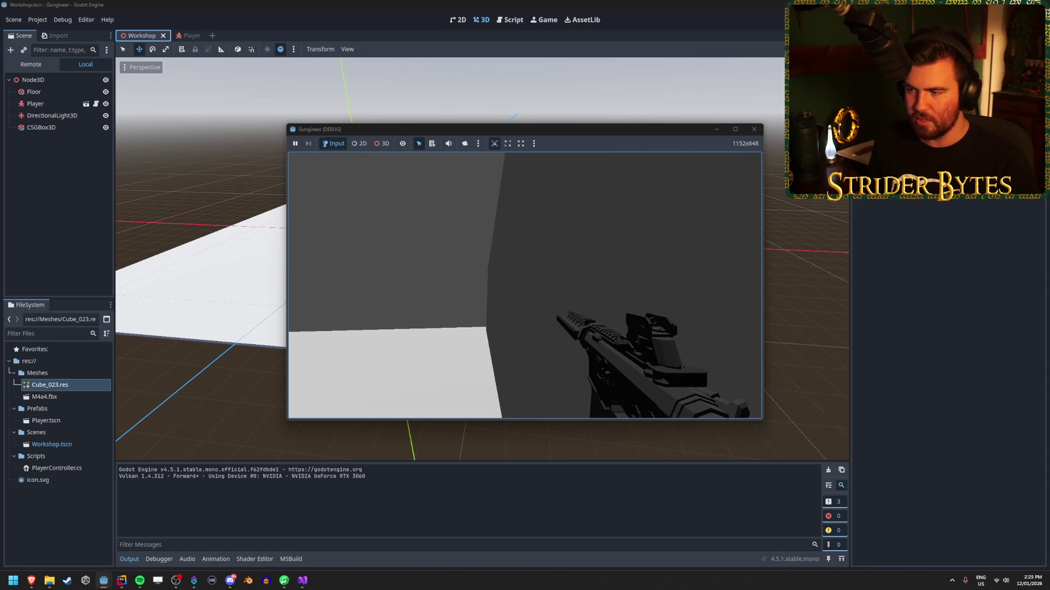
pyautogui.press('d')
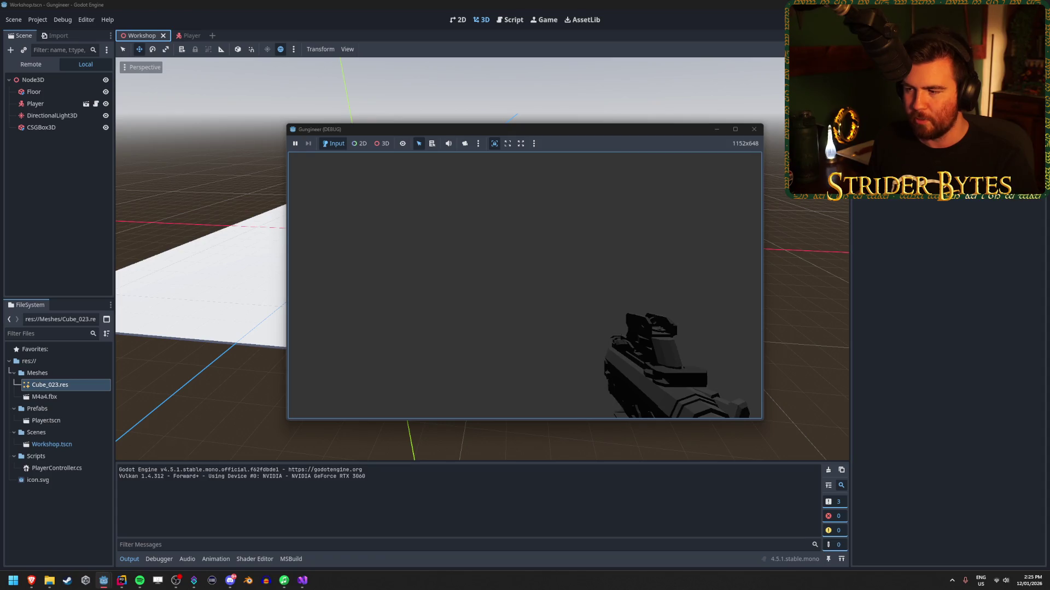
pyautogui.press('a')
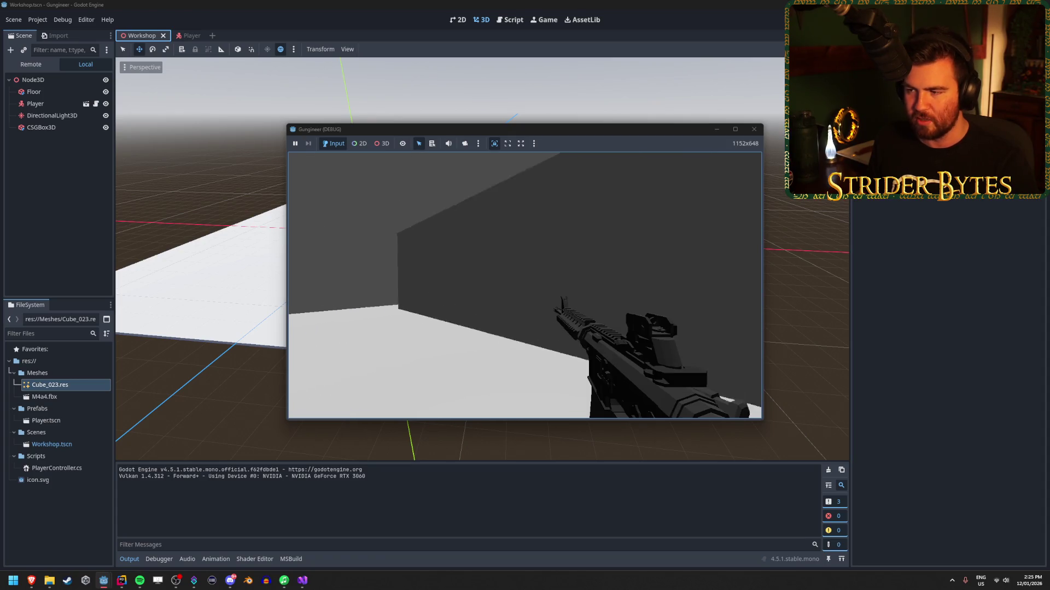
pyautogui.press('d')
pyautogui.press('d')
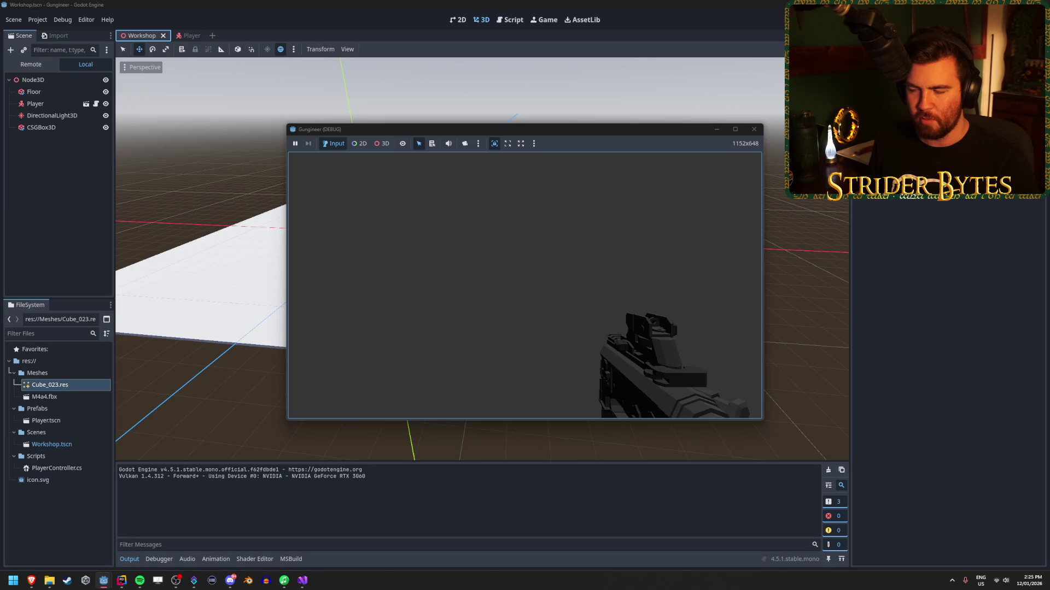
pyautogui.press('d')
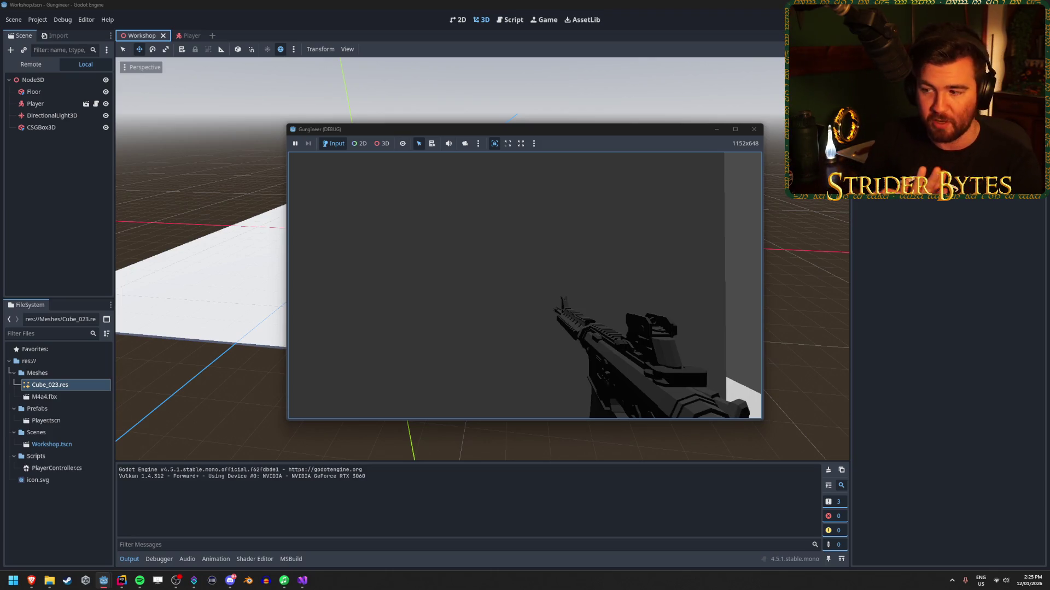
pyautogui.press('d')
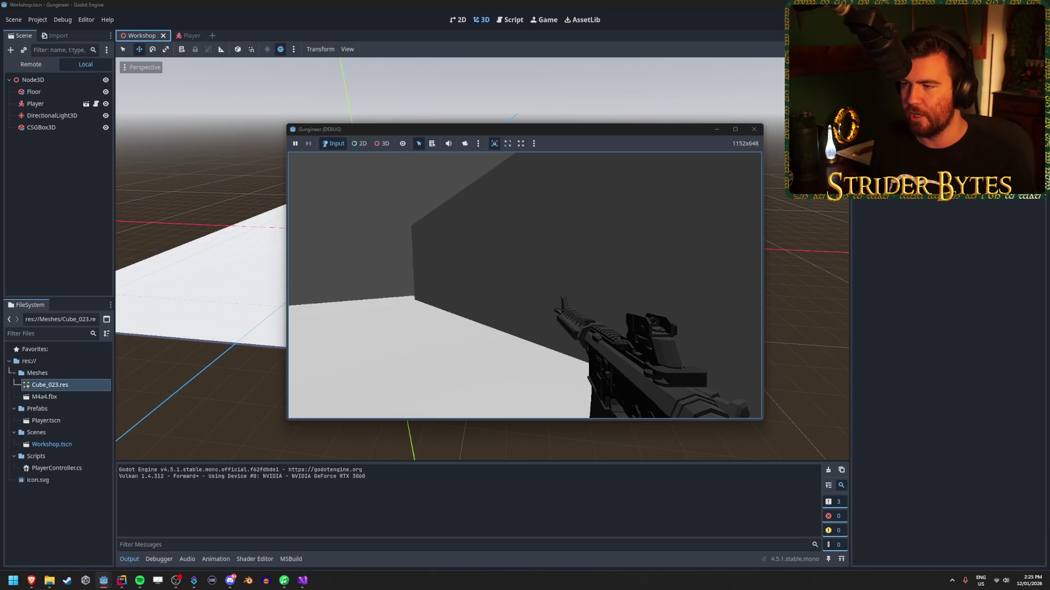
pyautogui.press('Escape')
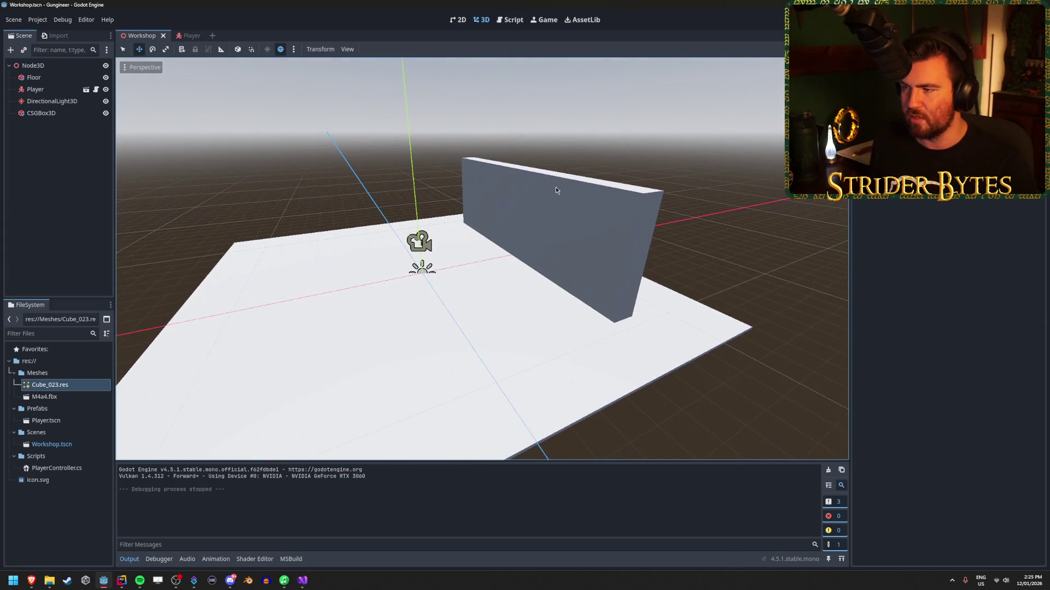
# Step: Rotate the wall 90° on Y, move it to z -7, and save Workshop
pyautogui.click(552, 189)
pyautogui.scroll(5, 425, 240)
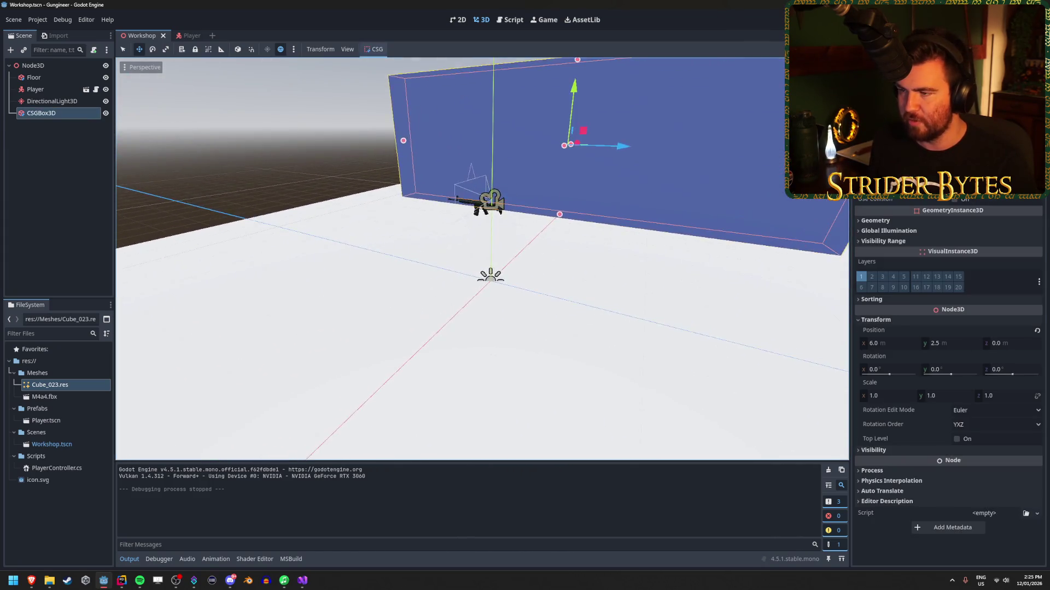
pyautogui.moveTo(528, 213)
pyautogui.mouseDown()
pyautogui.moveTo(714, 218)
pyautogui.moveTo(521, 187)
pyautogui.moveTo(662, 213)
pyautogui.mouseUp()
pyautogui.press('e')
pyautogui.press('w')
pyautogui.click(666, 210)
pyautogui.moveTo(462, 166); pyautogui.dragTo(487, 172)
pyautogui.hotkey('ctrl', 's')
# Step: Tilt DirectionalLight3D to -45° on X, then select the Player instance
pyautogui.moveTo(449, 273); pyautogui.dragTo(400, 287)
pyautogui.moveTo(619, 219); pyautogui.dragTo(661, 201)
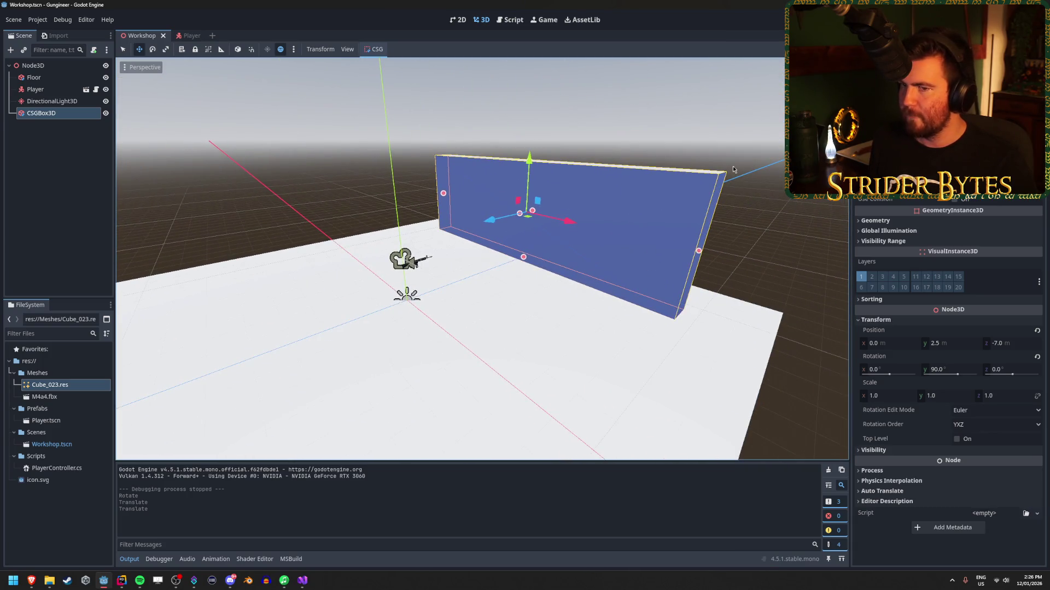
pyautogui.click(52, 101)
pyautogui.press('e')
pyautogui.moveTo(371, 290); pyautogui.dragTo(352, 324)
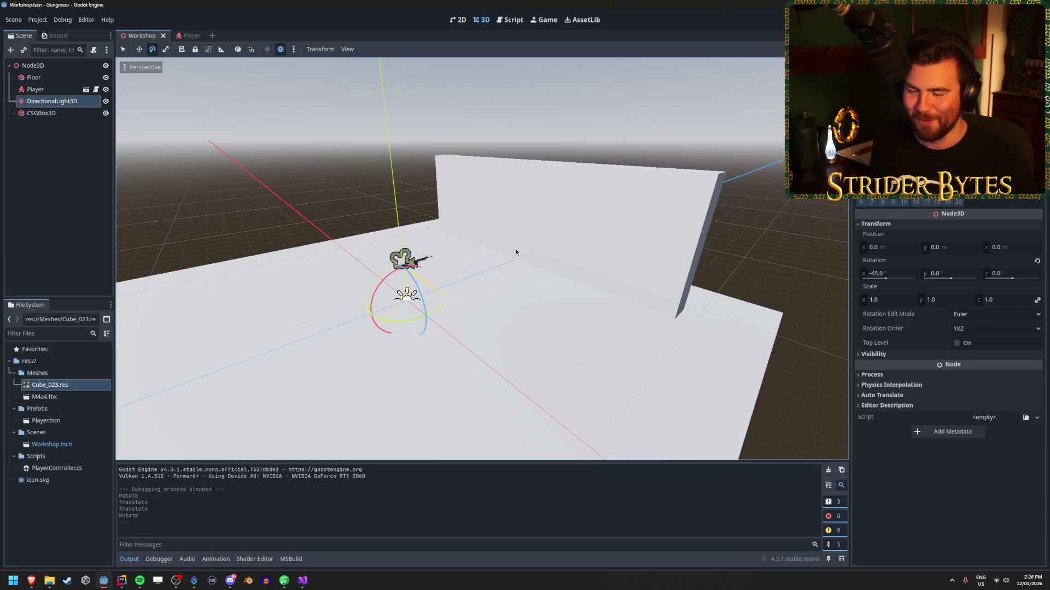
pyautogui.click(53, 91)
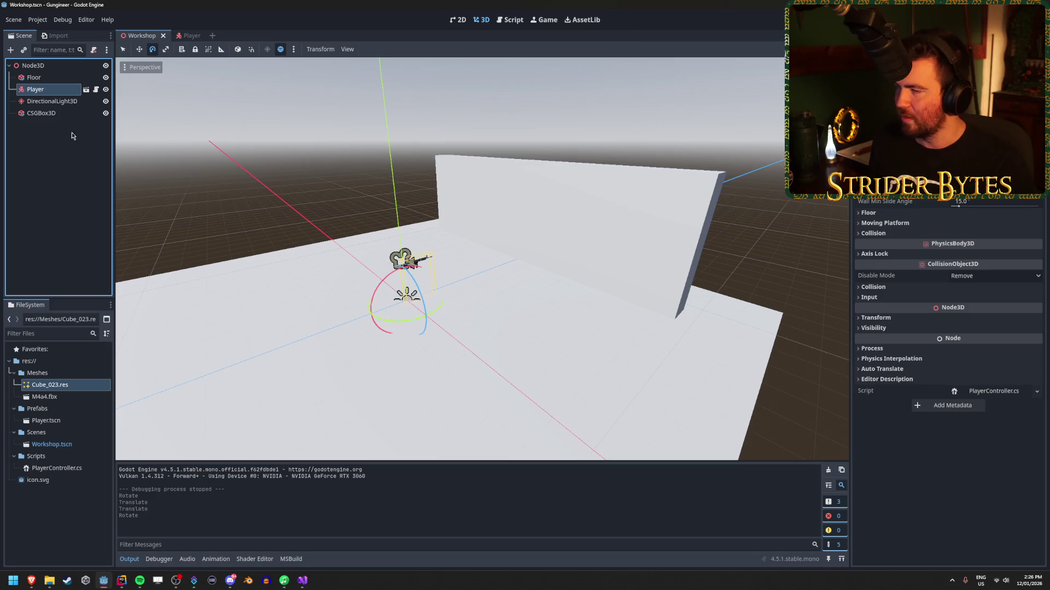
# Step: Open the Player instance's scene from Workshop and select Gun Camera
pyautogui.click(47, 78)
pyautogui.click(35, 89)
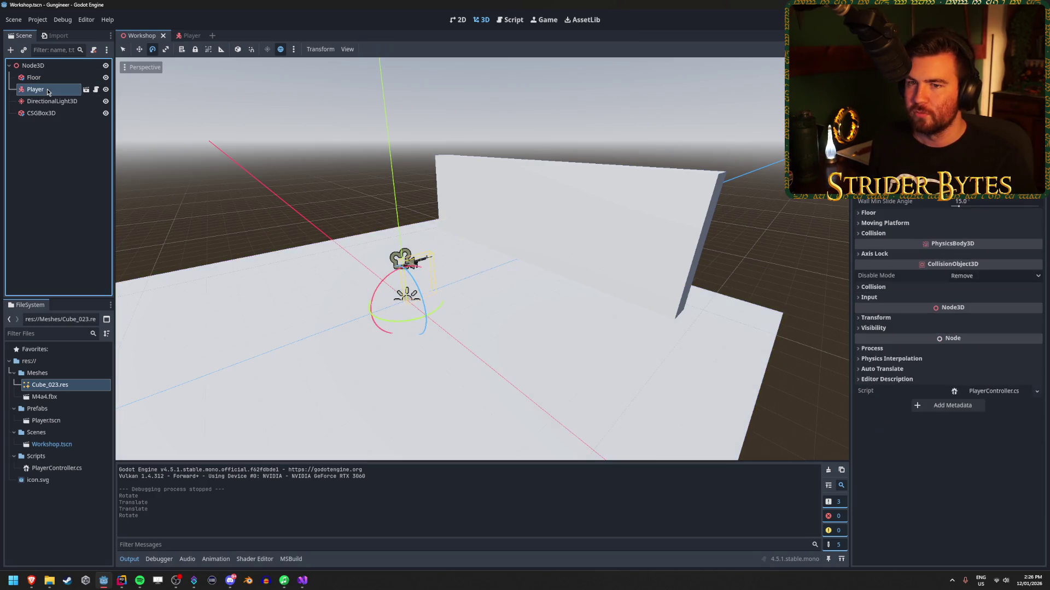
pyautogui.click(85, 89)
pyautogui.click(55, 89)
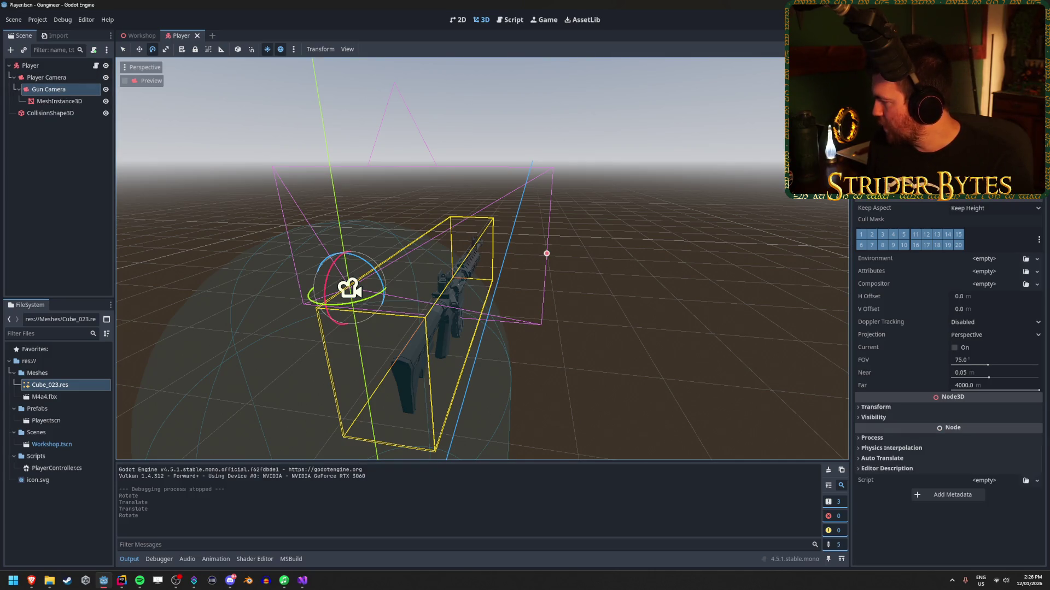
pyautogui.hotkey('alt', 'Tab')
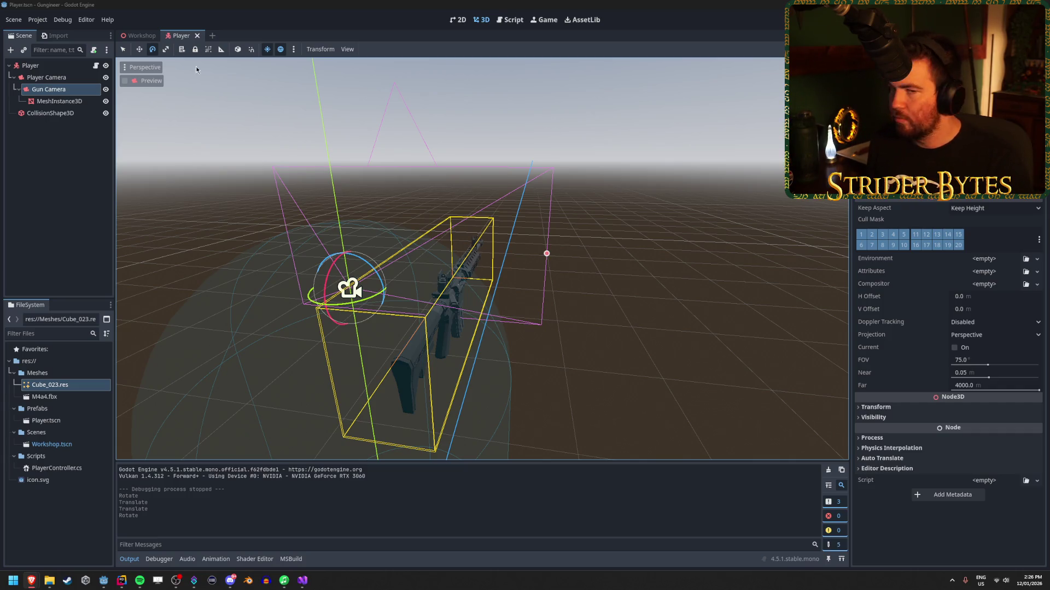
# Step: Open Project Settings and browse the General settings down to 3D physics
pyautogui.click(39, 19)
pyautogui.click(44, 31)
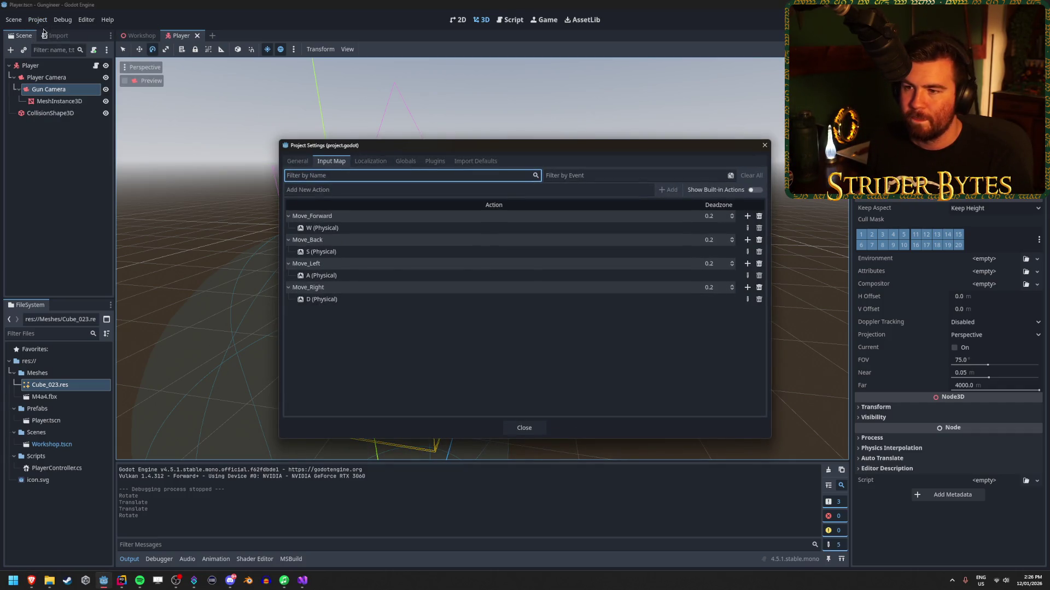
pyautogui.click(307, 162)
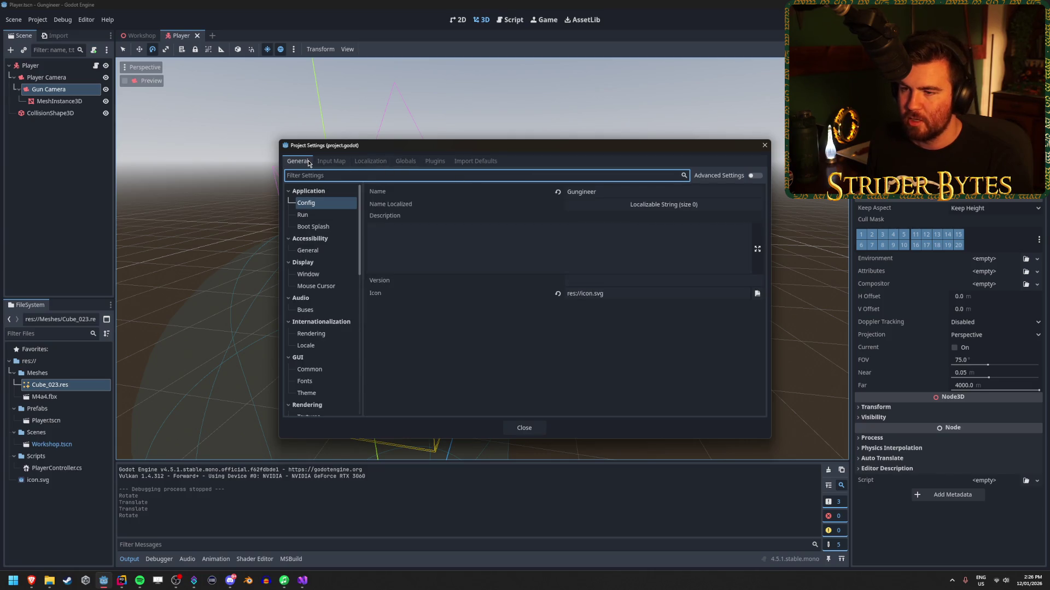
pyautogui.scroll(-5, 328, 288)
pyautogui.scroll(-1, 330, 290)
pyautogui.click(337, 326)
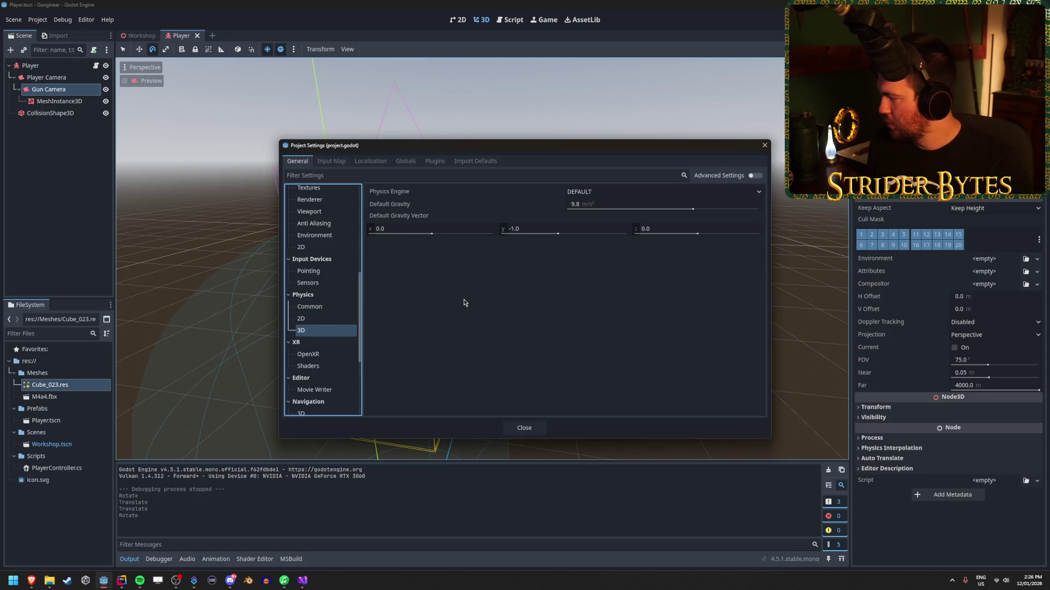
# Step: View the 3D Physics and 3D Render layer names, then close Project Settings
pyautogui.scroll(4, 339, 289)
pyautogui.scroll(4, 339, 290)
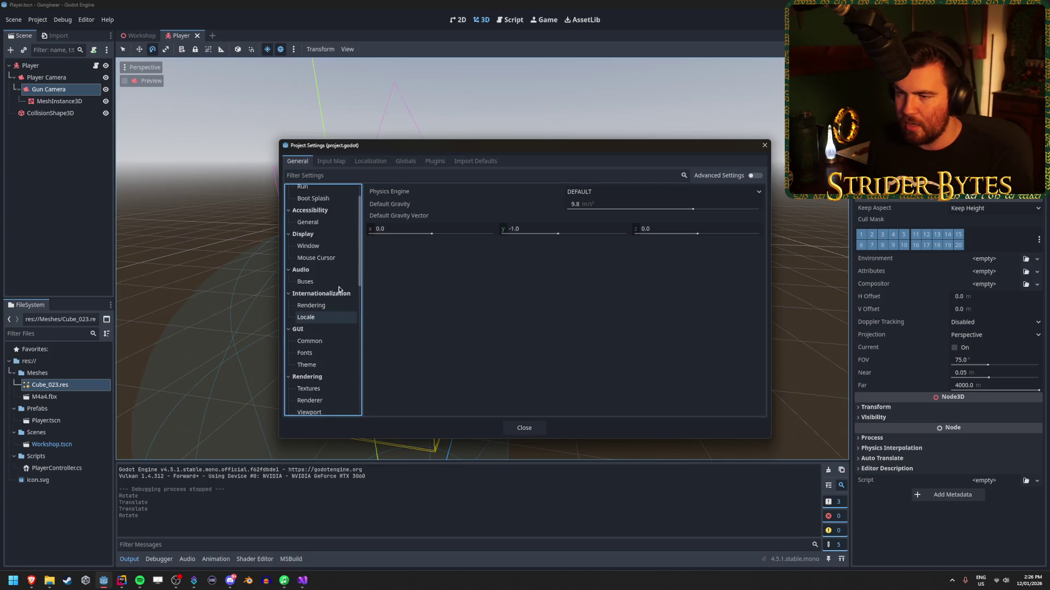
pyautogui.scroll(-10, 339, 289)
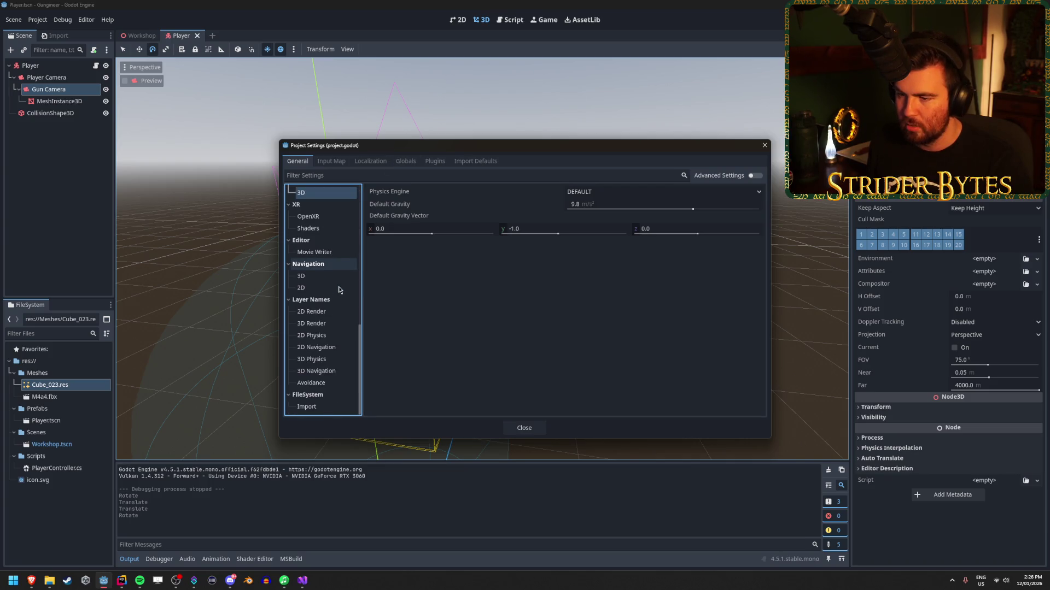
pyautogui.click(326, 358)
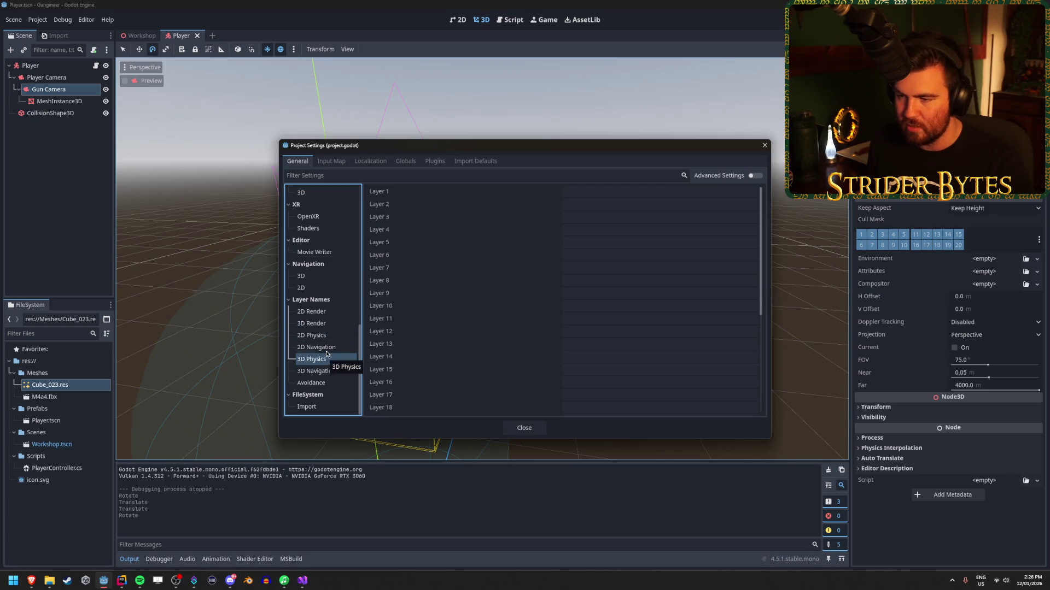
pyautogui.click(311, 323)
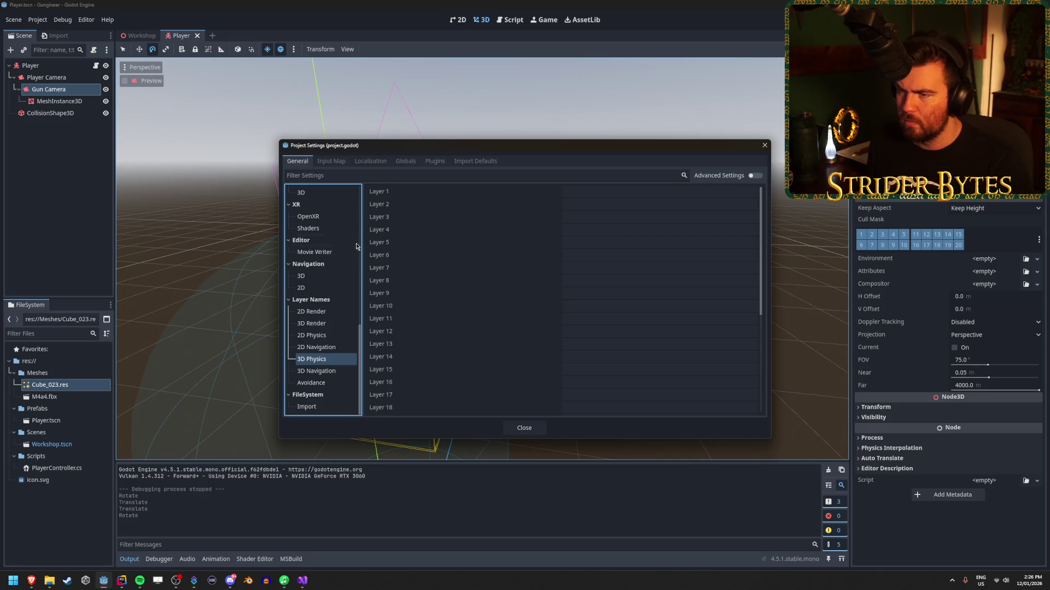
pyautogui.click(317, 323)
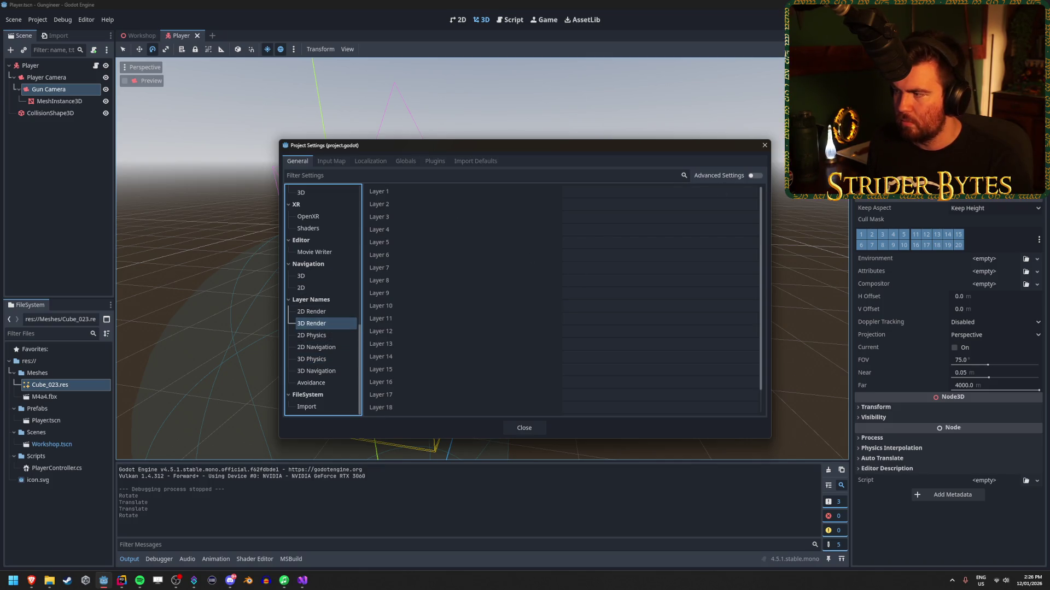
pyautogui.click(763, 146)
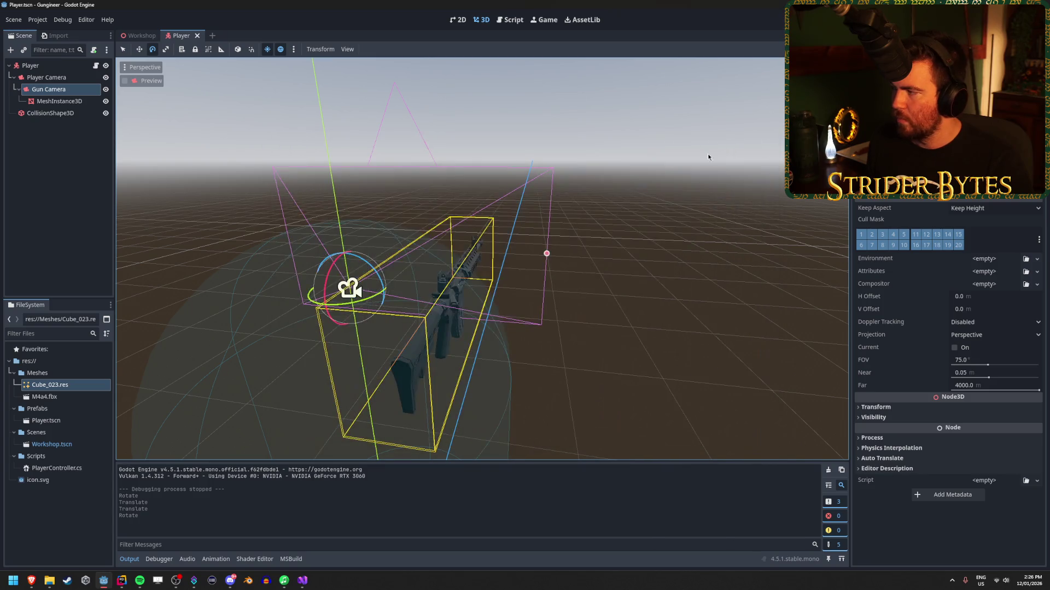
# Step: On the gun mesh, enable render layer 2 and name layer 1 Default
pyautogui.click(36, 101)
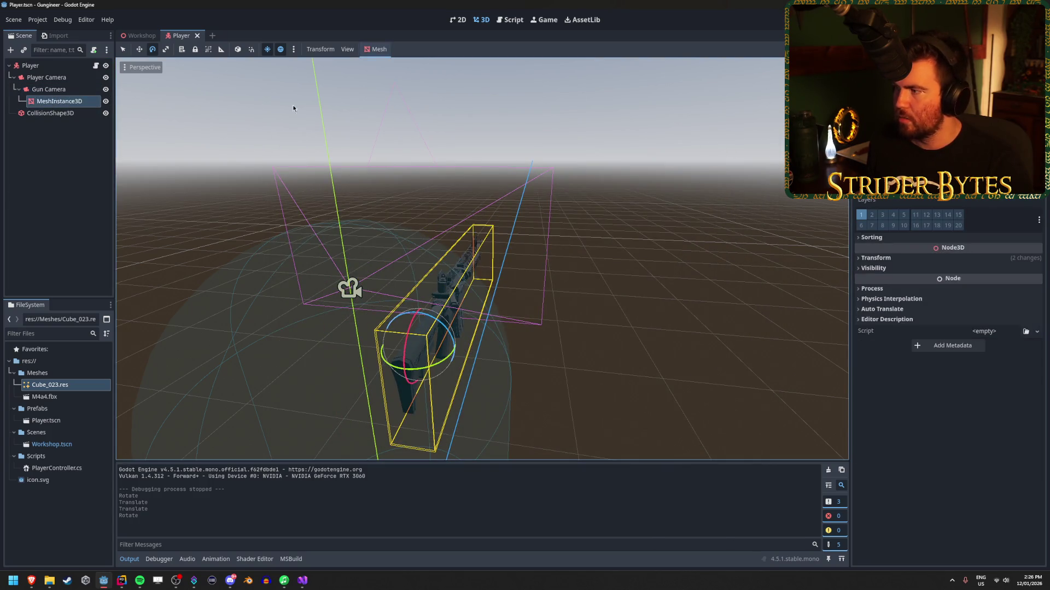
pyautogui.click(870, 216)
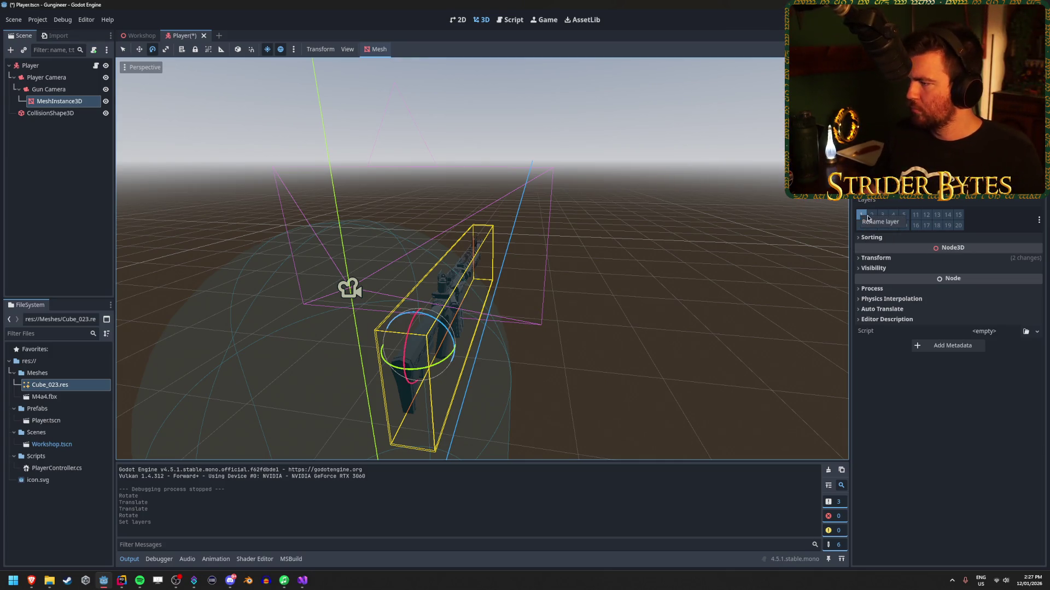
pyautogui.doubleClick(861, 216)
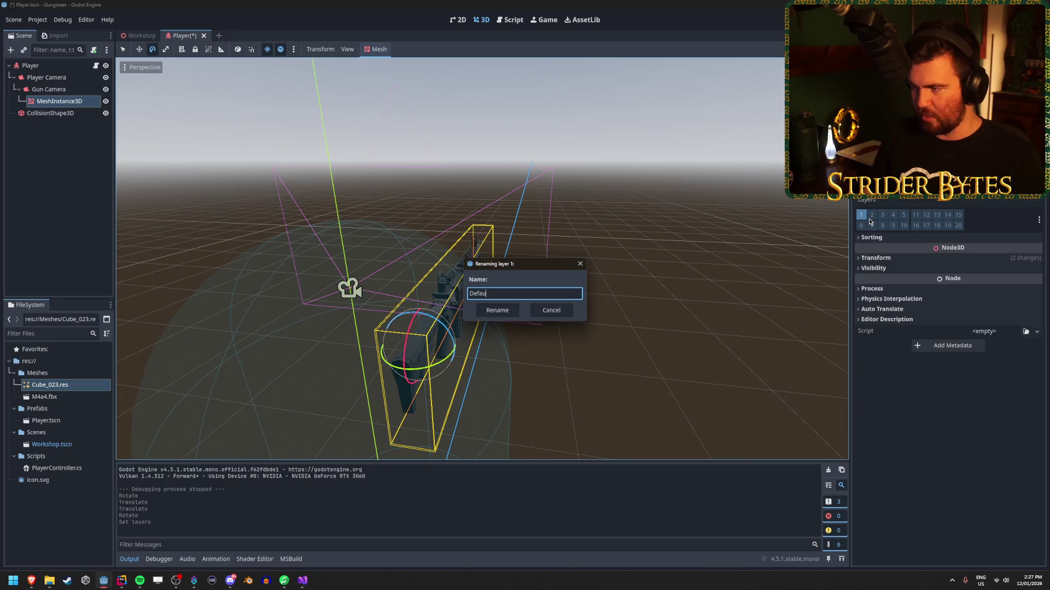
pyautogui.press('Return')
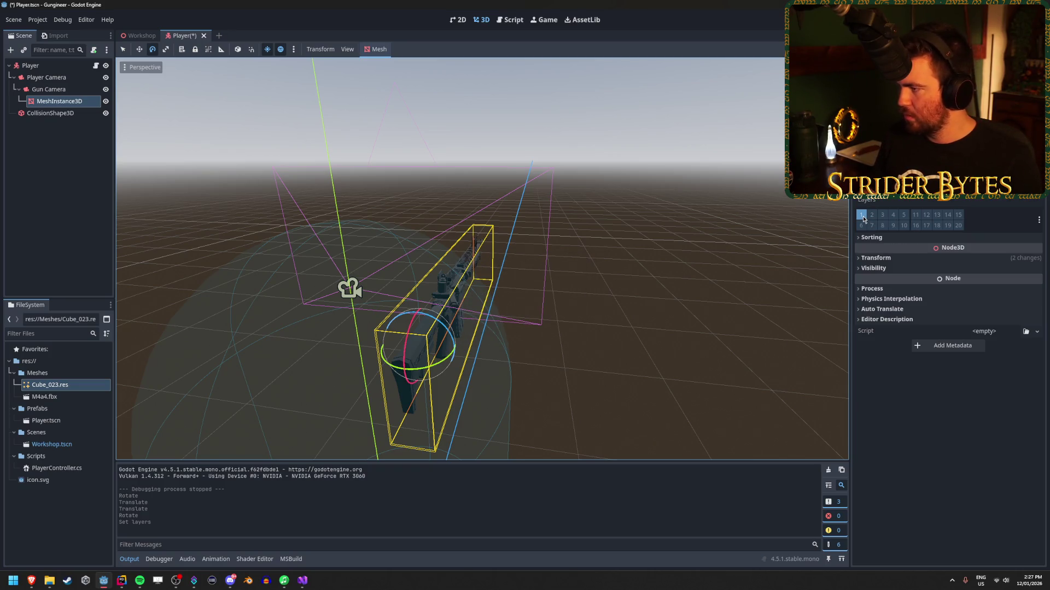
# Step: Rename layer 2 to Gun, enable it on the mesh, and save the Player scene
pyautogui.rightClick(873, 219)
pyautogui.click(878, 224)
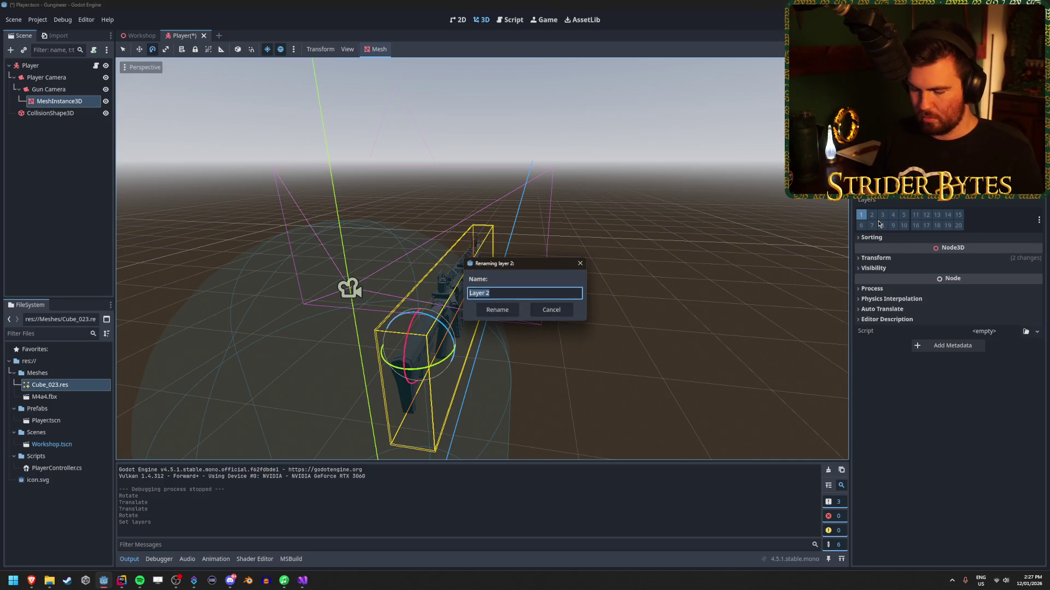
pyautogui.press('Escape')
pyautogui.click(871, 215)
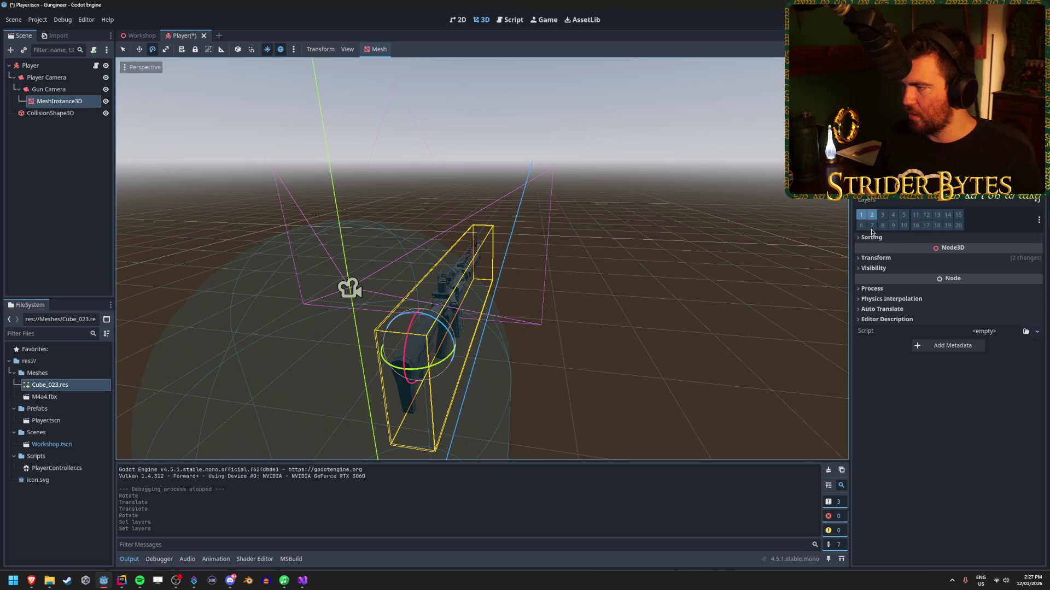
pyautogui.hotkey('ctrl', 's')
pyautogui.click(59, 90)
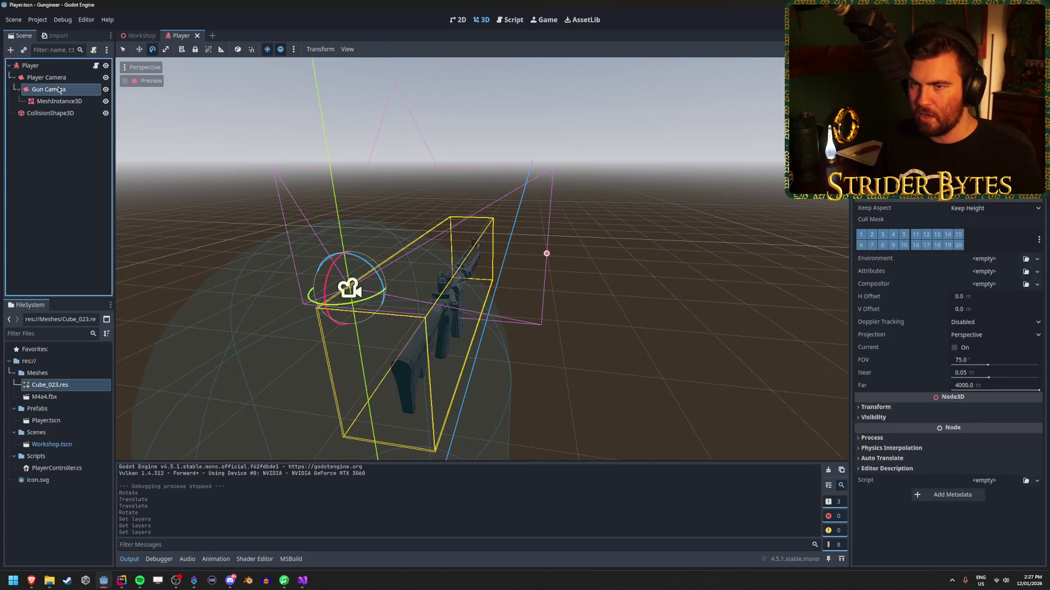
# Step: Uncheck Default and layers 3–20 in Gun Camera's cull mask, save Player, and open Workshop
pyautogui.click(1039, 240)
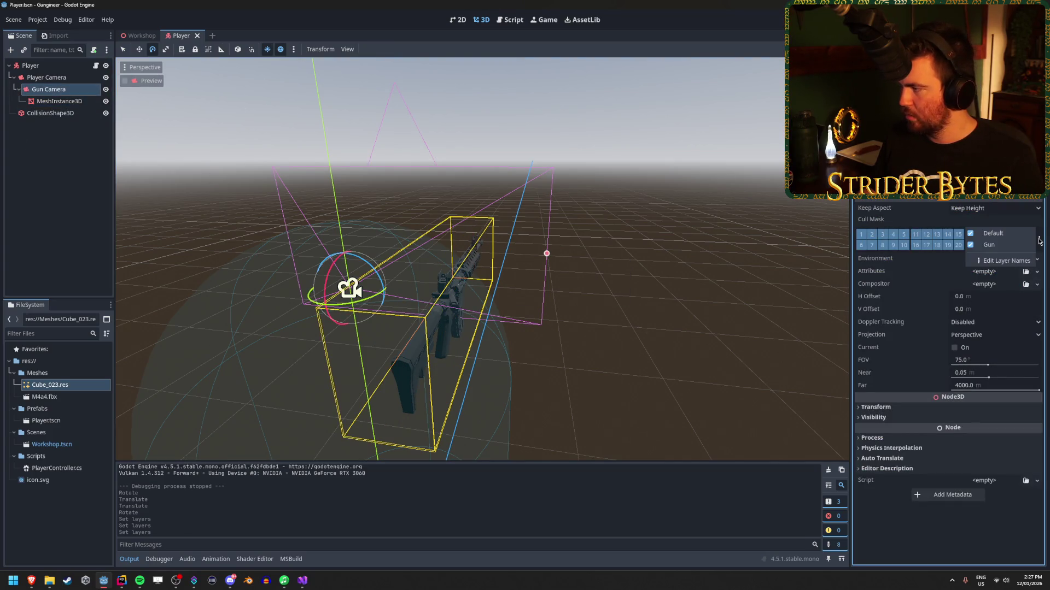
pyautogui.click(992, 234)
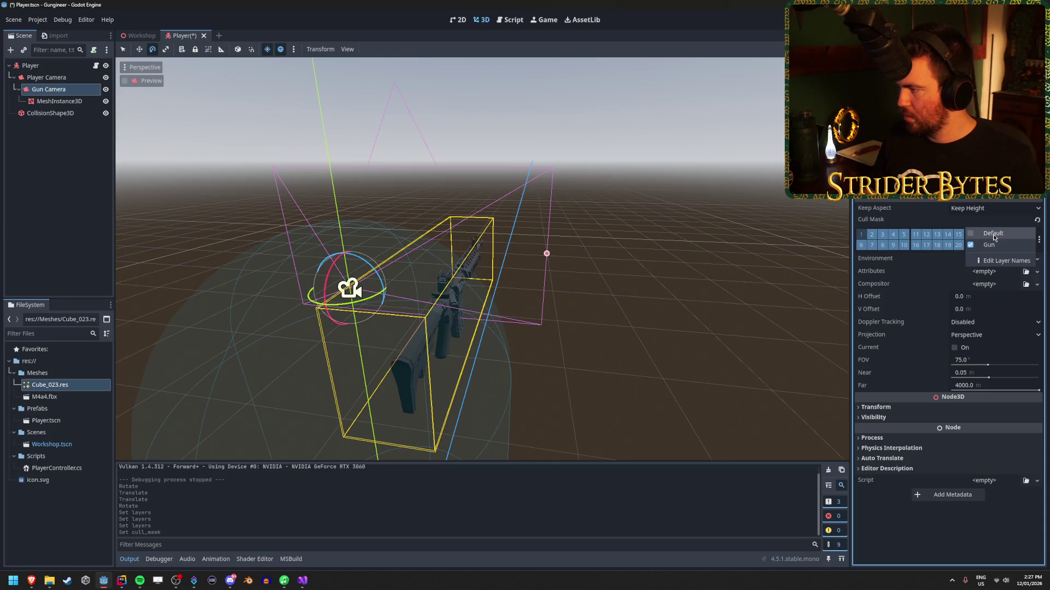
pyautogui.click(883, 235)
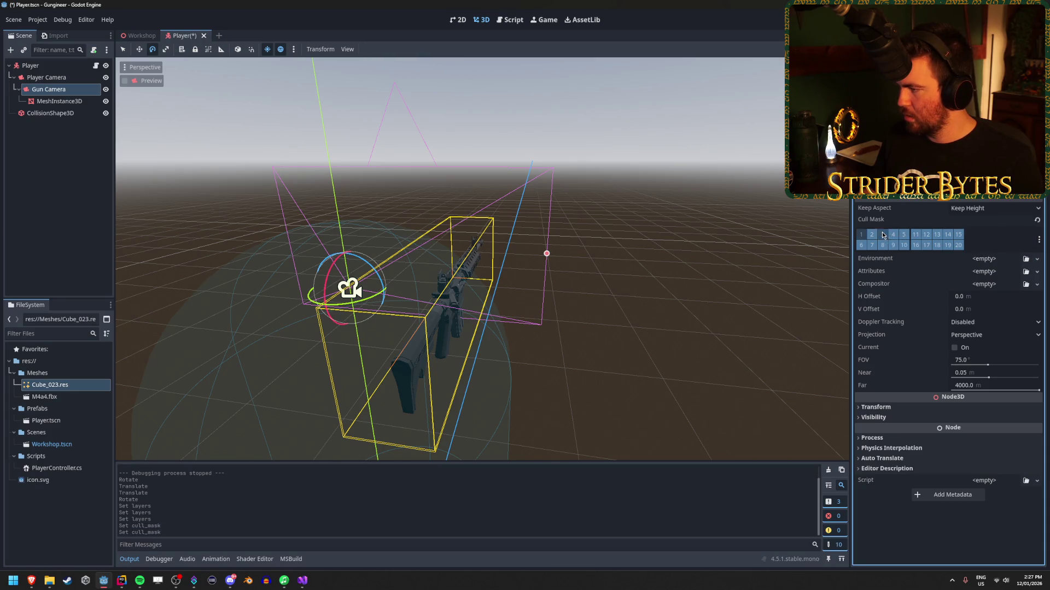
pyautogui.moveTo(919, 234)
pyautogui.mouseDown()
pyautogui.moveTo(958, 246)
pyautogui.moveTo(941, 249)
pyautogui.mouseUp()
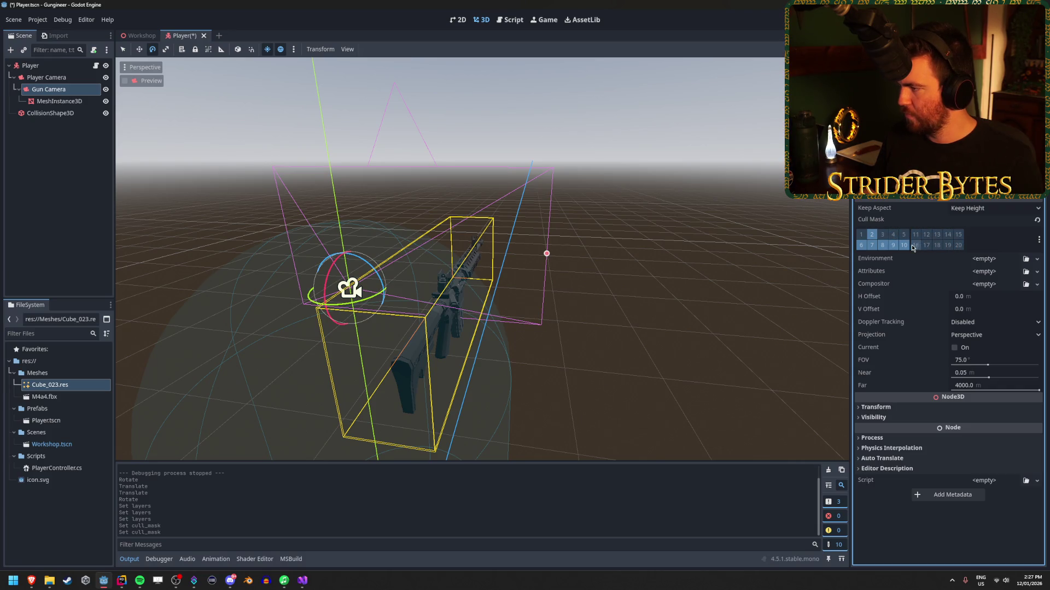
pyautogui.hotkey('ctrl', 's')
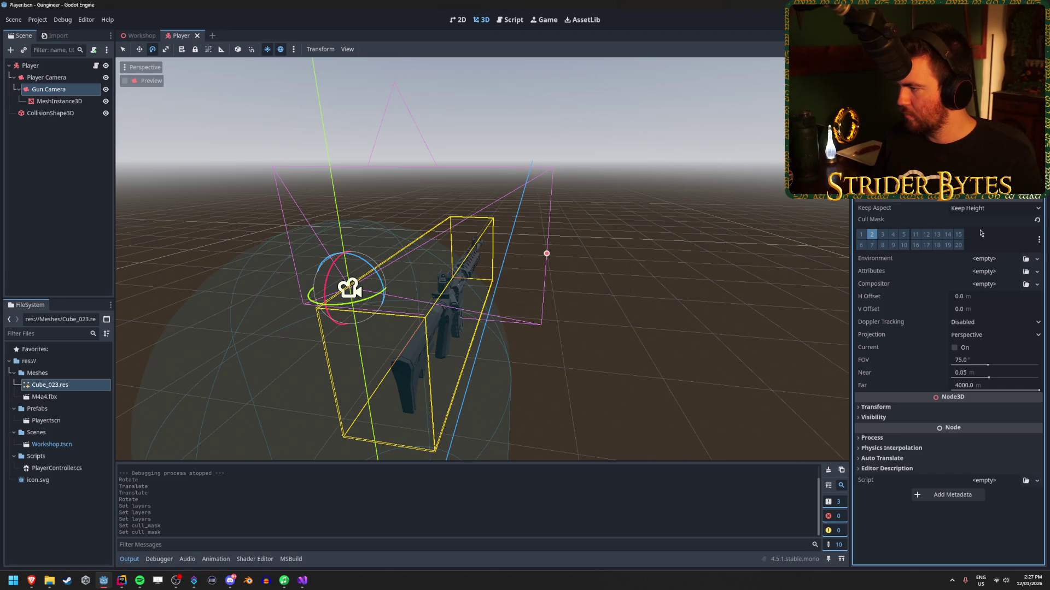
pyautogui.click(138, 35)
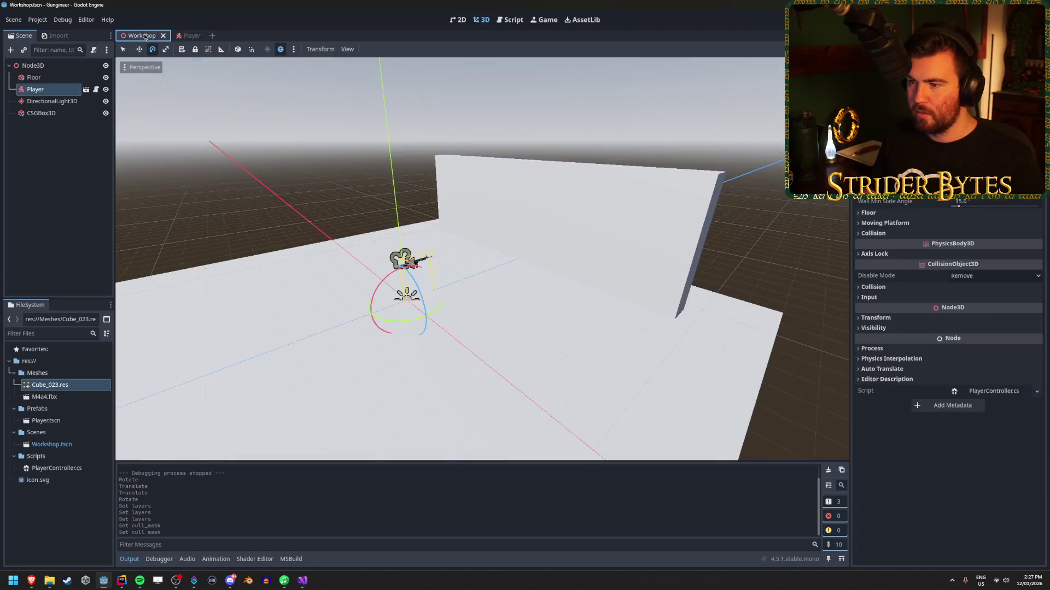
# Step: Turn off cull mask layer 2 (Gun) on Player Camera, save, and run from Workshop with F5
pyautogui.click(33, 66)
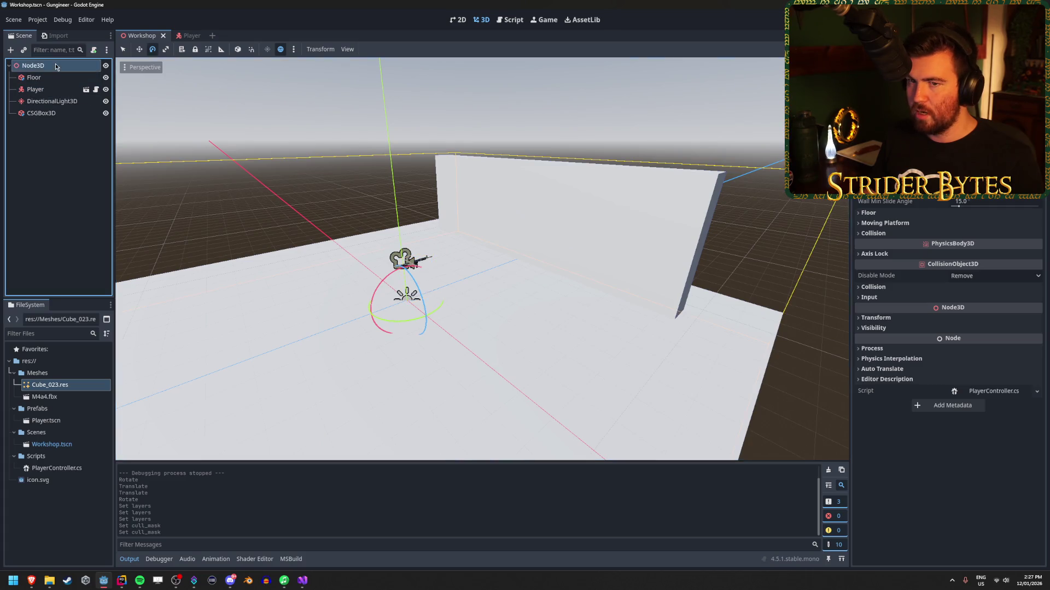
pyautogui.click(86, 89)
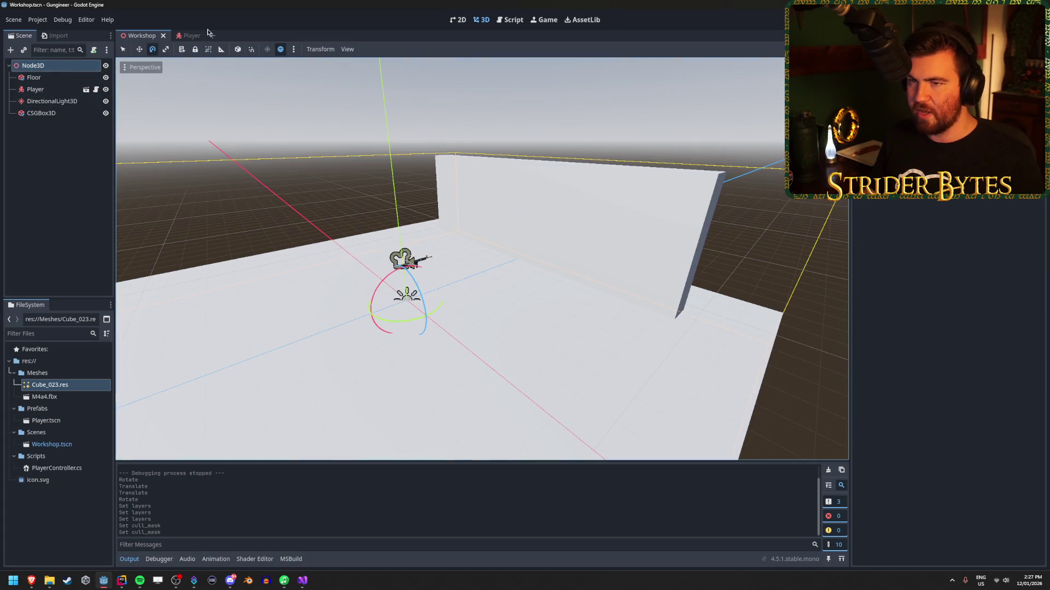
pyautogui.click(869, 234)
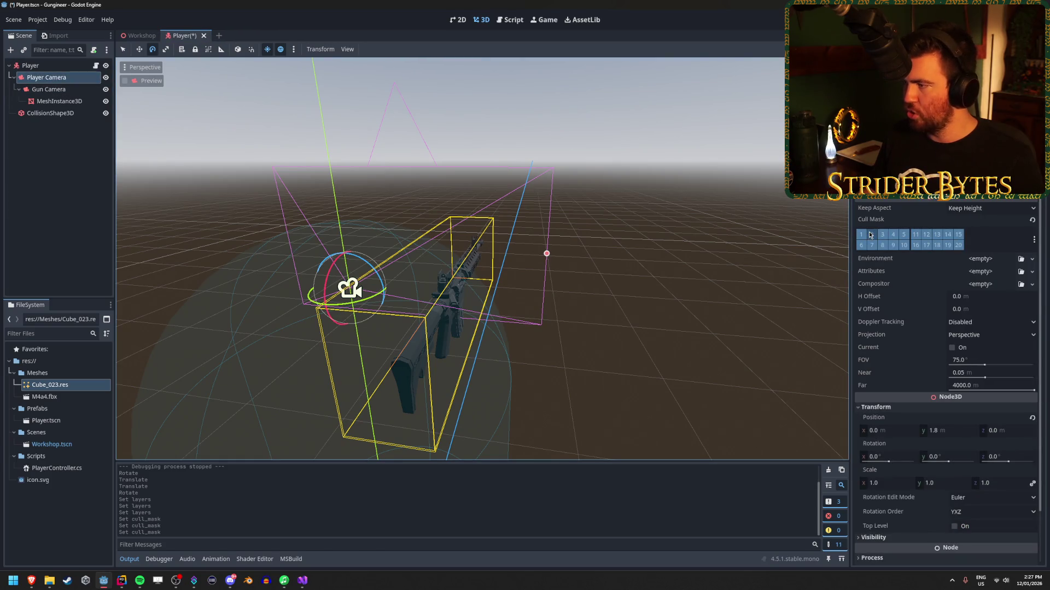
pyautogui.hotkey('ctrl', 's')
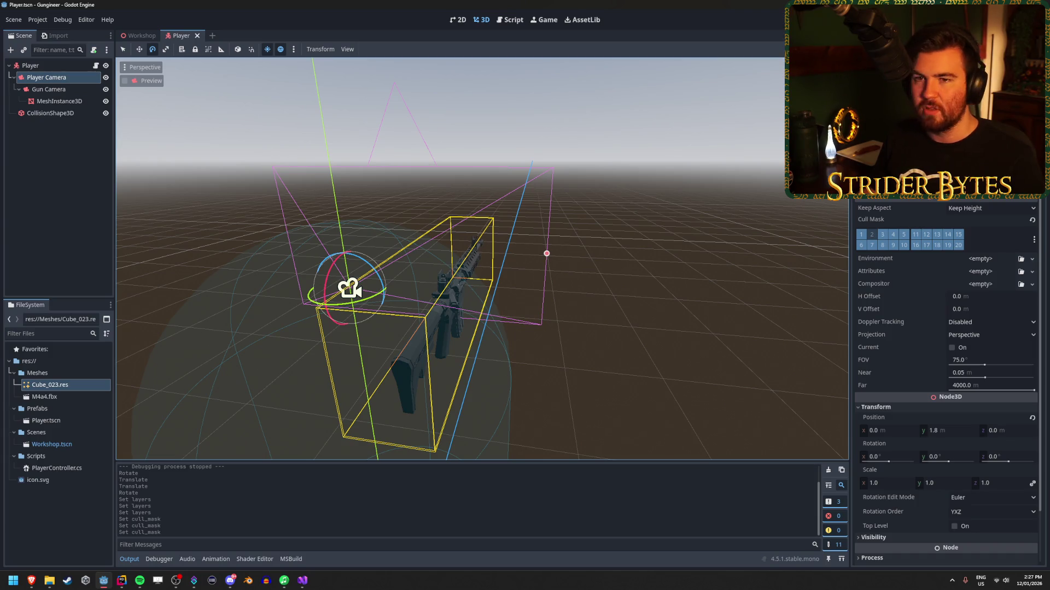
pyautogui.click(140, 35)
pyautogui.press('F5')
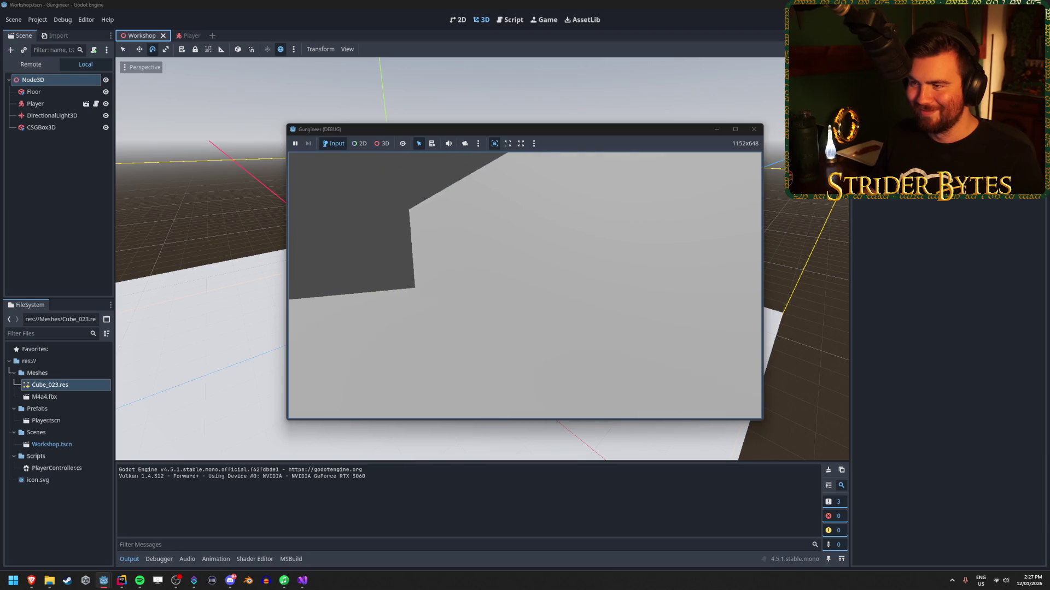
# Step: Stop the game, return to the Player scene, and confirm Gun Camera's projection stays Perspective
pyautogui.press('F8')
pyautogui.click(182, 36)
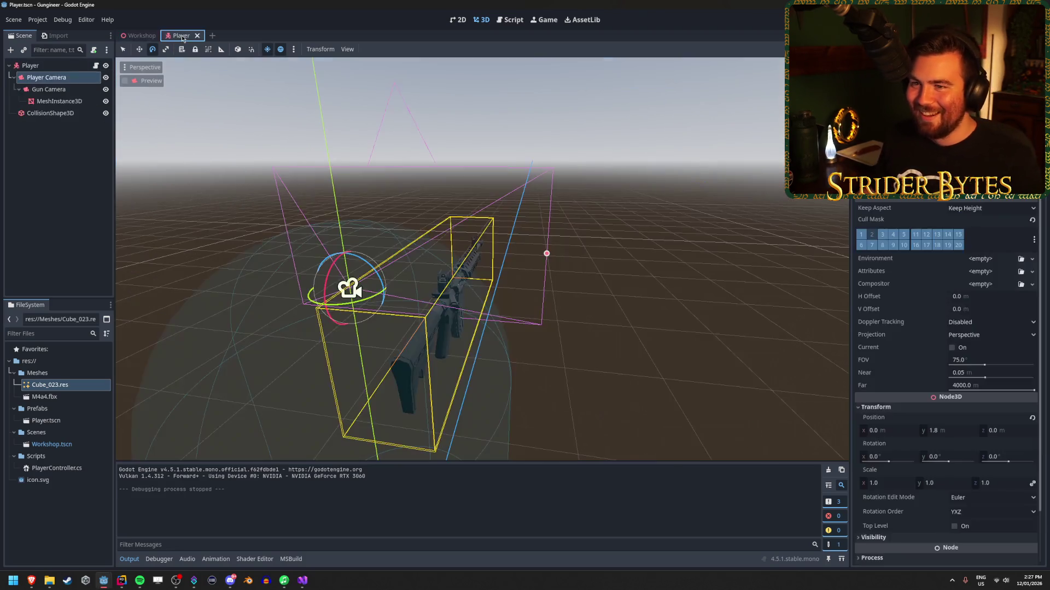
pyautogui.click(48, 90)
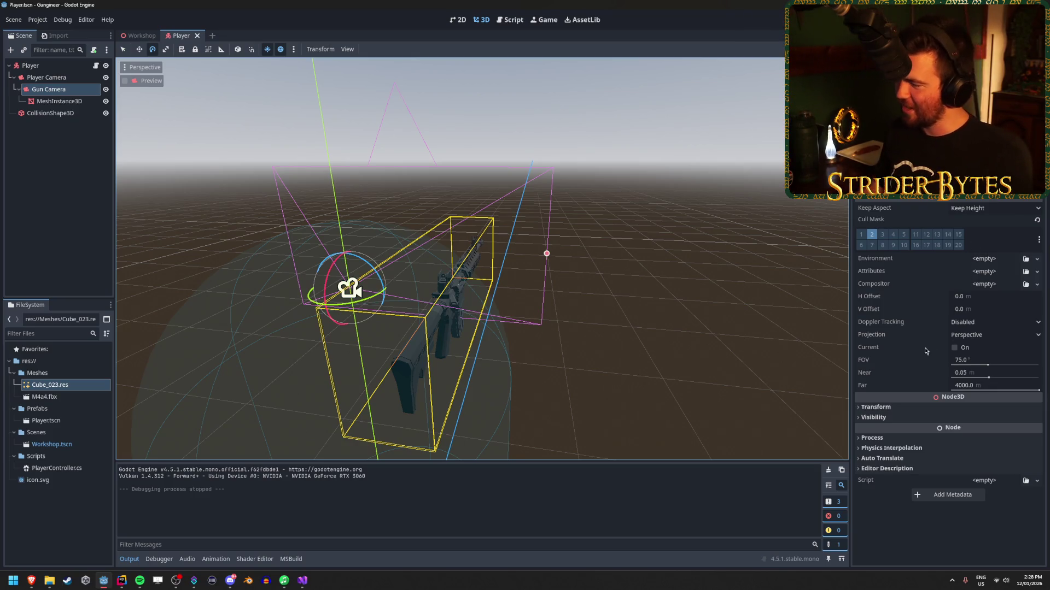
pyautogui.click(994, 338)
pyautogui.click(996, 337)
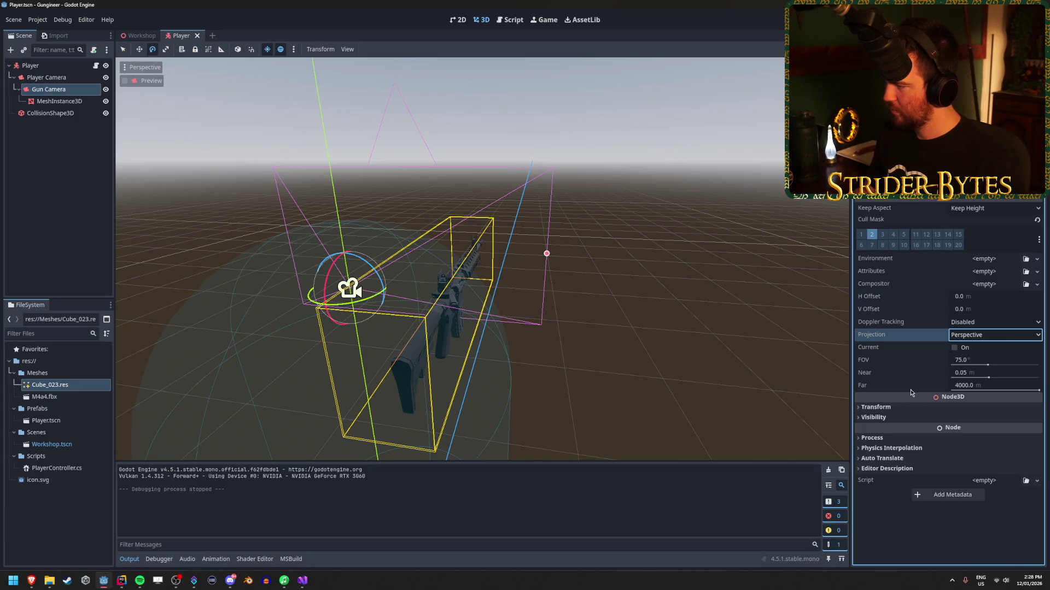
# Step: Review Gun Camera's Attributes and Environment options, leaving Keep Aspect at Keep Height
pyautogui.click(1037, 272)
pyautogui.click(1040, 275)
pyautogui.click(1040, 275)
pyautogui.click(1036, 260)
pyautogui.click(1036, 259)
pyautogui.click(1035, 261)
pyautogui.click(993, 210)
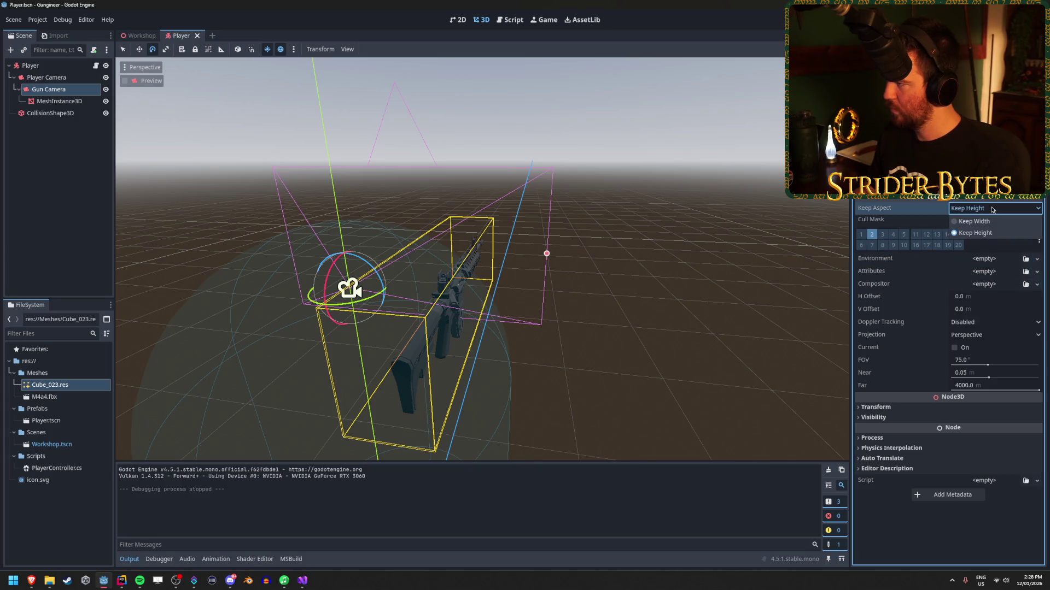
pyautogui.click(975, 233)
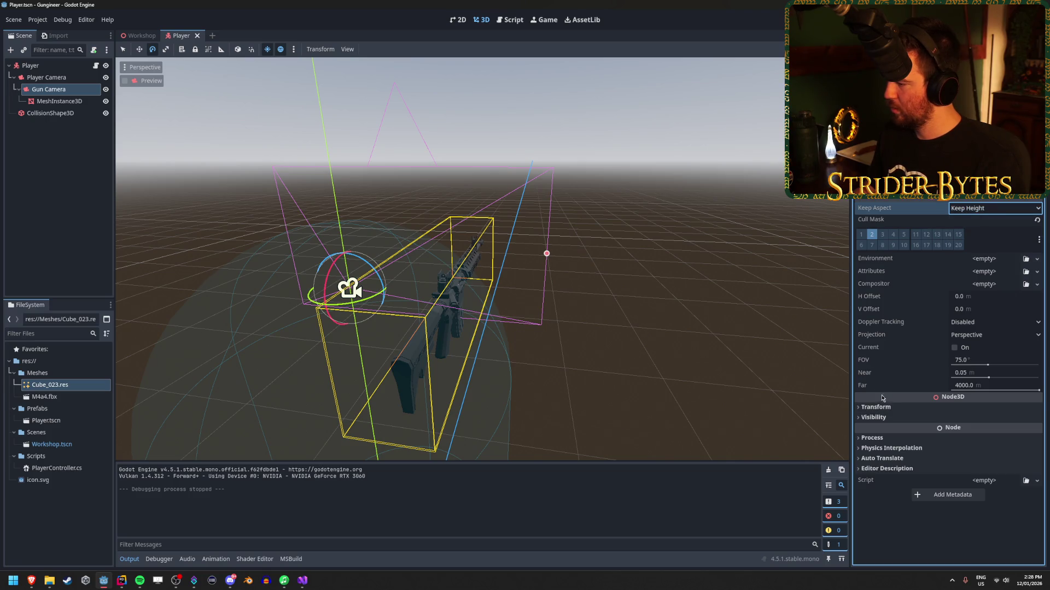
pyautogui.hotkey('alt', 'Tab')
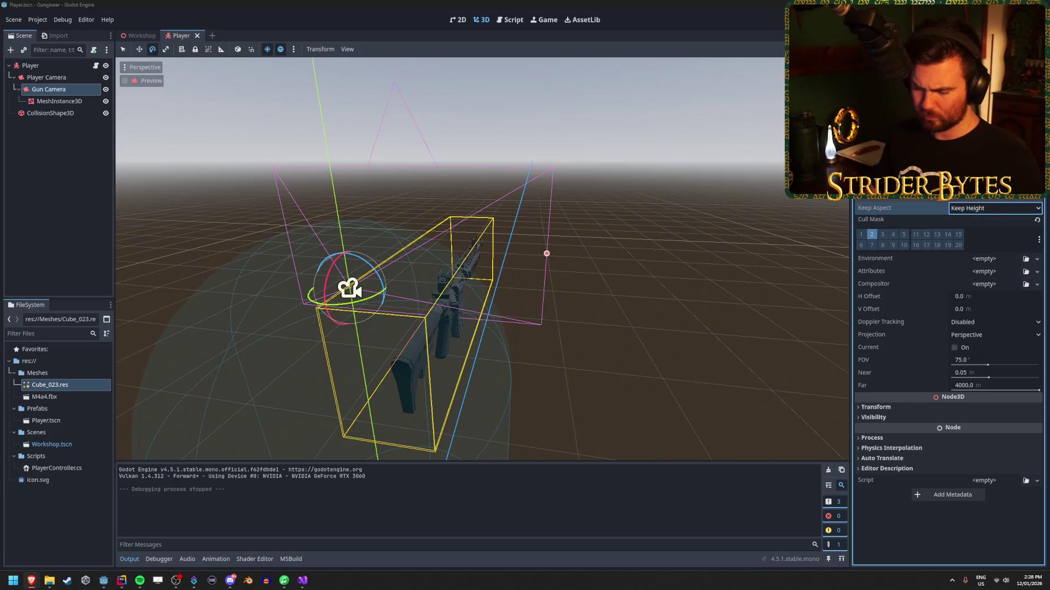
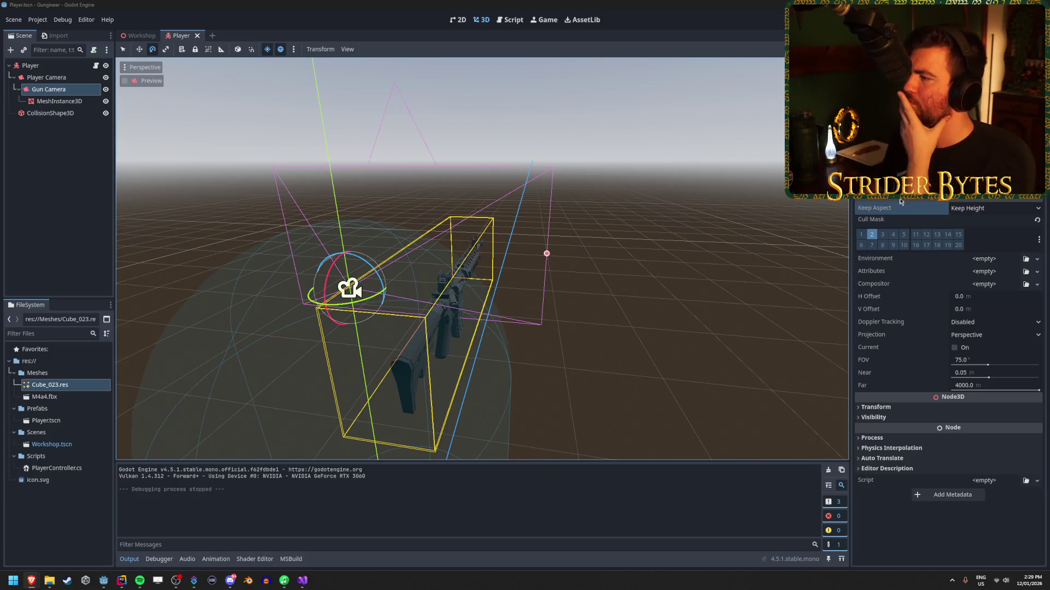
# Step: Select Gun Camera and preview its view in the viewport
pyautogui.click(95, 101)
pyautogui.click(99, 91)
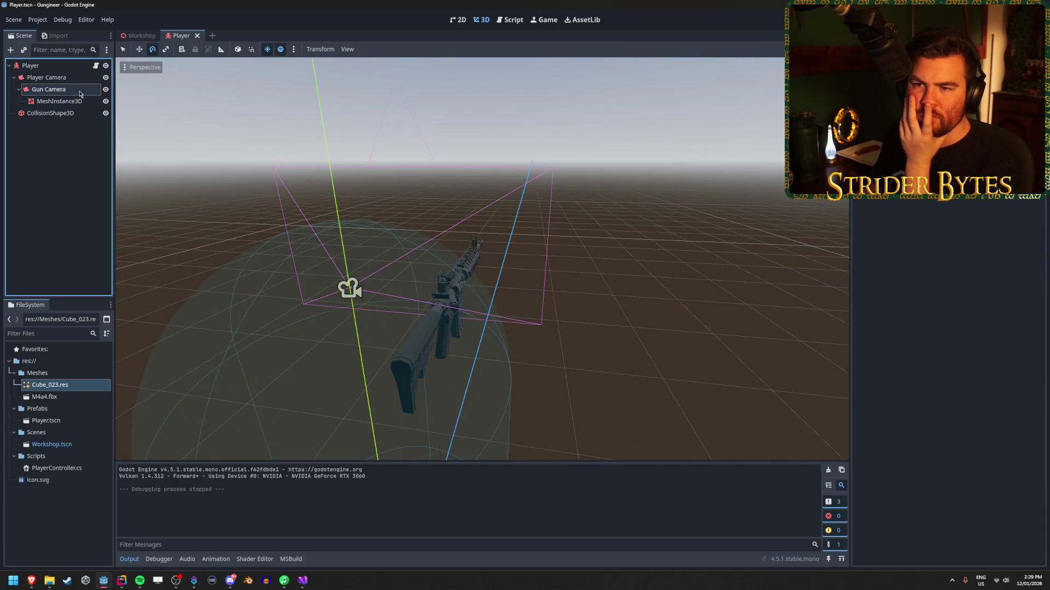
pyautogui.click(105, 89)
pyautogui.click(105, 89)
pyautogui.click(125, 81)
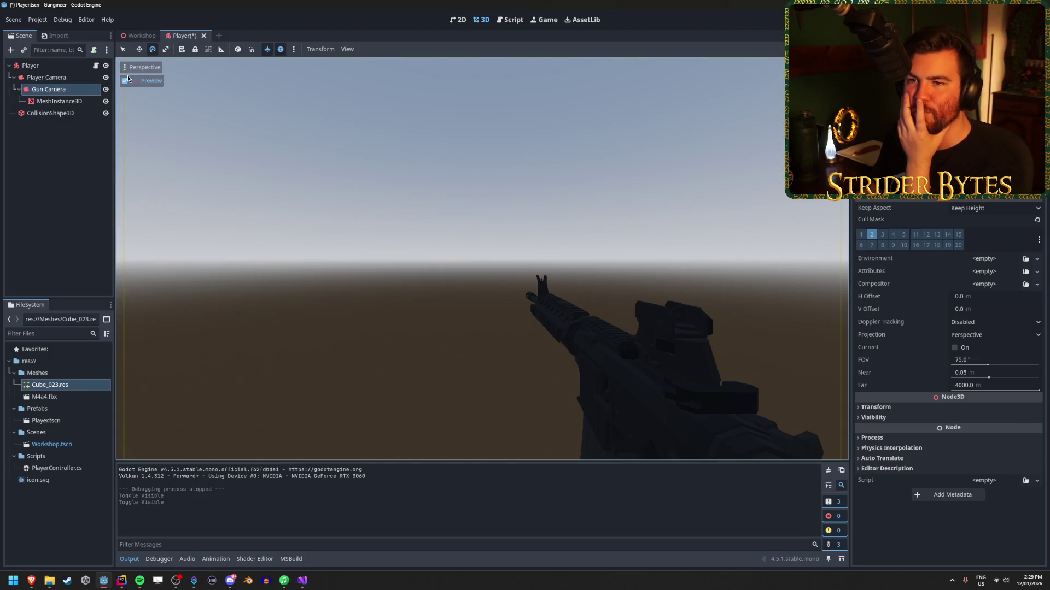
pyautogui.click(125, 82)
pyautogui.click(125, 82)
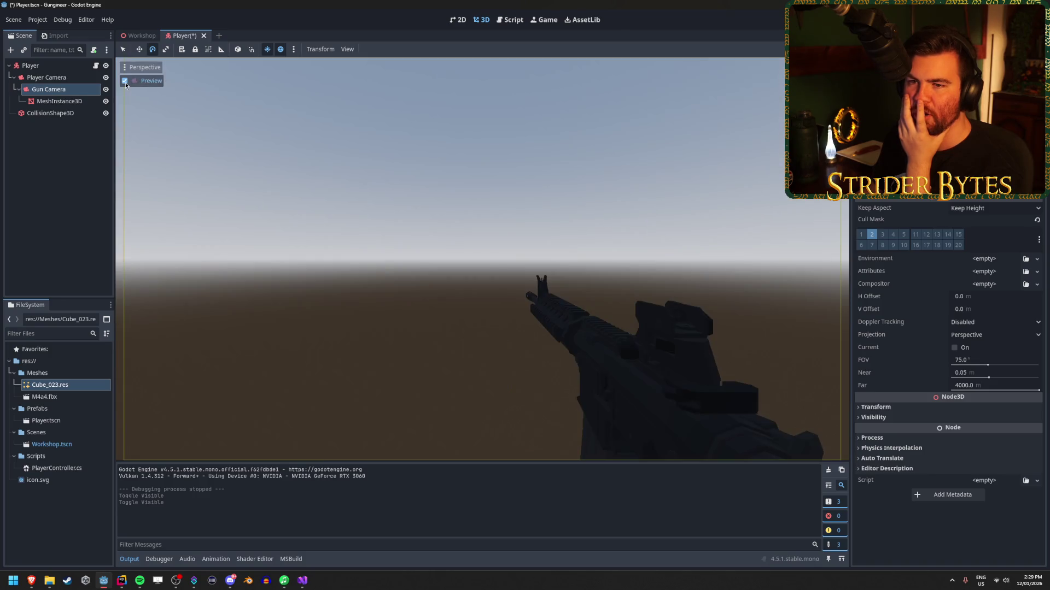
# Step: Compare the Player Camera preview against the Gun Camera preview, then turn previewing off
pyautogui.click(125, 81)
pyautogui.click(46, 77)
pyautogui.click(126, 81)
pyautogui.click(125, 81)
pyautogui.click(48, 89)
pyautogui.click(125, 81)
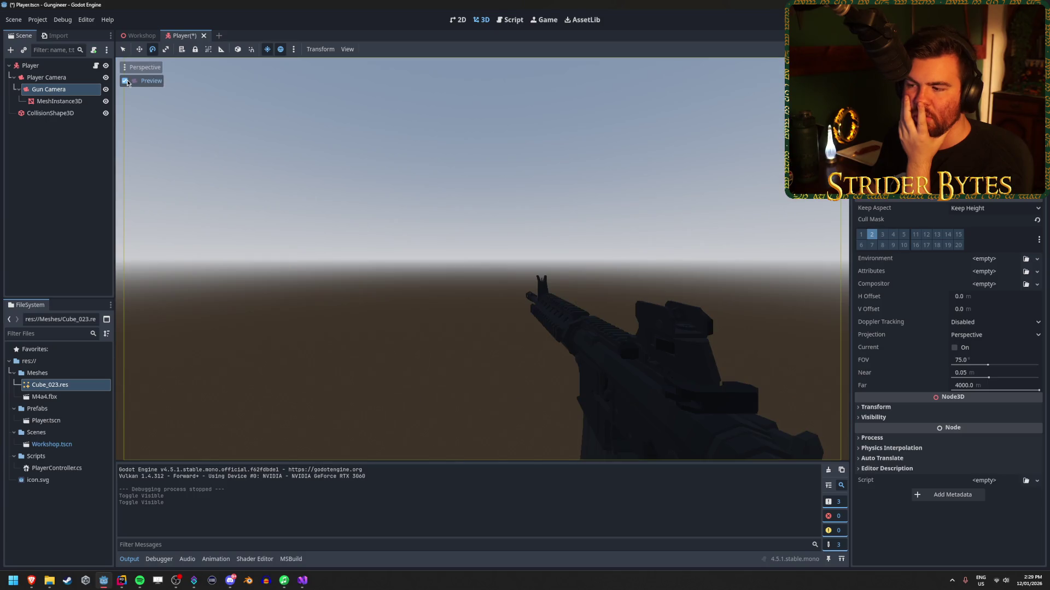
pyautogui.click(125, 81)
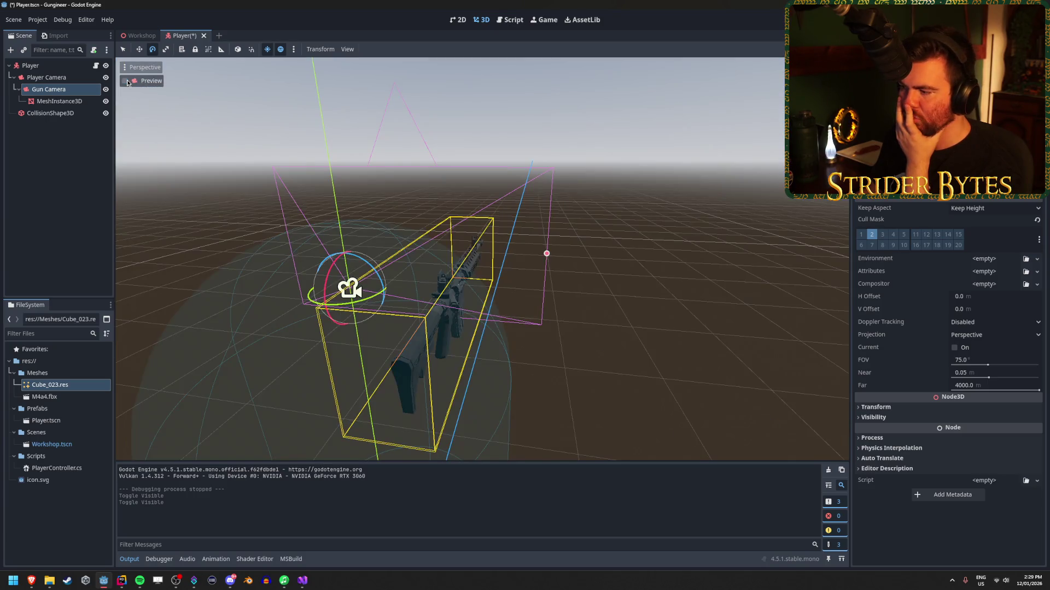
# Step: Deselect the node, save the Player scene, and switch to the Workshop scene
pyautogui.click(84, 213)
pyautogui.hotkey('ctrl', 's')
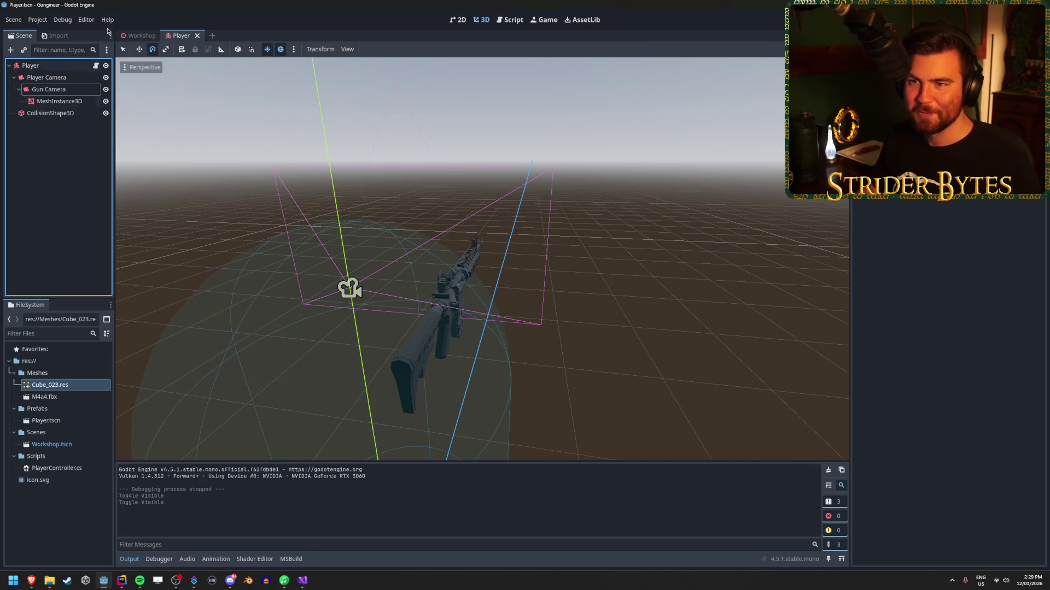
pyautogui.click(139, 36)
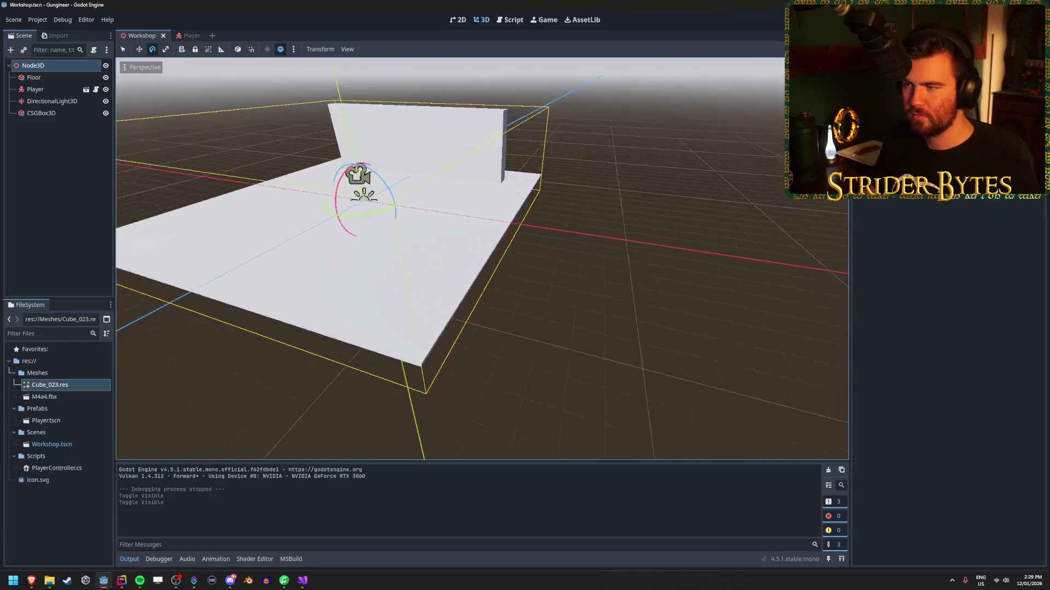
# Step: Inspect the Workshop's DirectionalLight3D, CSGBox3D wall, Floor and root Node3D while flying around the view
pyautogui.click(70, 103)
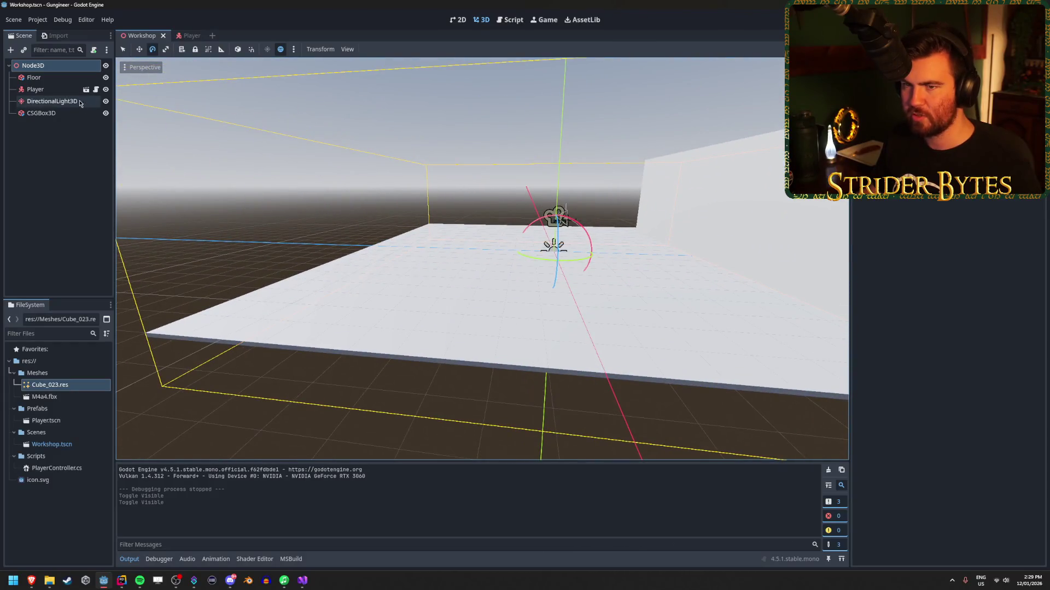
pyautogui.click(43, 113)
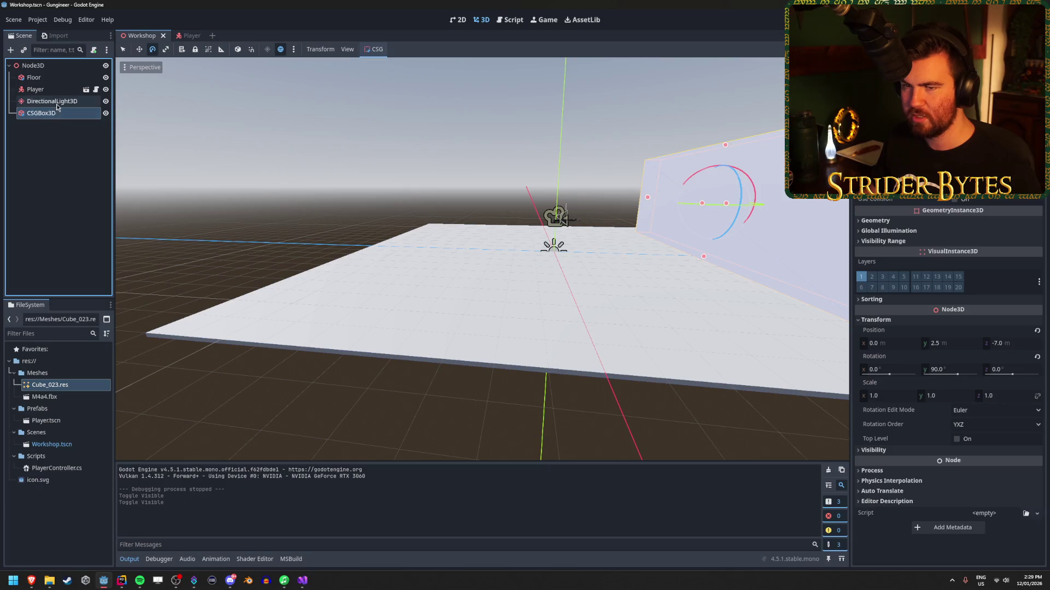
pyautogui.click(55, 101)
pyautogui.click(62, 78)
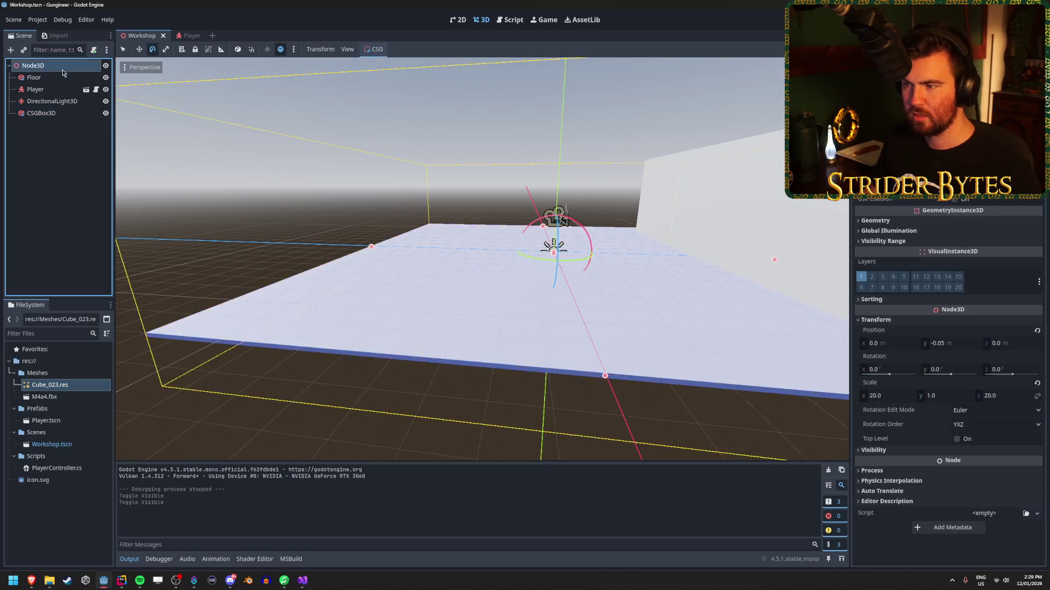
pyautogui.click(33, 65)
pyautogui.rightClick(198, 185)
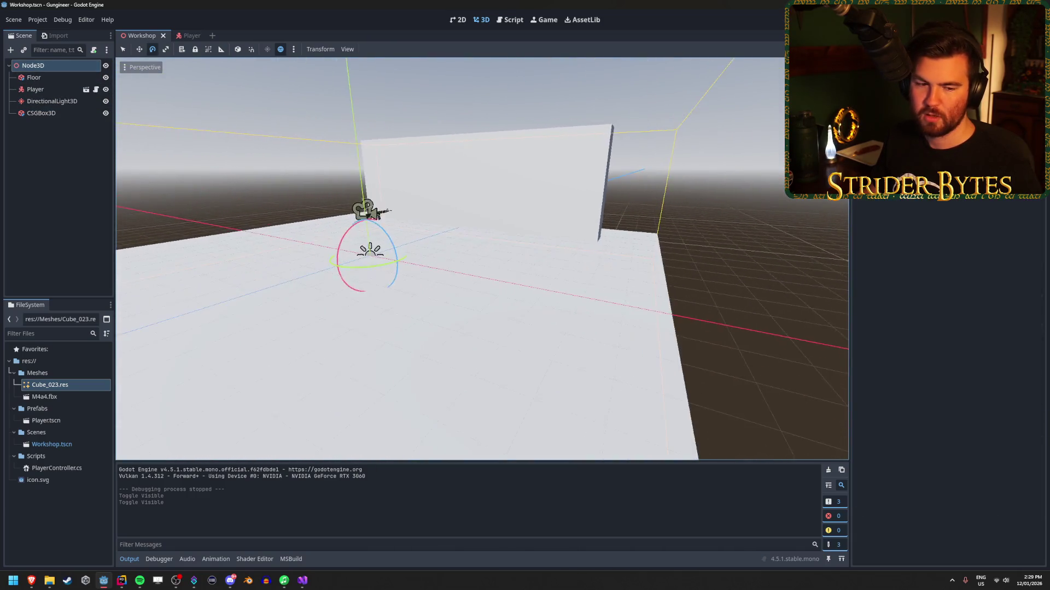
pyautogui.press('s')
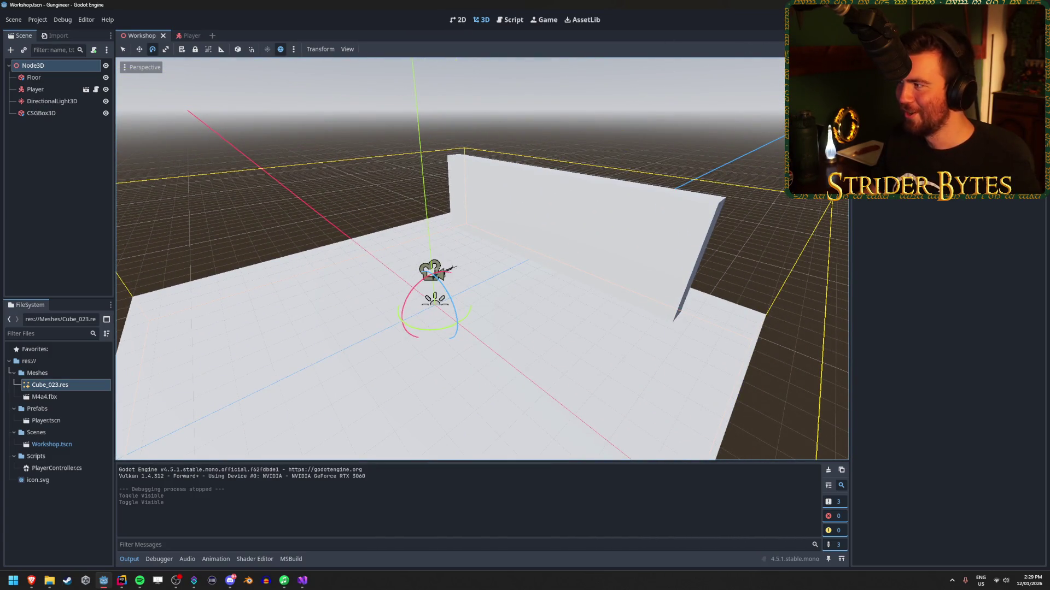
# Step: Run the game with F5 to test the gun overlay, stop it, and return to Player
pyautogui.press('F5')
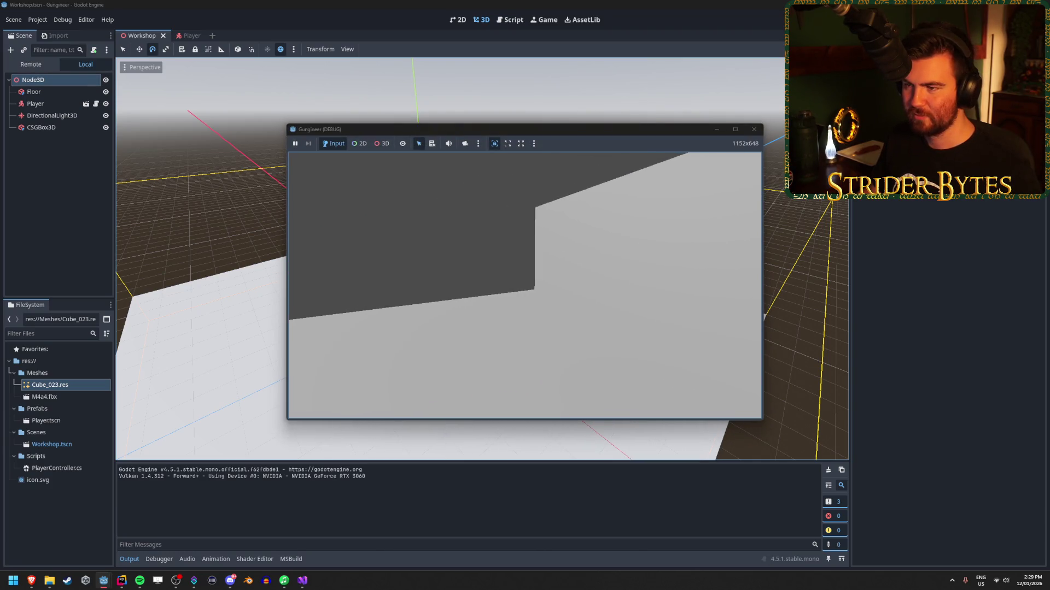
pyautogui.press('F8')
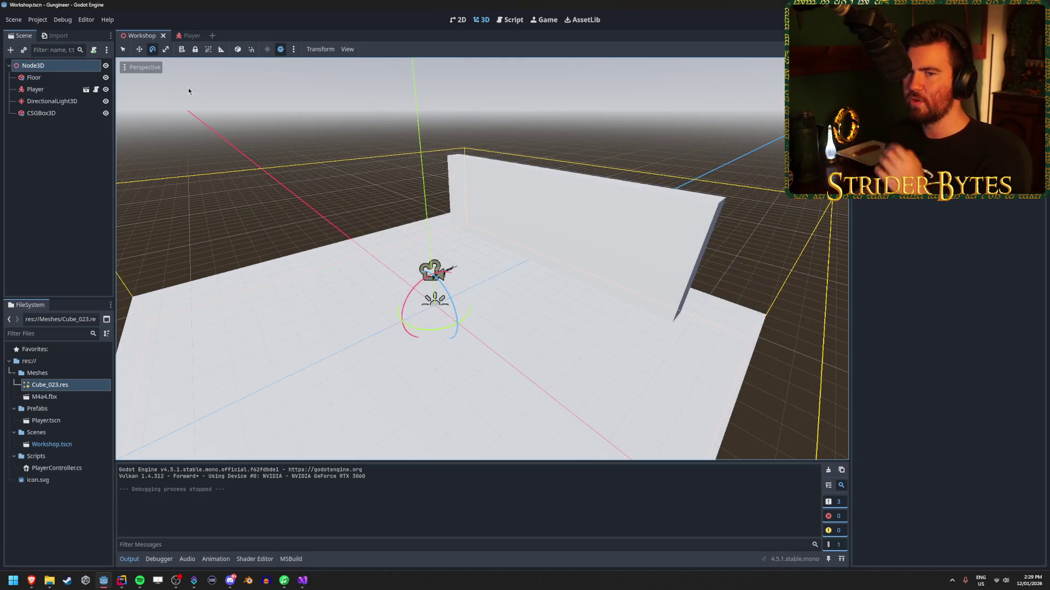
pyautogui.click(192, 36)
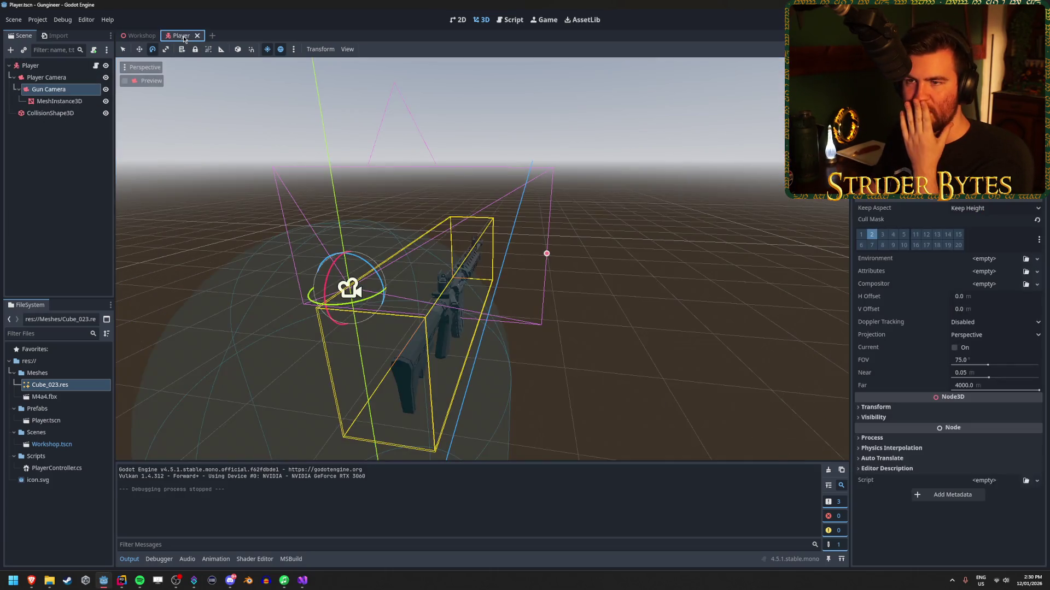
# Step: Hide the Player Camera and run the game to test without it
pyautogui.click(106, 78)
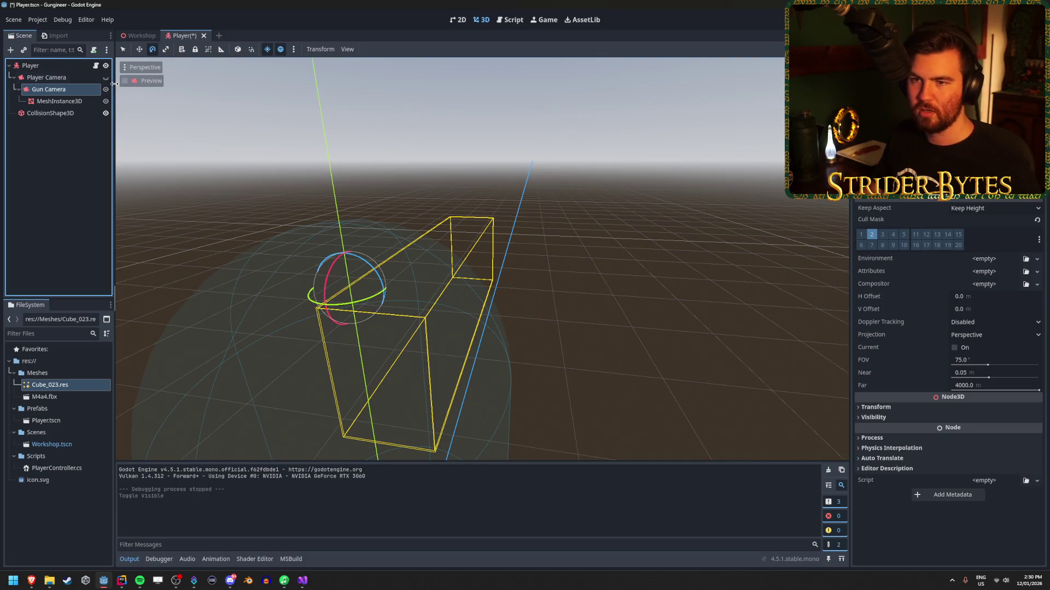
pyautogui.click(106, 78)
pyautogui.click(106, 78)
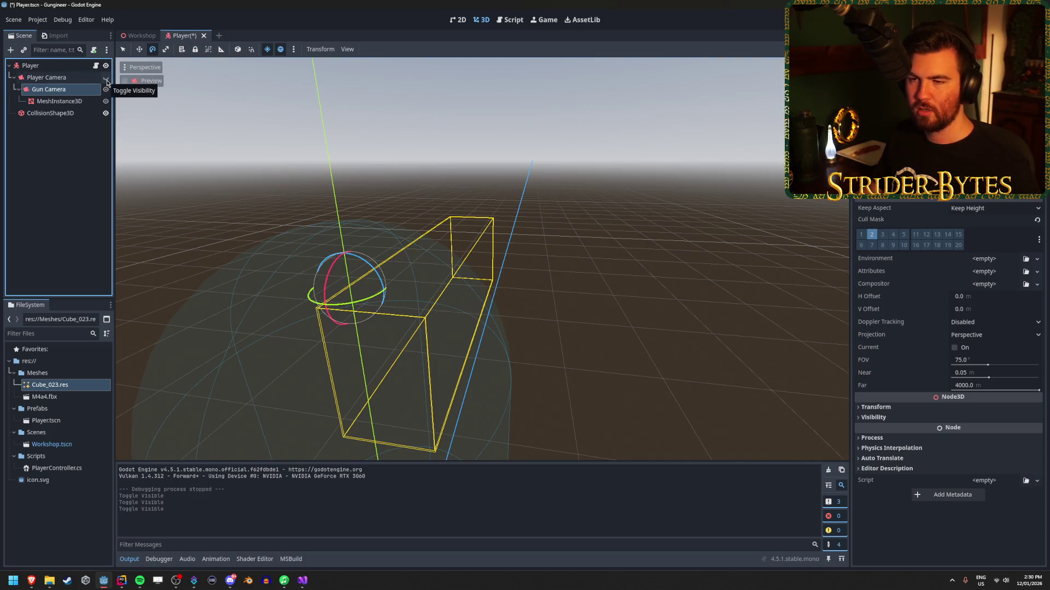
pyautogui.click(106, 79)
pyautogui.click(106, 80)
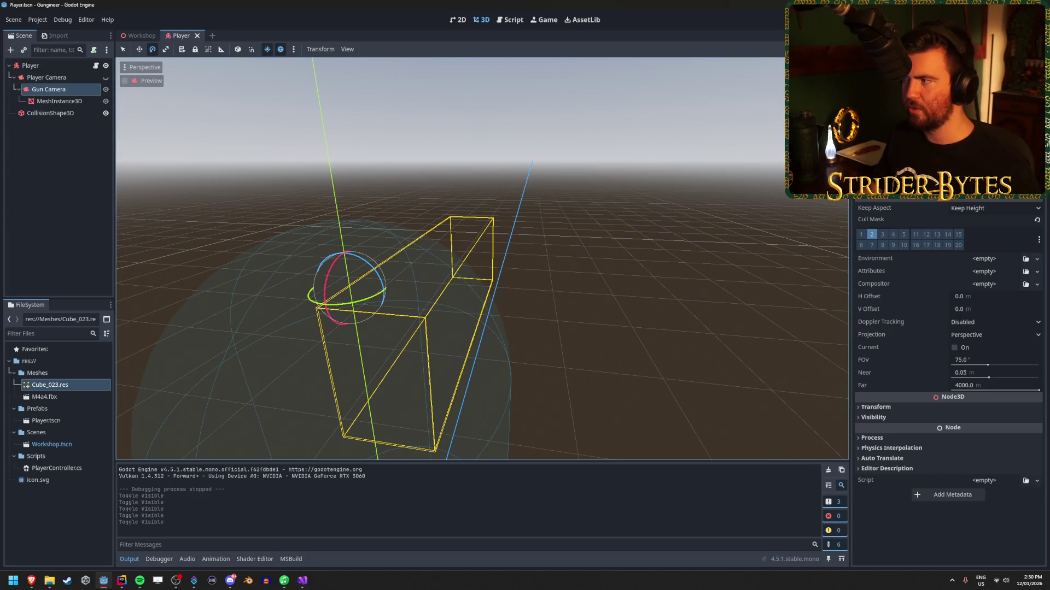
pyautogui.press('F5')
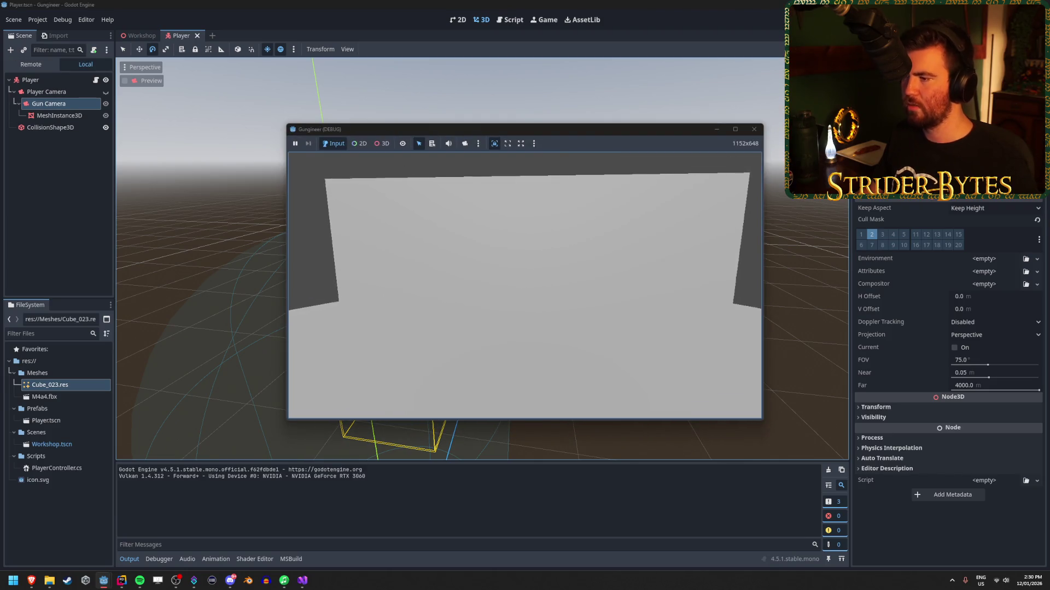
pyautogui.press('Escape')
# Step: Make the Player Camera visible again and switch to the Reddit FPS-gun post in the browser
pyautogui.click(106, 77)
pyautogui.click(80, 184)
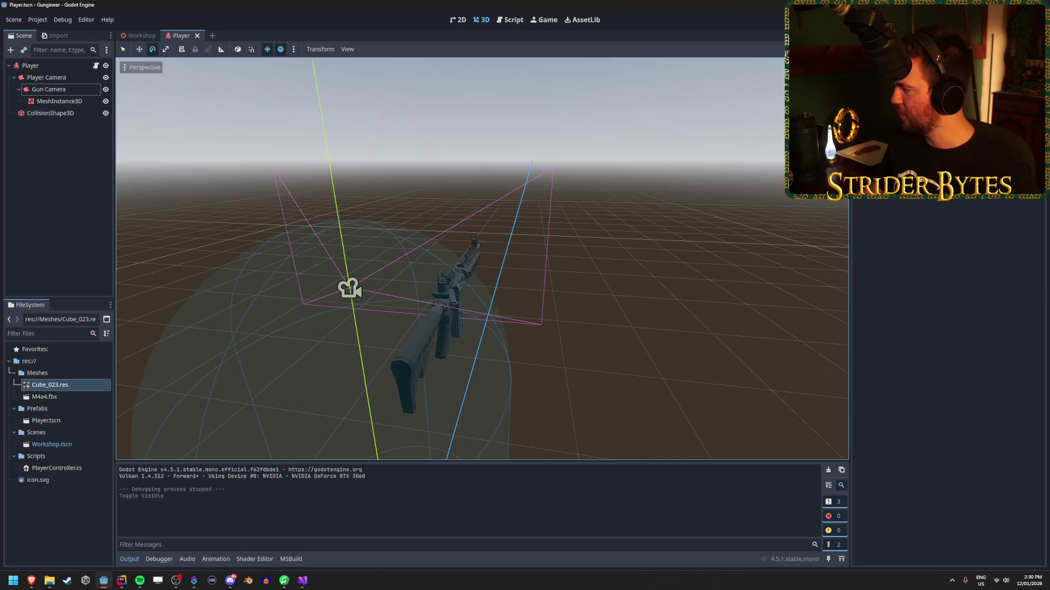
pyautogui.hotkey('alt', 'Tab')
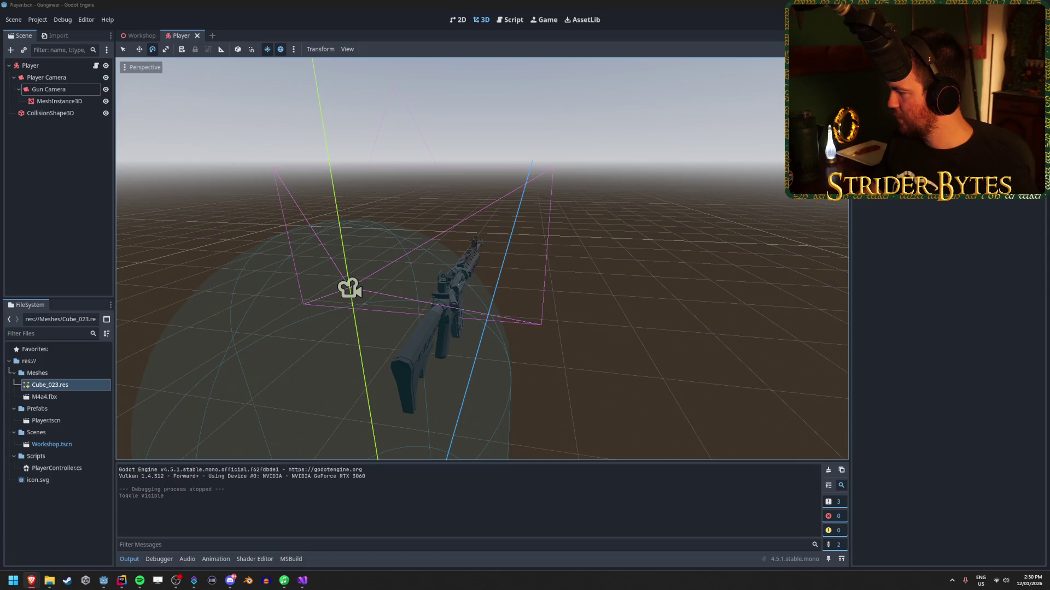
pyautogui.hotkey('alt', 'Tab')
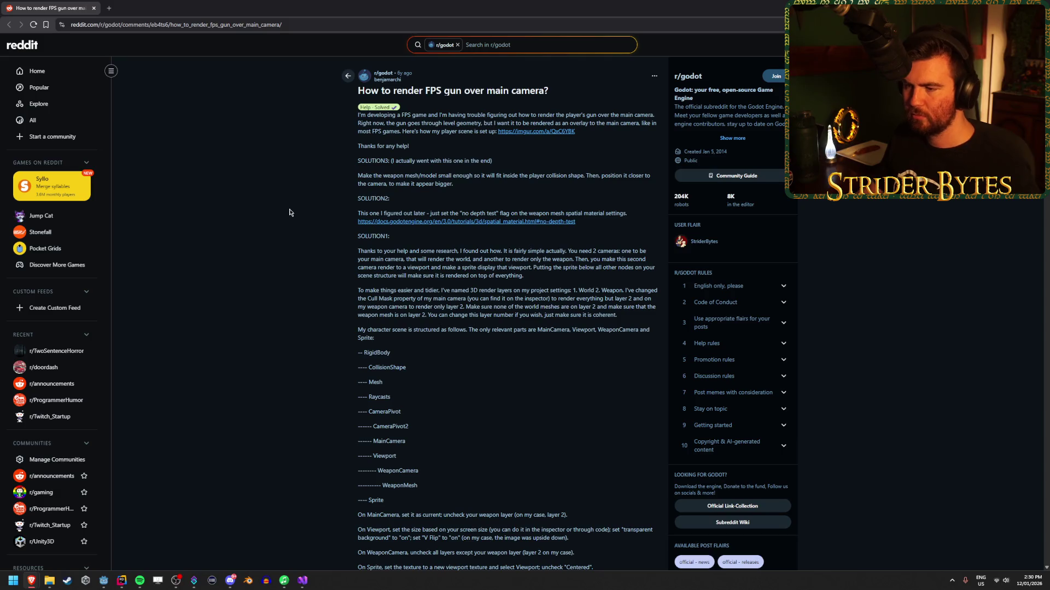
pyautogui.scroll(-1, 284, 212)
pyautogui.scroll(-2, 284, 212)
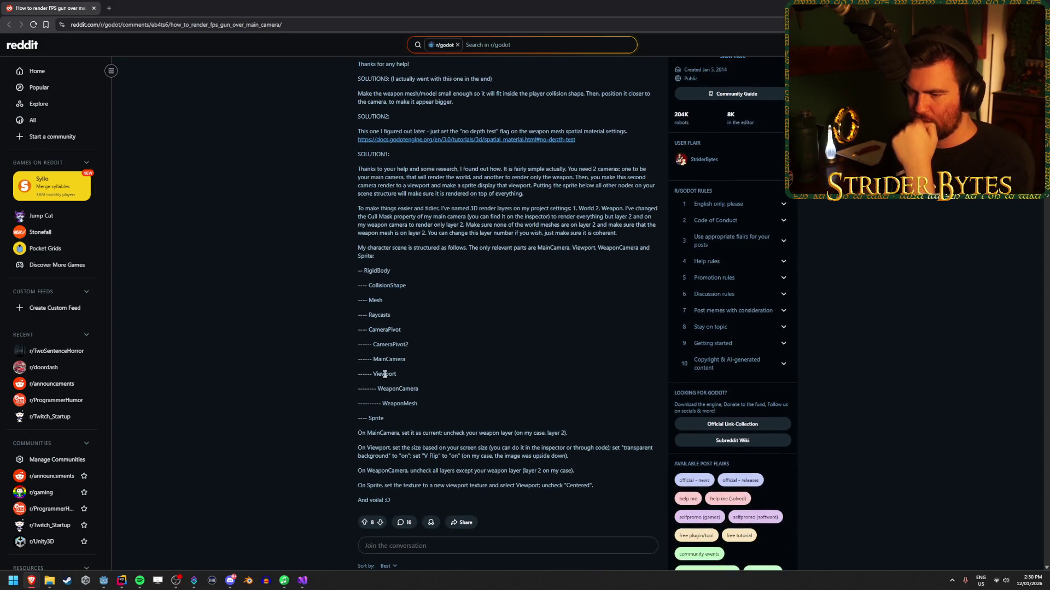
pyautogui.scroll(-3, 277, 307)
pyautogui.scroll(-2, 251, 292)
pyautogui.scroll(3, 251, 292)
pyautogui.scroll(2, 251, 292)
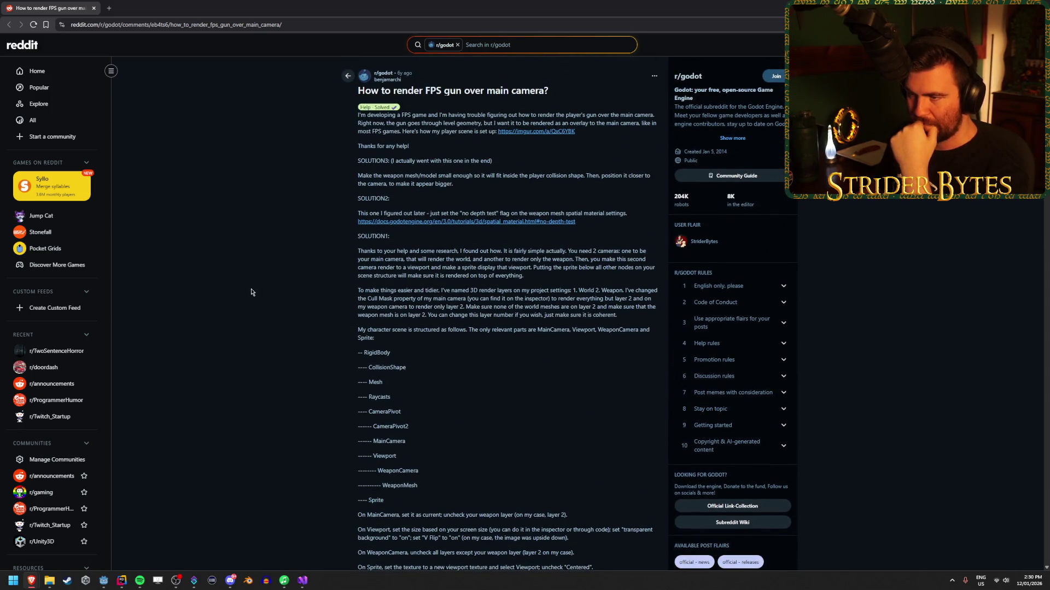
pyautogui.moveTo(528, 214); pyautogui.dragTo(571, 214)
pyautogui.click(467, 213)
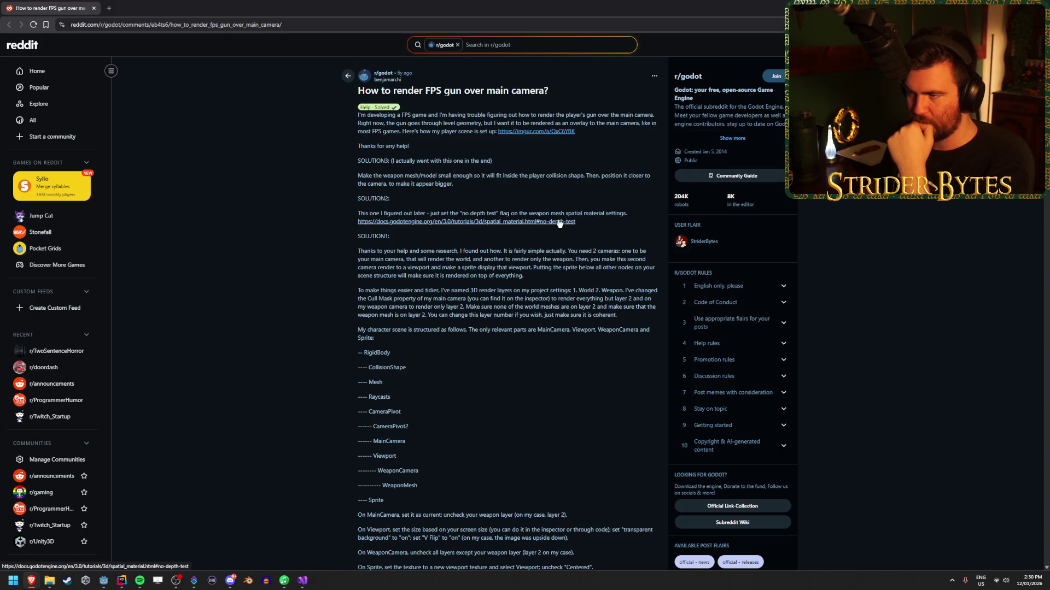
pyautogui.tripleClick(416, 180)
pyautogui.click(410, 164)
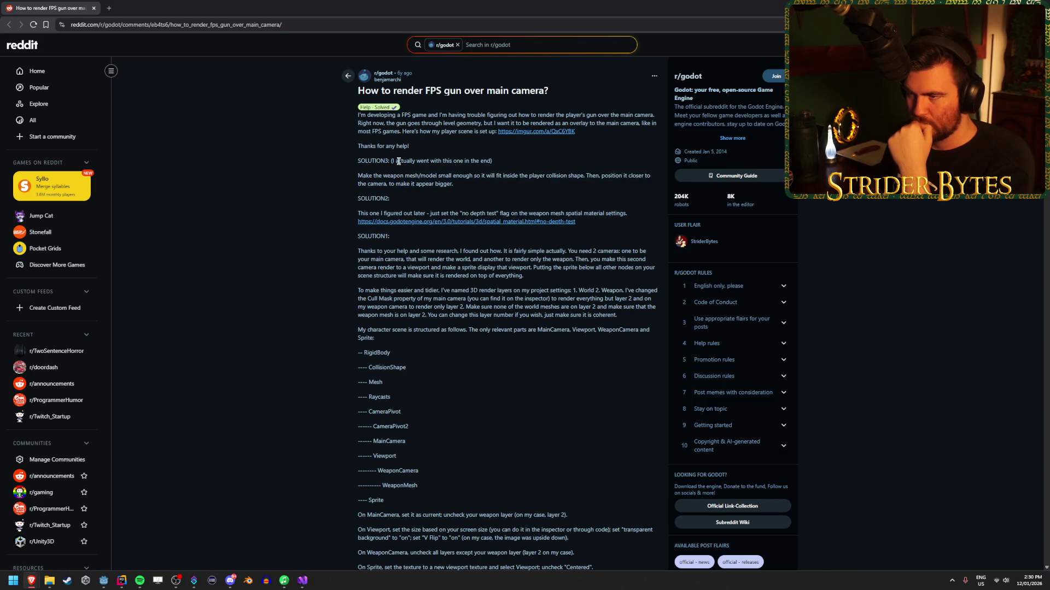
pyautogui.moveTo(368, 176); pyautogui.dragTo(620, 176)
pyautogui.click(452, 176)
pyautogui.click(538, 182)
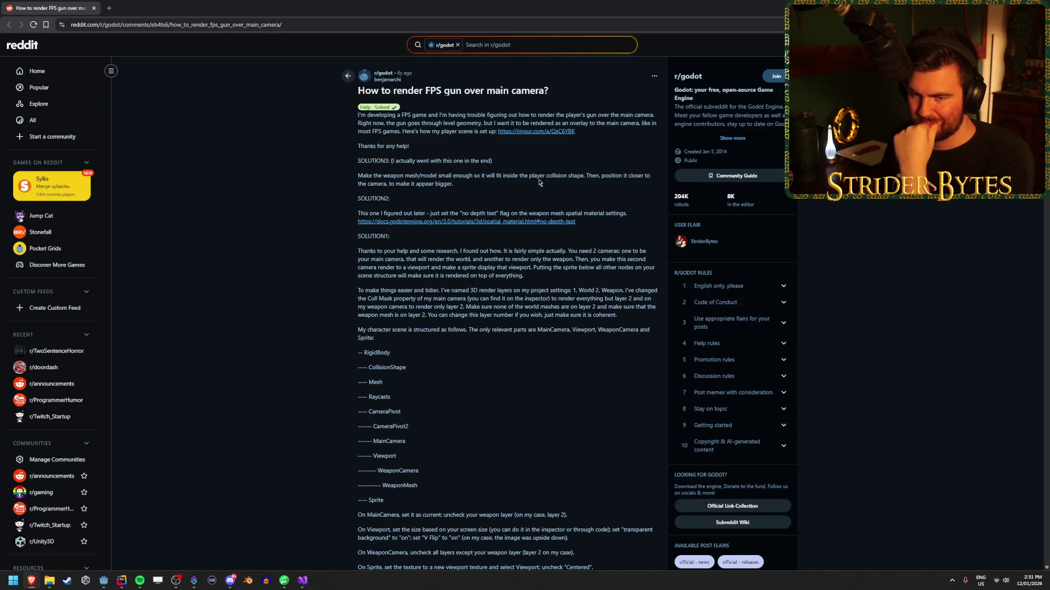
pyautogui.scroll(-1, 538, 182)
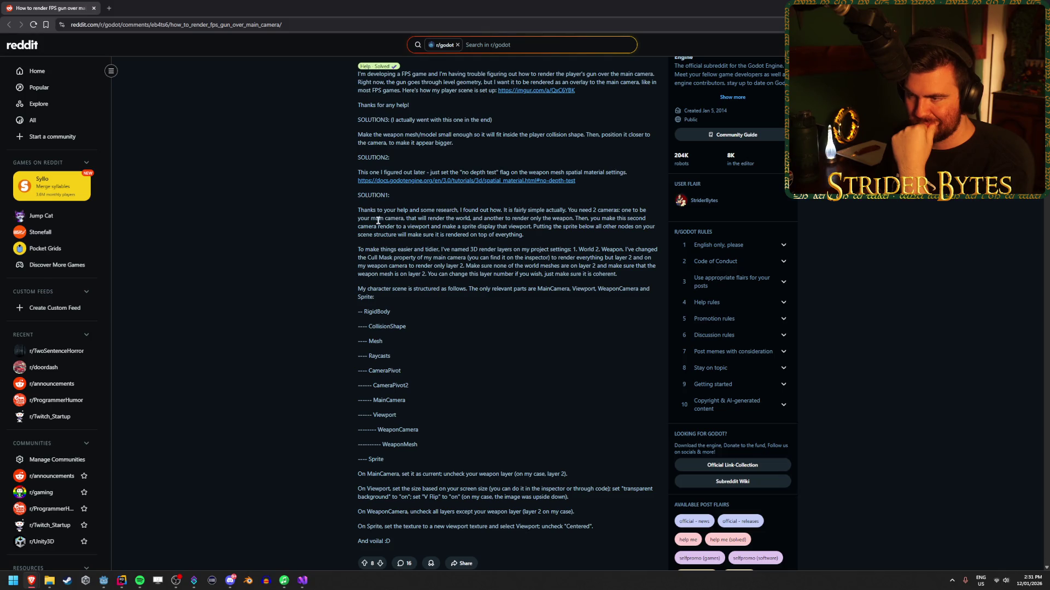
pyautogui.moveTo(616, 218); pyautogui.dragTo(575, 218)
pyautogui.moveTo(396, 227); pyautogui.dragTo(422, 228)
pyautogui.click(422, 228)
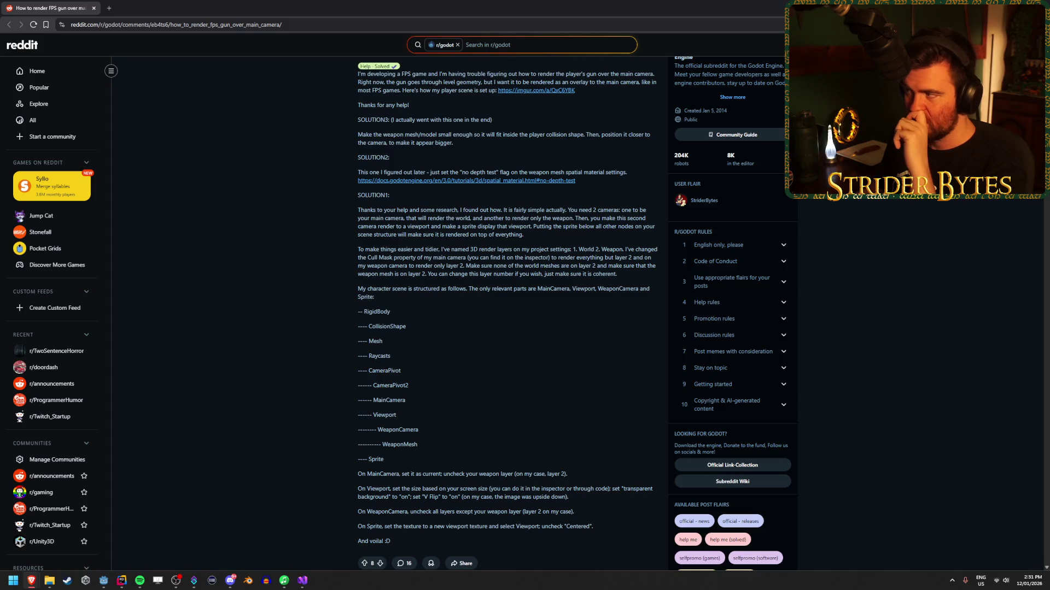
pyautogui.hotkey('alt', 'Tab')
# Step: Add a SubViewport child node under Gun Camera
pyautogui.click(57, 89)
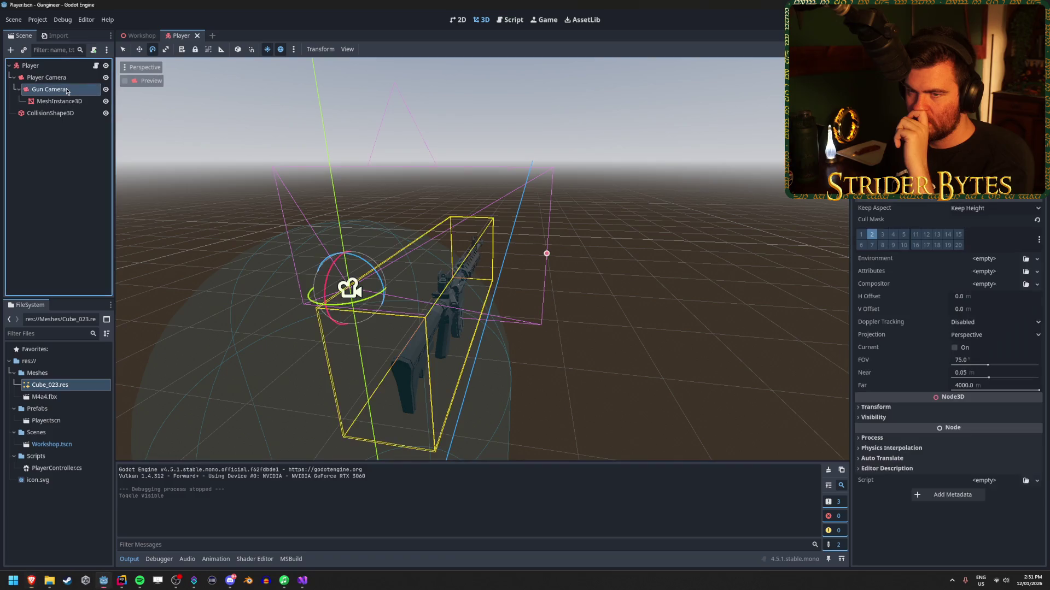
pyautogui.rightClick(67, 91)
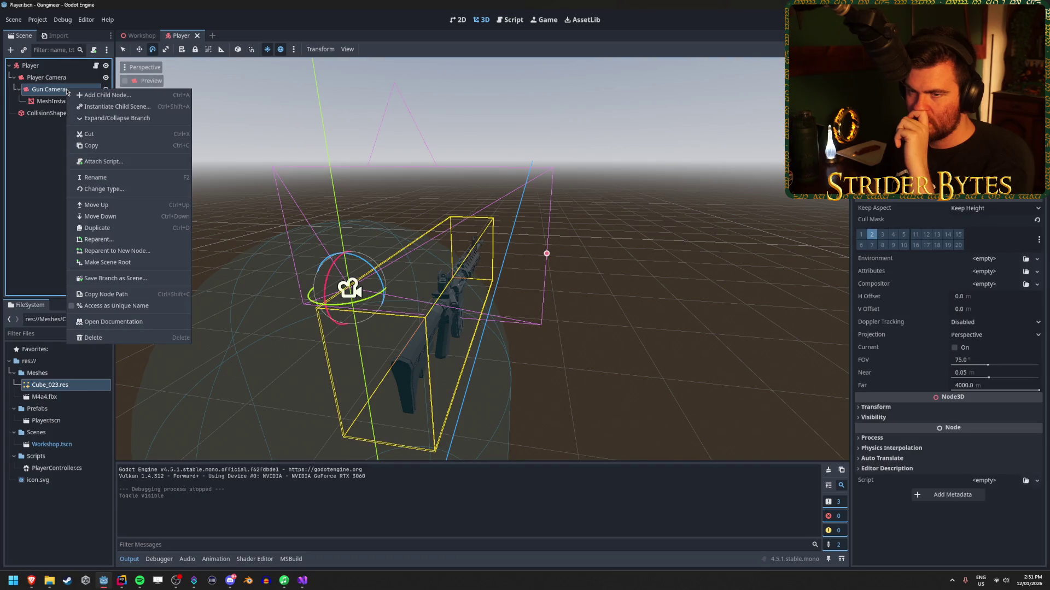
pyautogui.click(81, 95)
pyautogui.write('vi')
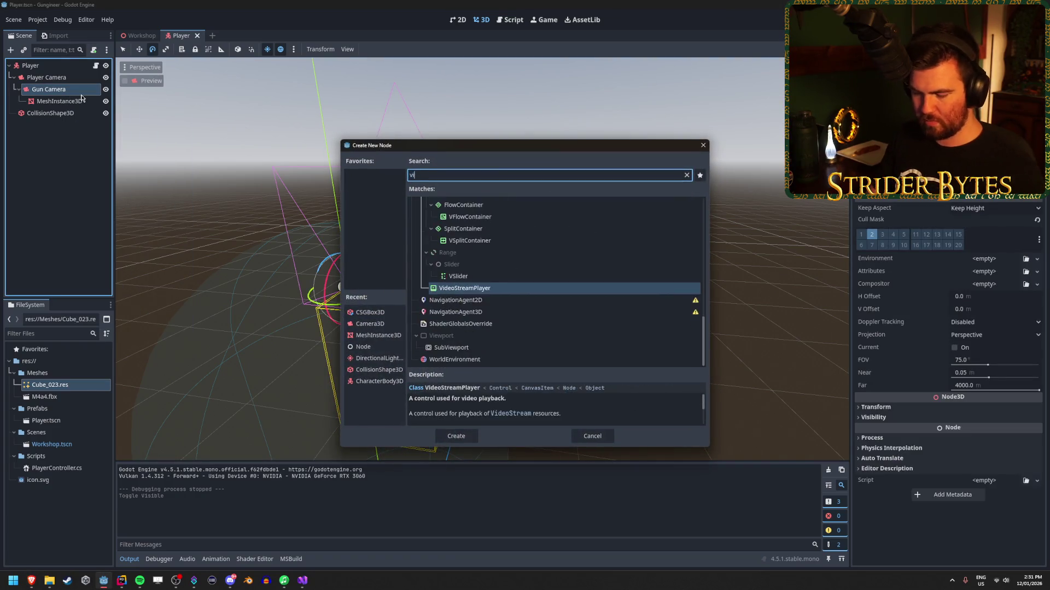
pyautogui.write('ewpo')
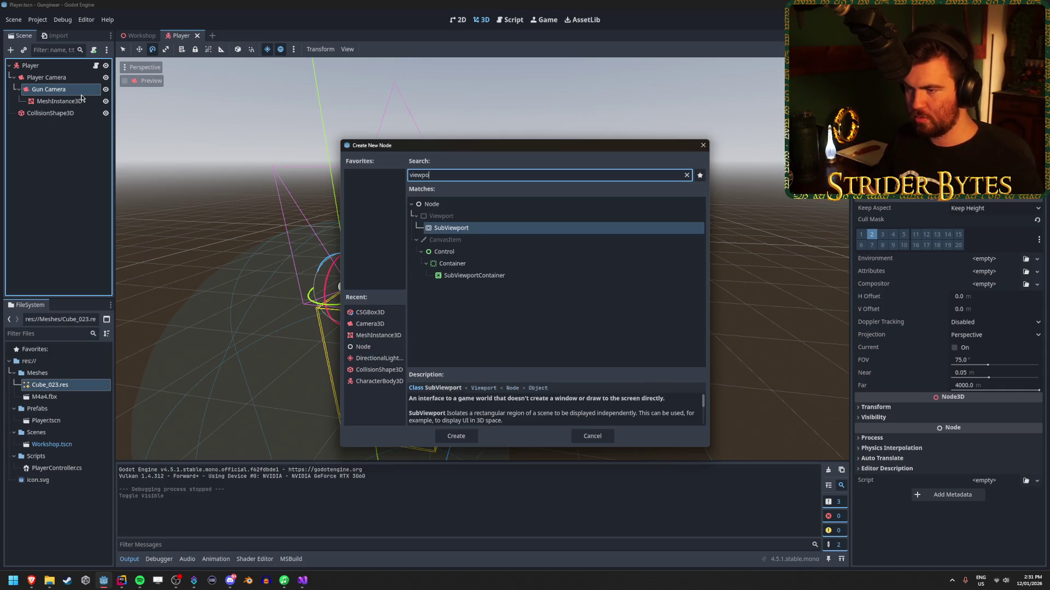
pyautogui.press('BackSpace')
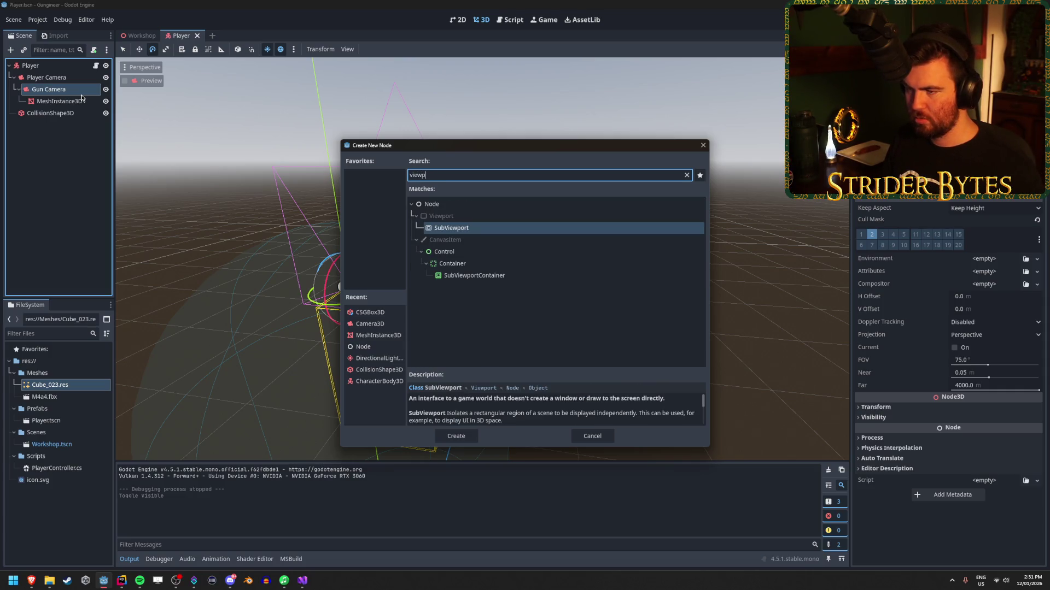
pyautogui.click(431, 204)
pyautogui.click(456, 228)
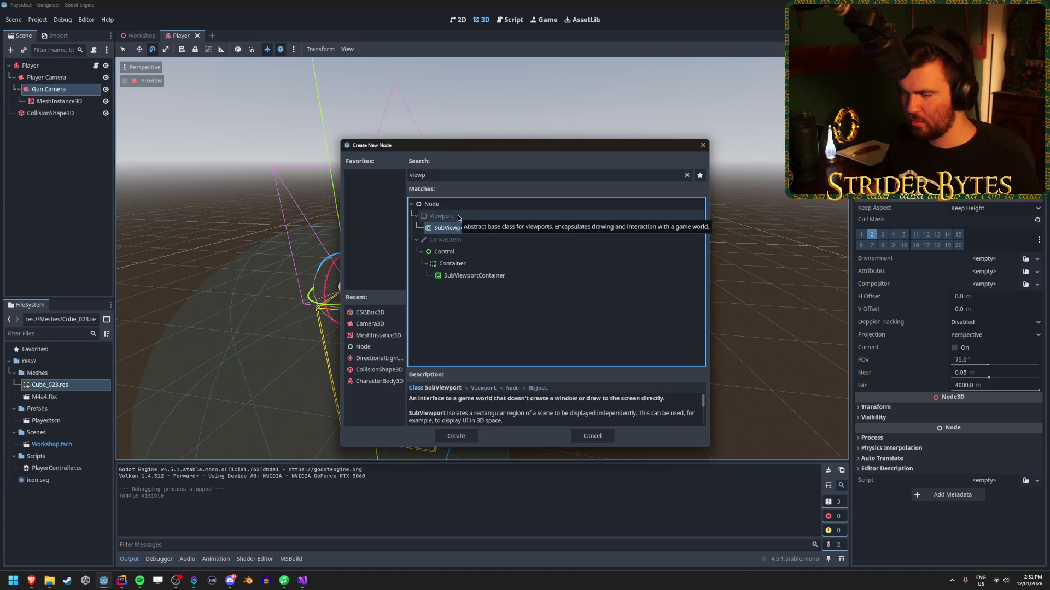
pyautogui.scroll(-5, 540, 411)
pyautogui.scroll(5, 541, 410)
pyautogui.scroll(-5, 544, 415)
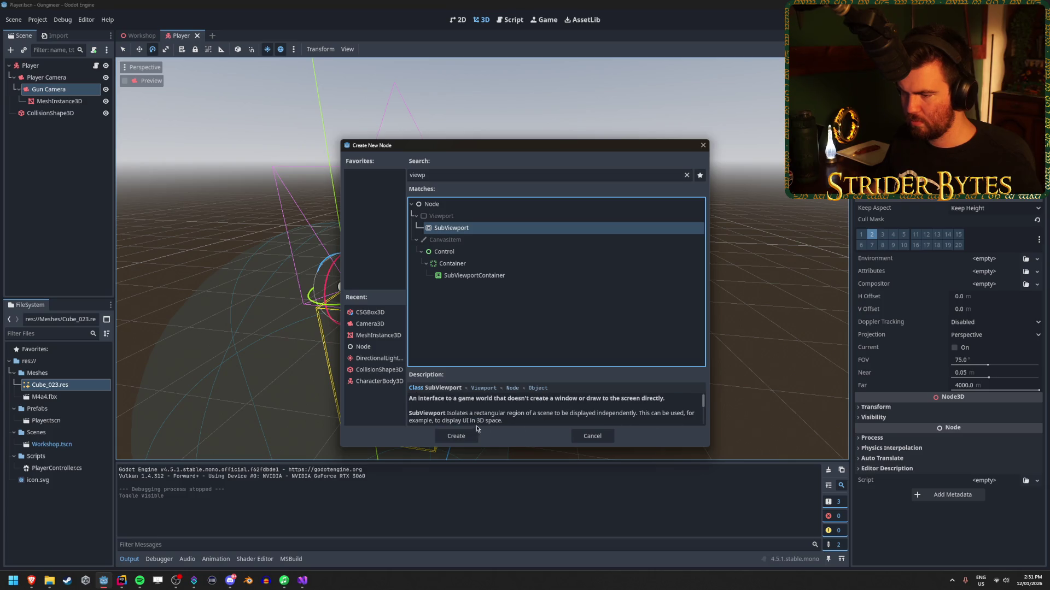
pyautogui.click(456, 436)
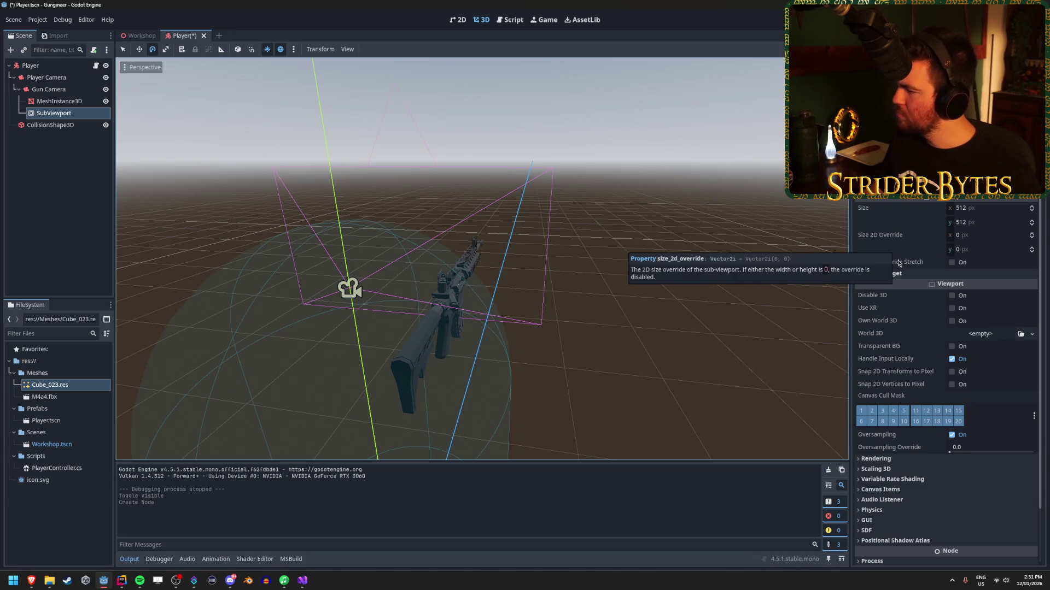
# Step: Check the SubViewport's Rendering settings, delete it, save, and switch to PlayerController.cs
pyautogui.scroll(-2, 899, 257)
pyautogui.moveTo(918, 241)
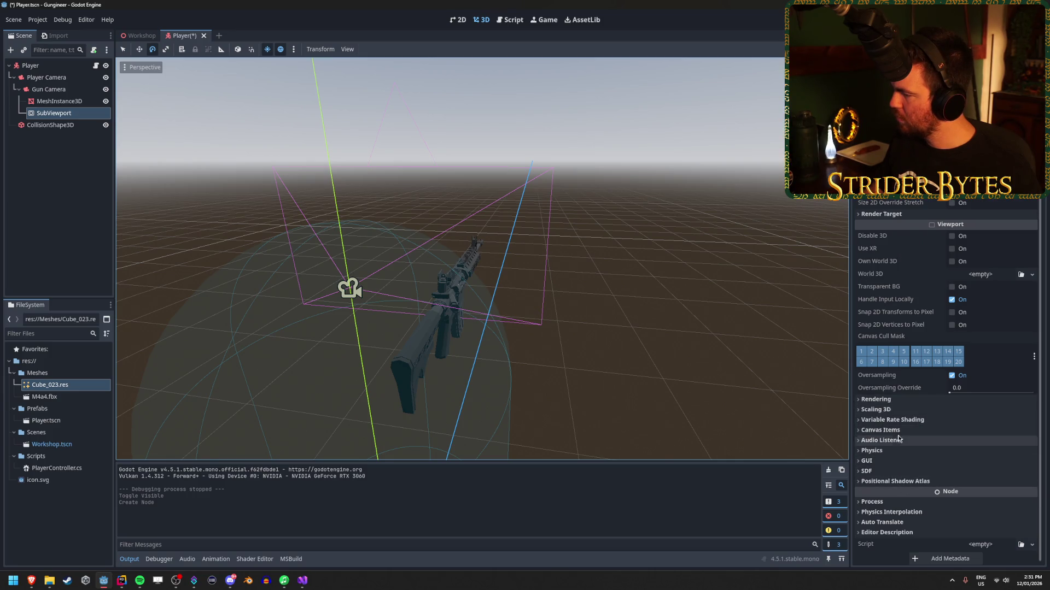
pyautogui.click(895, 400)
pyautogui.scroll(-5, 895, 404)
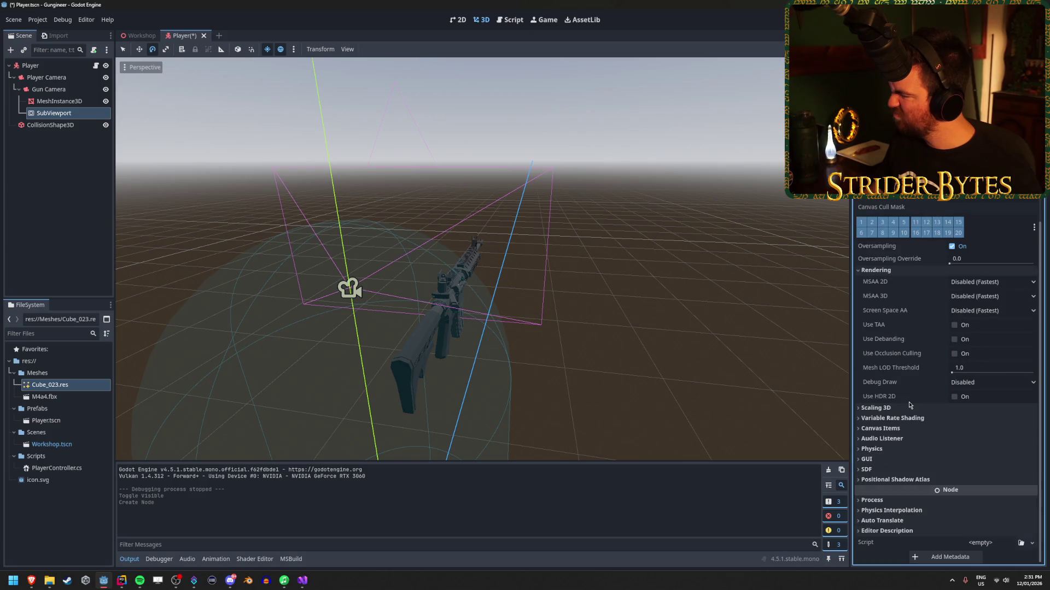
pyautogui.click(896, 270)
pyautogui.click(61, 113)
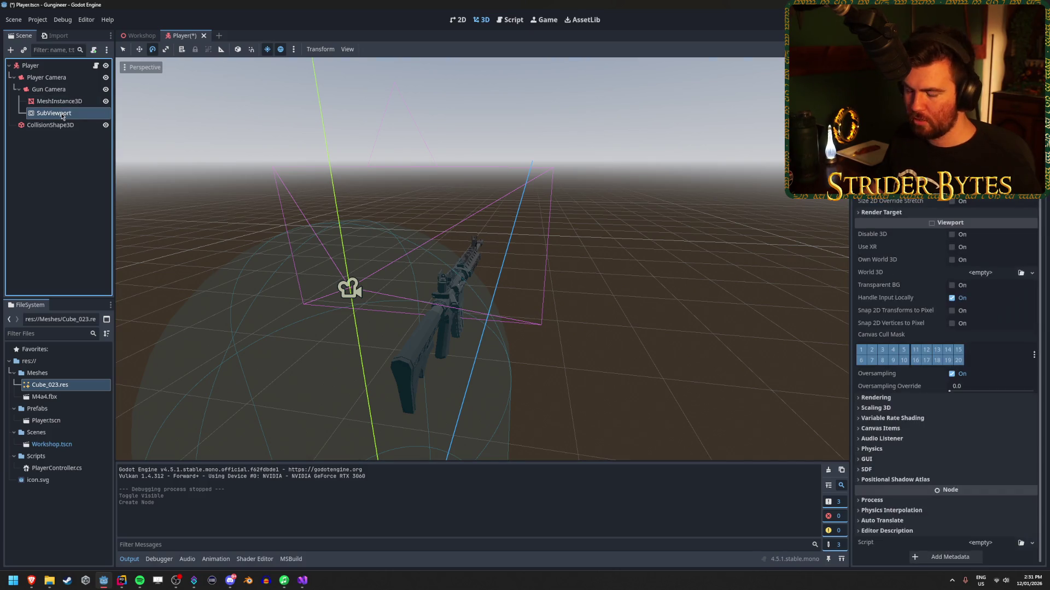
pyautogui.press('Delete')
pyautogui.press('Return')
pyautogui.hotkey('ctrl', 's')
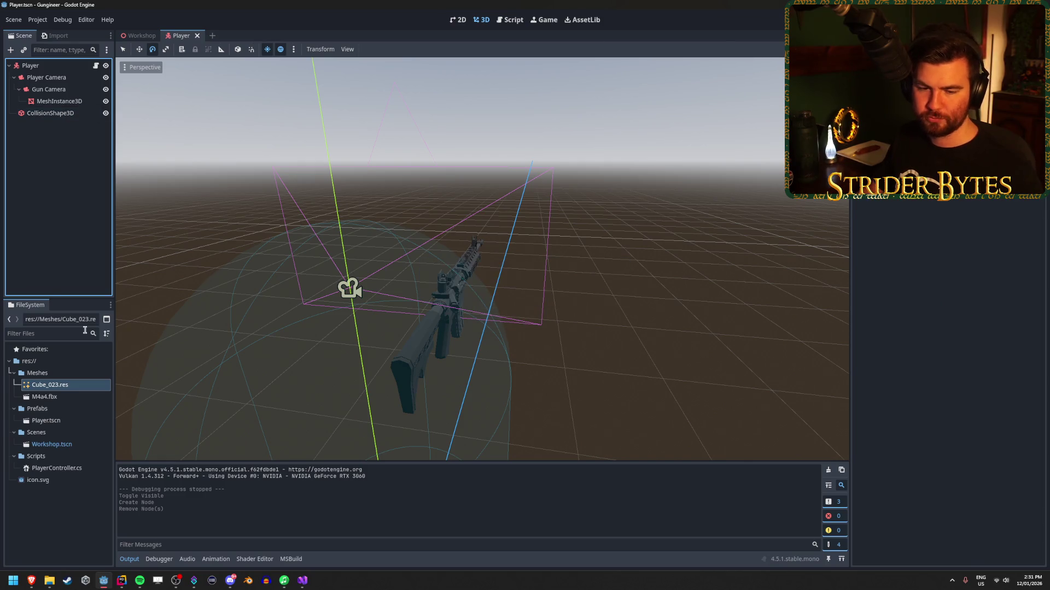
pyautogui.click(121, 584)
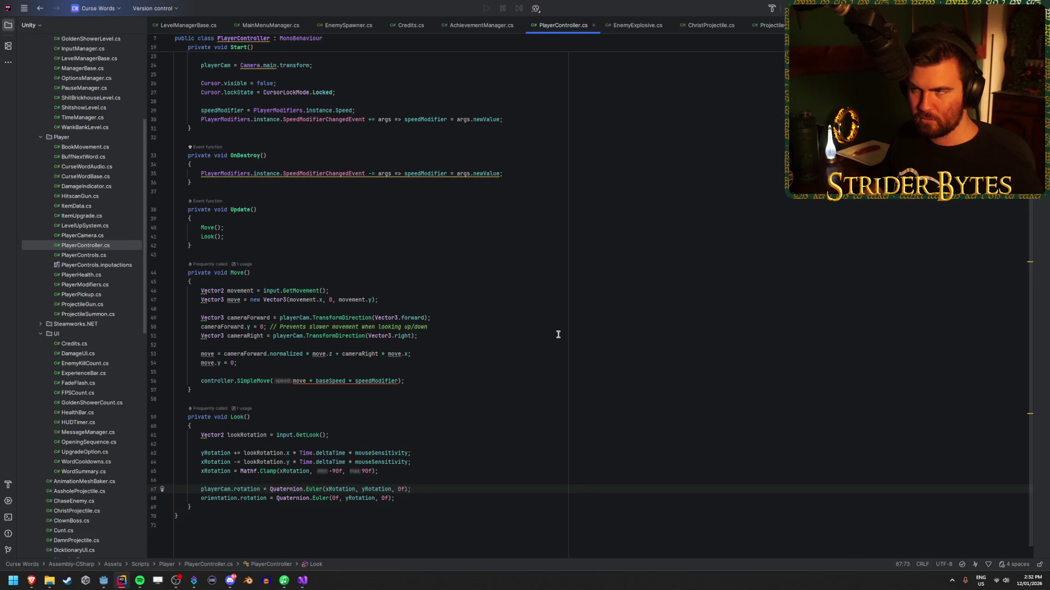
# Step: Exit the Rider code editor and bring the Reddit post forward in Brave
pyautogui.hotkey('alt', 'F4')
pyautogui.click(536, 304)
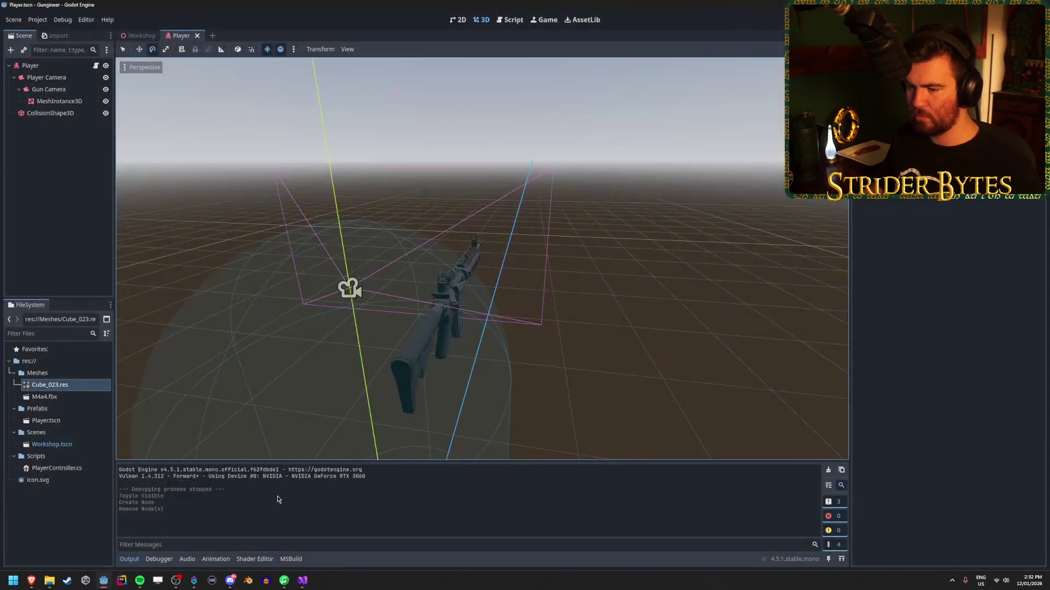
pyautogui.moveTo(31, 582)
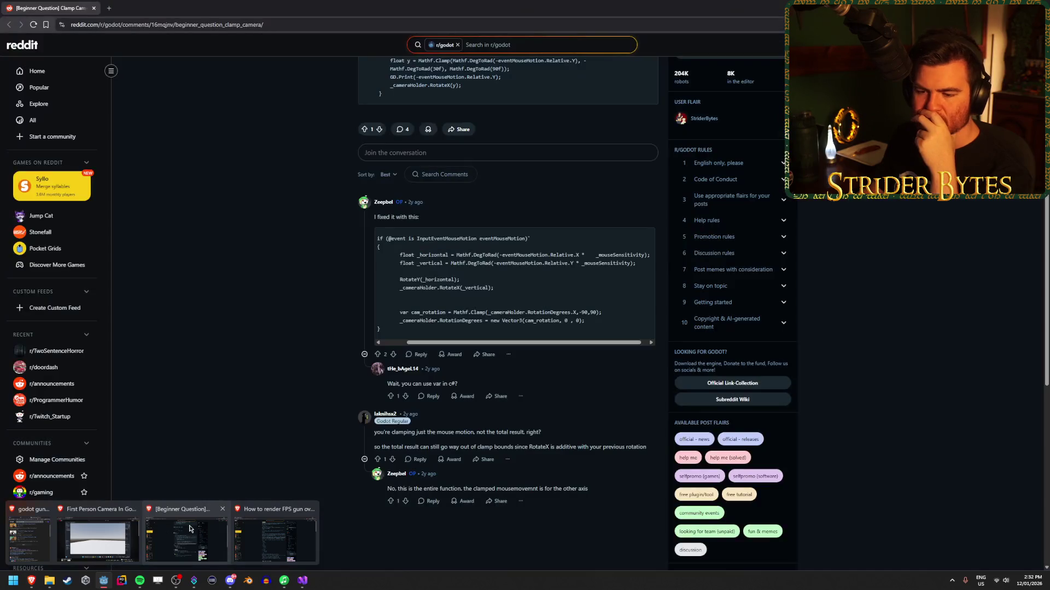
pyautogui.click(274, 532)
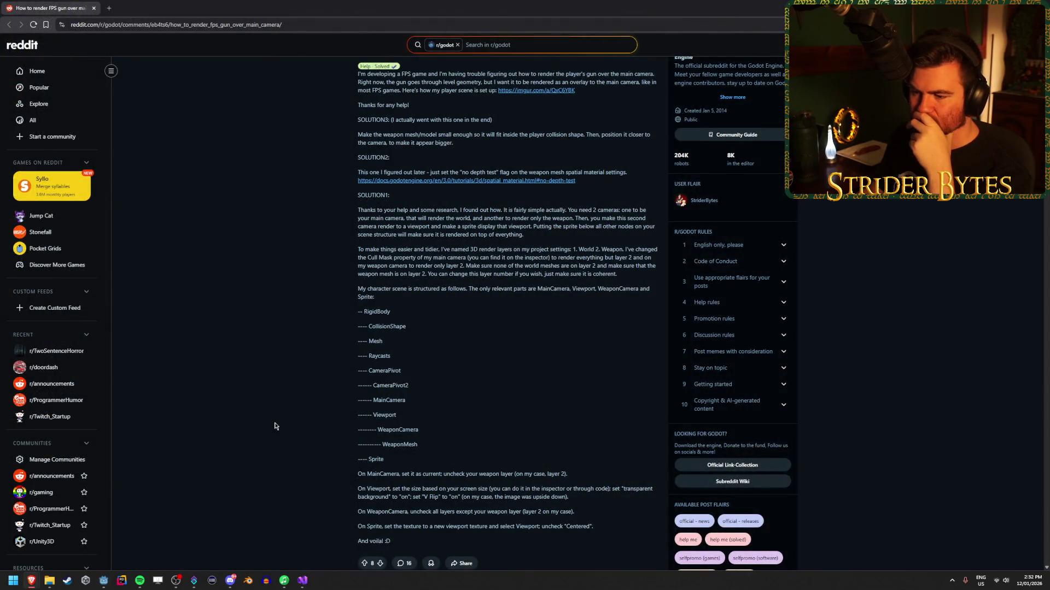
# Step: Scroll through the thread's comments and solutions, then back toward the top
pyautogui.scroll(-9, 263, 397)
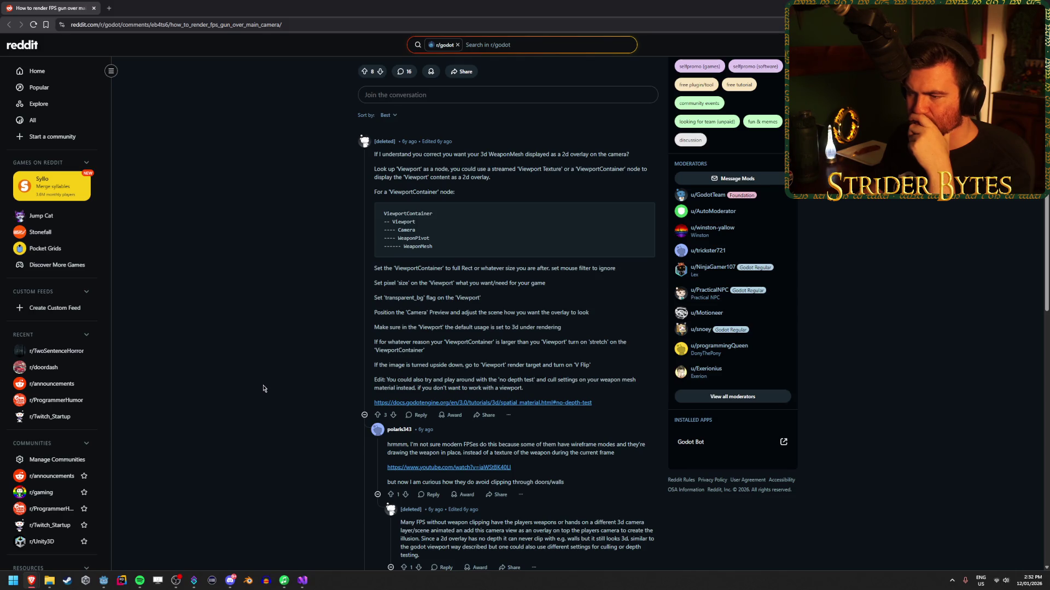
pyautogui.scroll(-2, 263, 388)
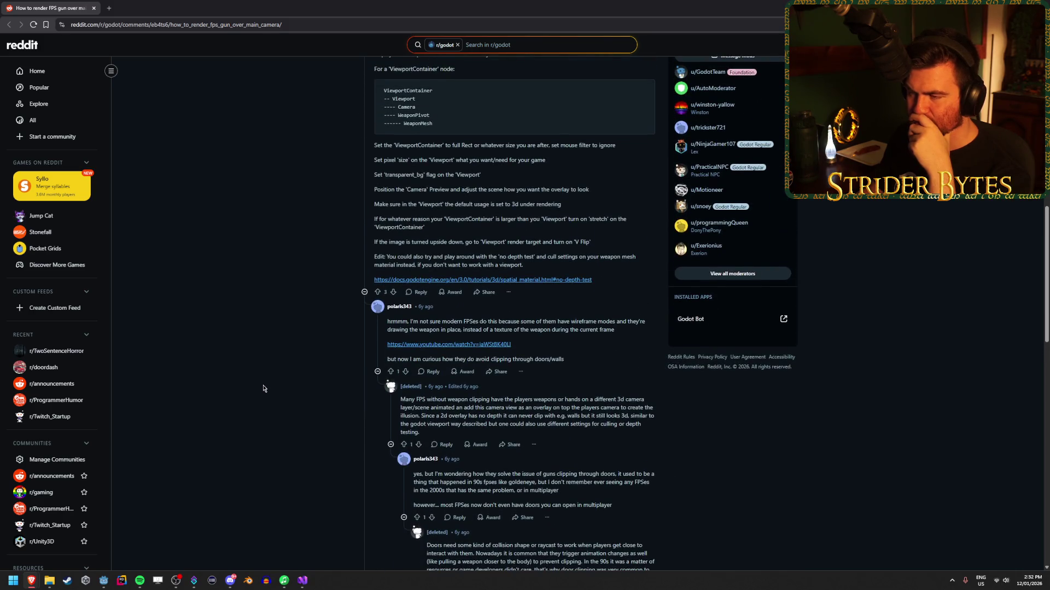
pyautogui.scroll(-6, 274, 246)
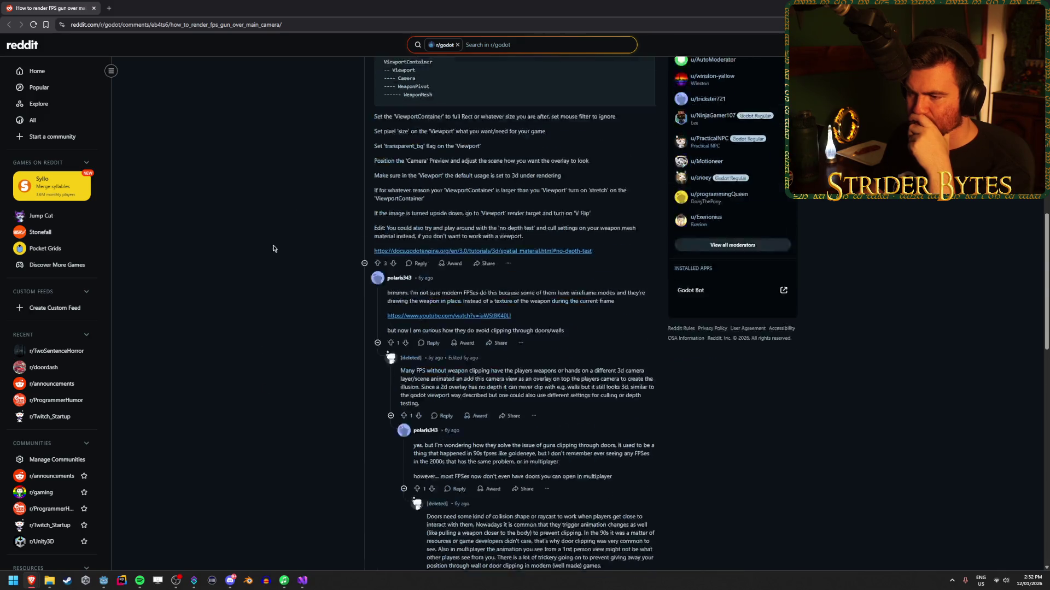
pyautogui.scroll(-3, 274, 243)
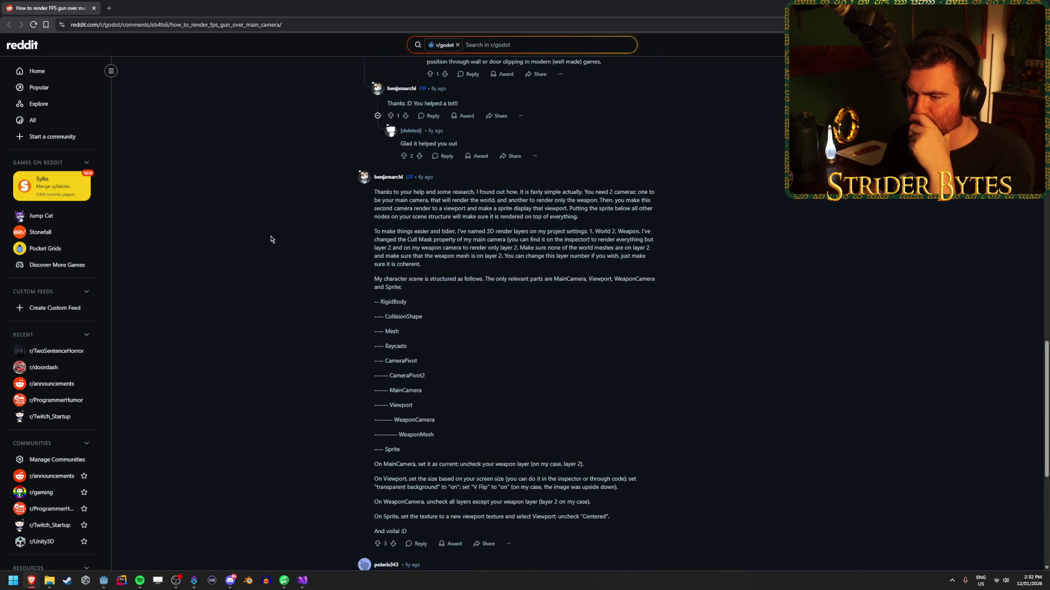
pyautogui.scroll(-4, 272, 241)
pyautogui.scroll(-2, 271, 239)
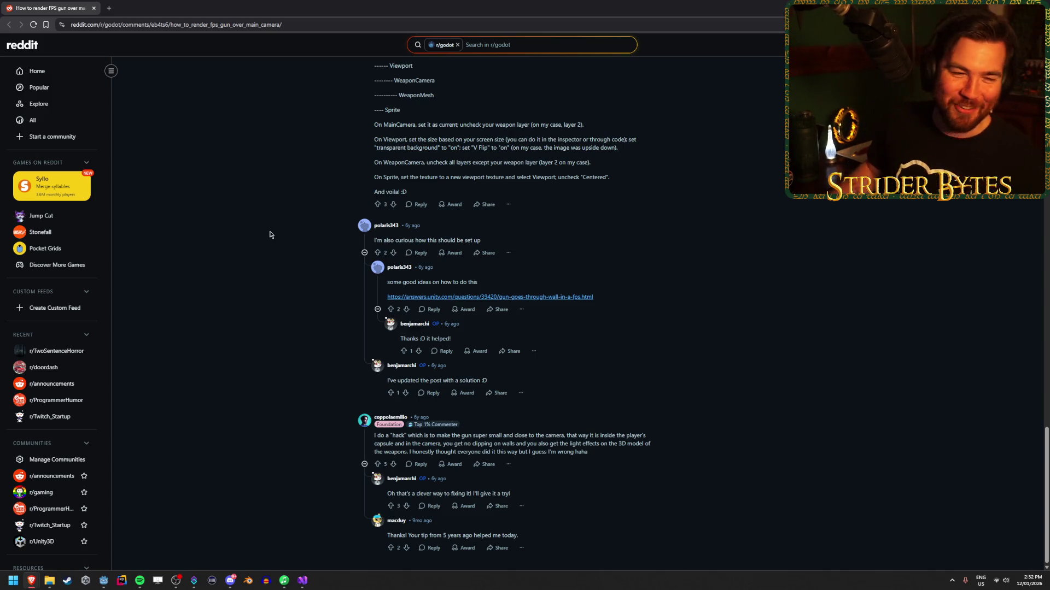
pyautogui.scroll(5, 298, 219)
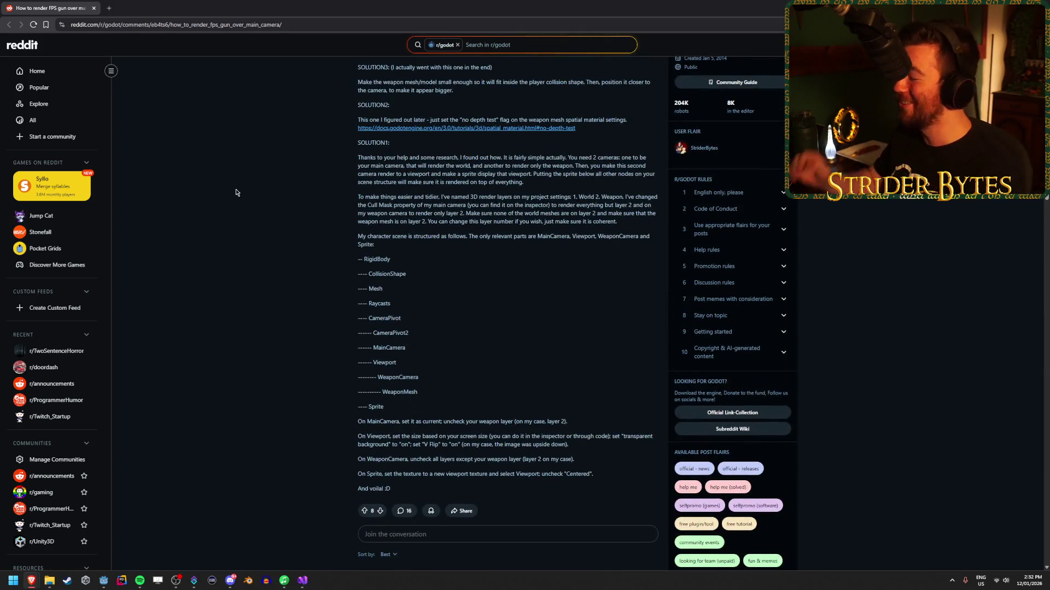
pyautogui.scroll(2, 275, 256)
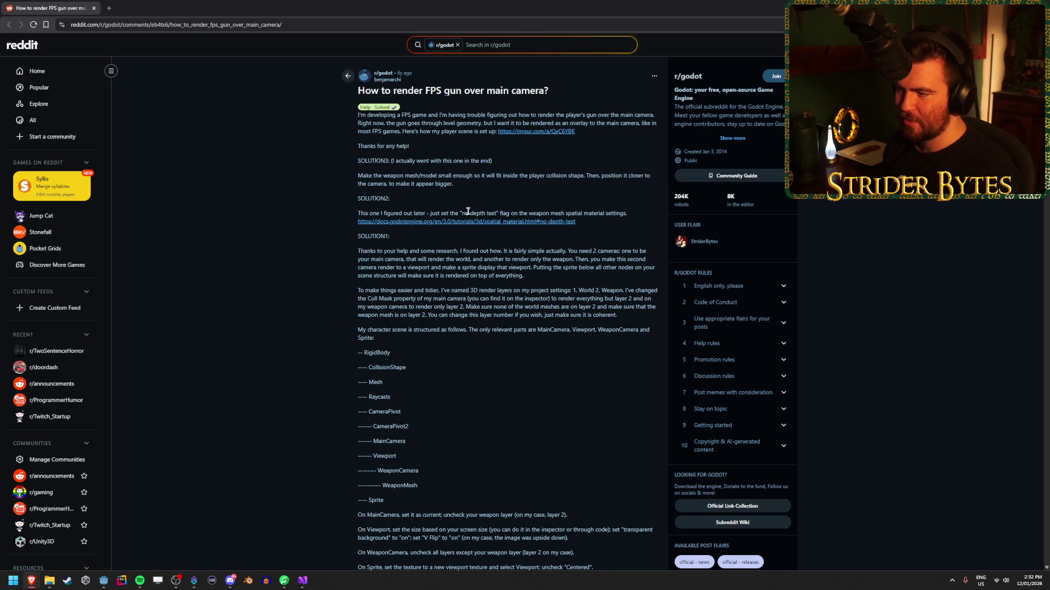
# Step: Read the Spatial Material No Depth Test docs linked from the post, then return to Godot
pyautogui.click(515, 222)
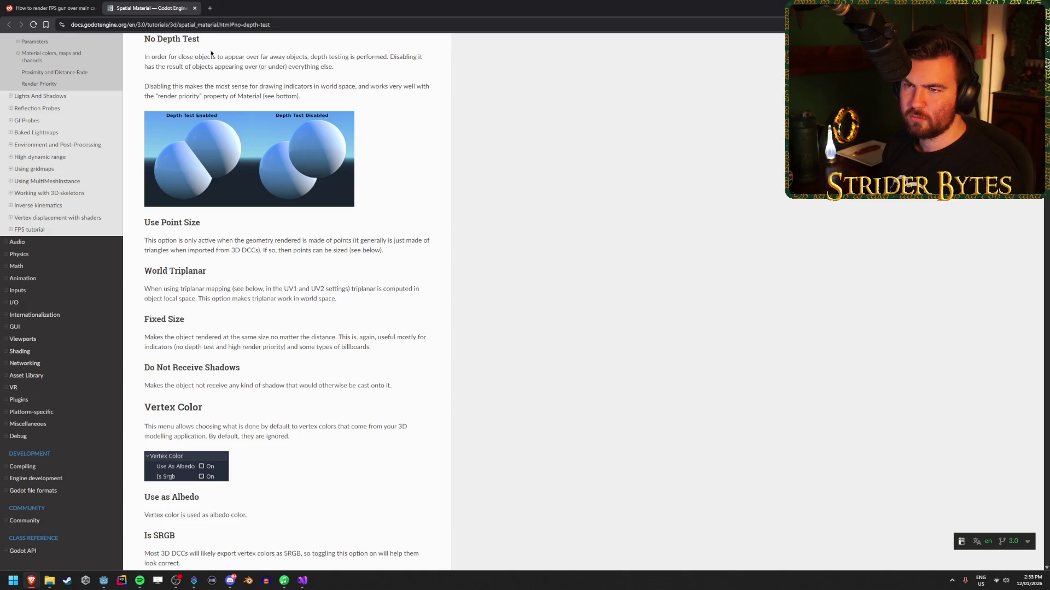
pyautogui.moveTo(160, 57); pyautogui.dragTo(304, 57)
pyautogui.click(303, 57)
pyautogui.moveTo(223, 57); pyautogui.dragTo(346, 56)
pyautogui.click(320, 55)
pyautogui.moveTo(428, 56); pyautogui.dragTo(260, 50)
pyautogui.click(260, 50)
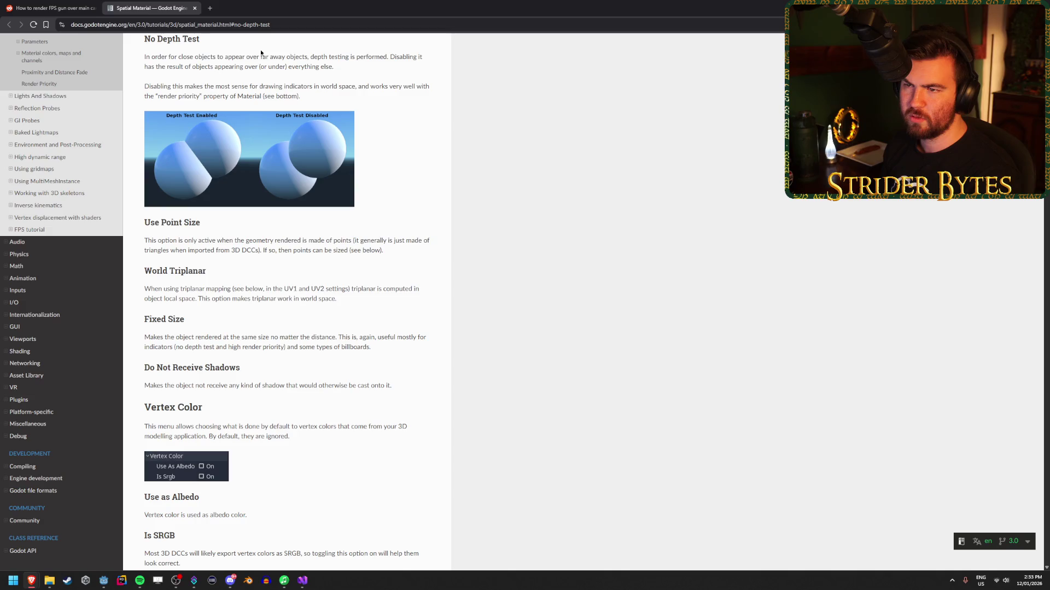
pyautogui.scroll(20, 369, 187)
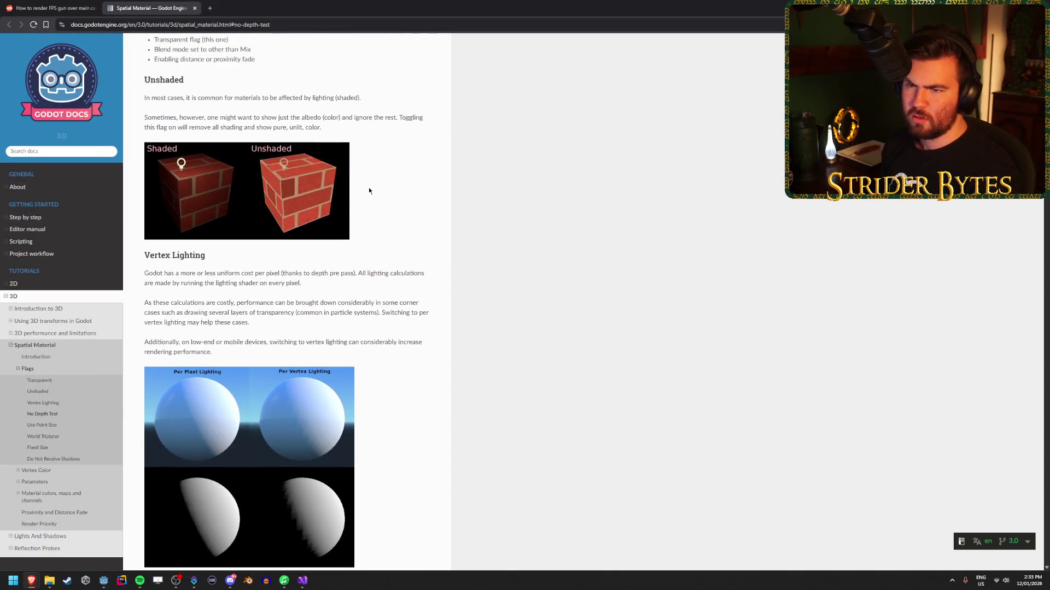
pyautogui.scroll(-20, 369, 187)
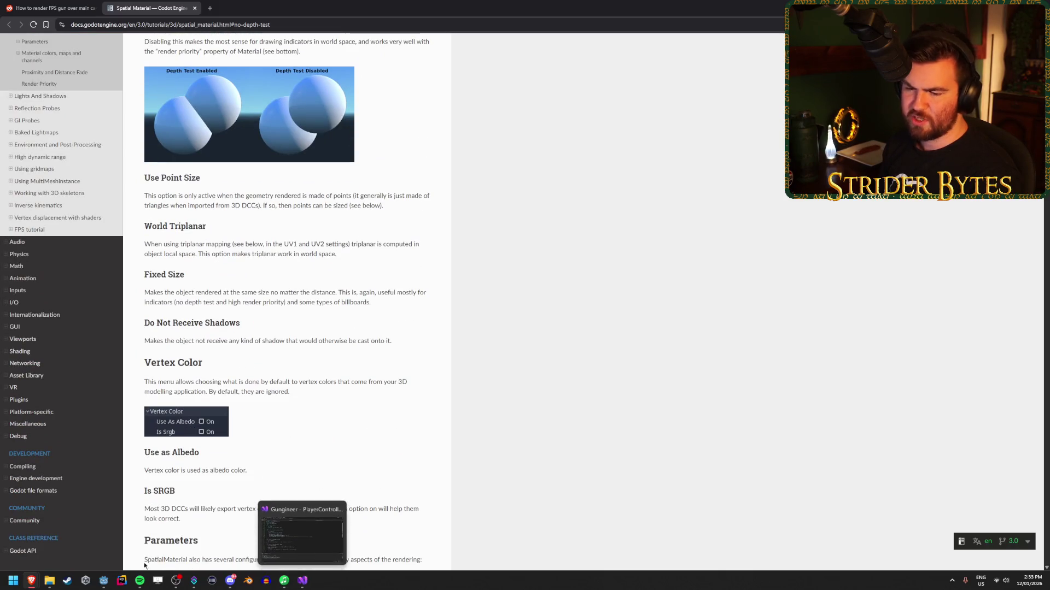
pyautogui.click(103, 581)
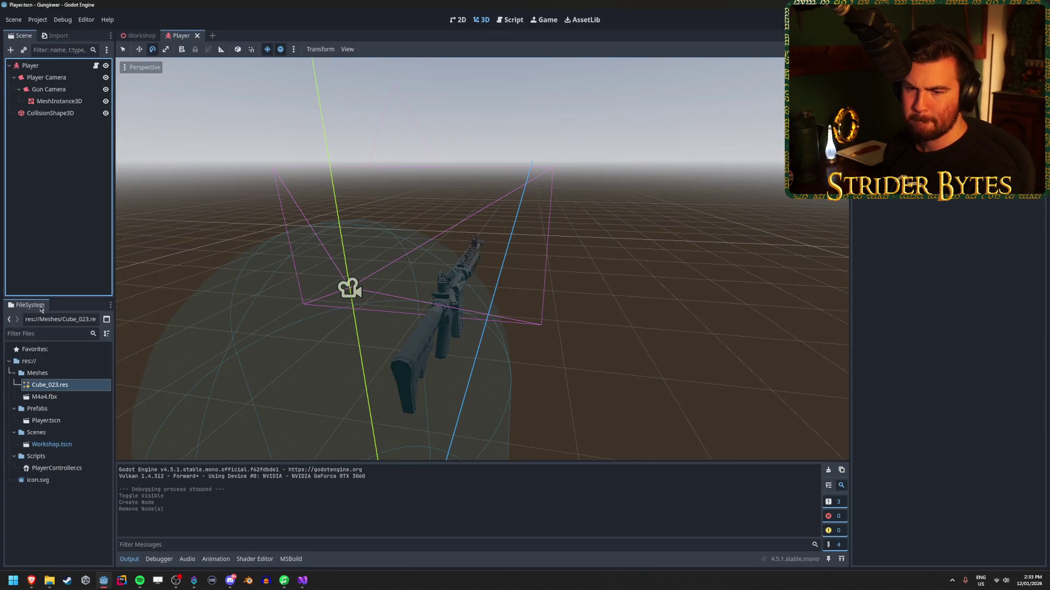
# Step: Open the M4a4.fbx advanced import settings and preview the Cube_023 rifle mesh
pyautogui.click(62, 398)
pyautogui.doubleClick(61, 401)
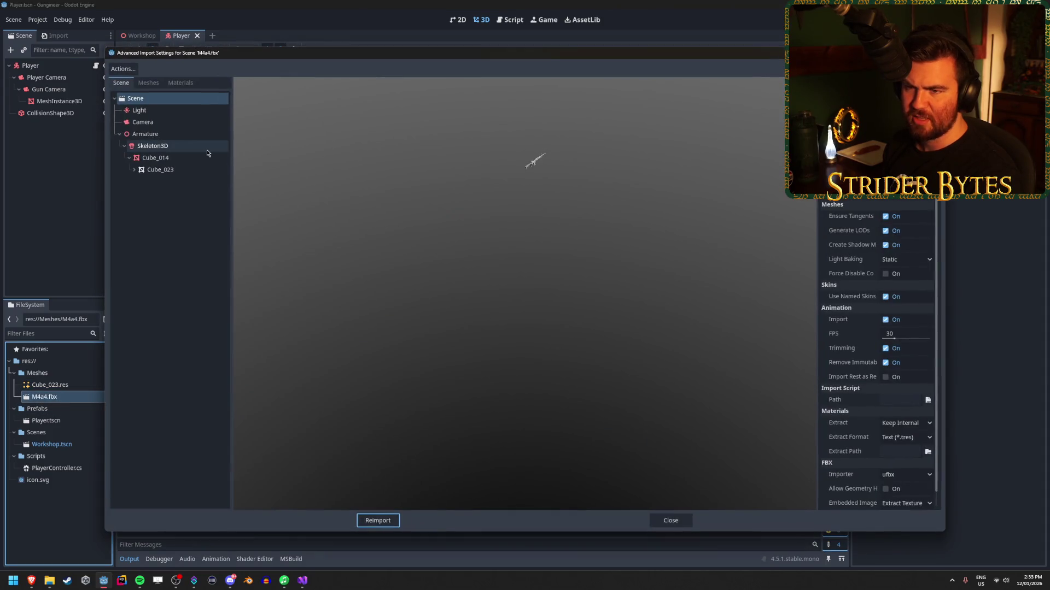
pyautogui.click(152, 171)
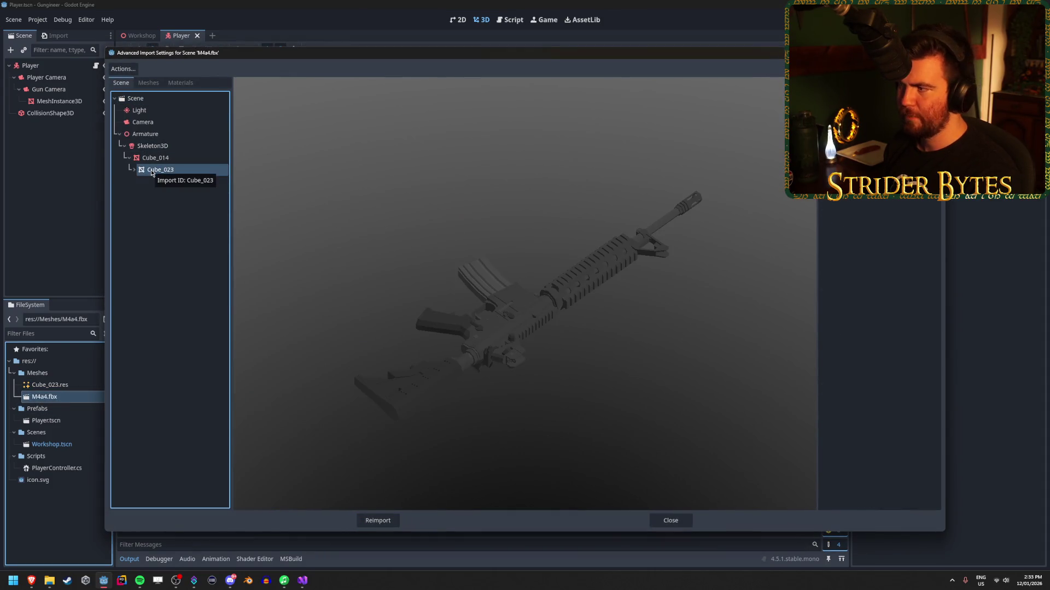
pyautogui.press('Down')
pyautogui.press('Down')
pyautogui.press('Down')
pyautogui.press('Down')
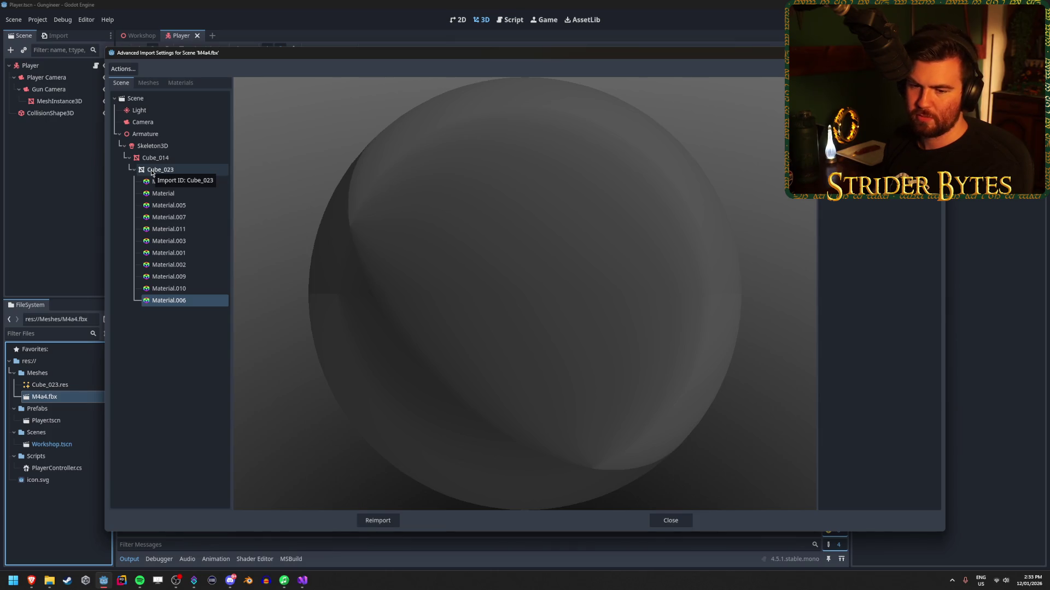
pyautogui.click(135, 171)
pyautogui.click(135, 171)
# Step: Browse Material.004 through Material.006, close the import settings, and select the gun's MeshInstance3D
pyautogui.click(181, 83)
pyautogui.click(164, 99)
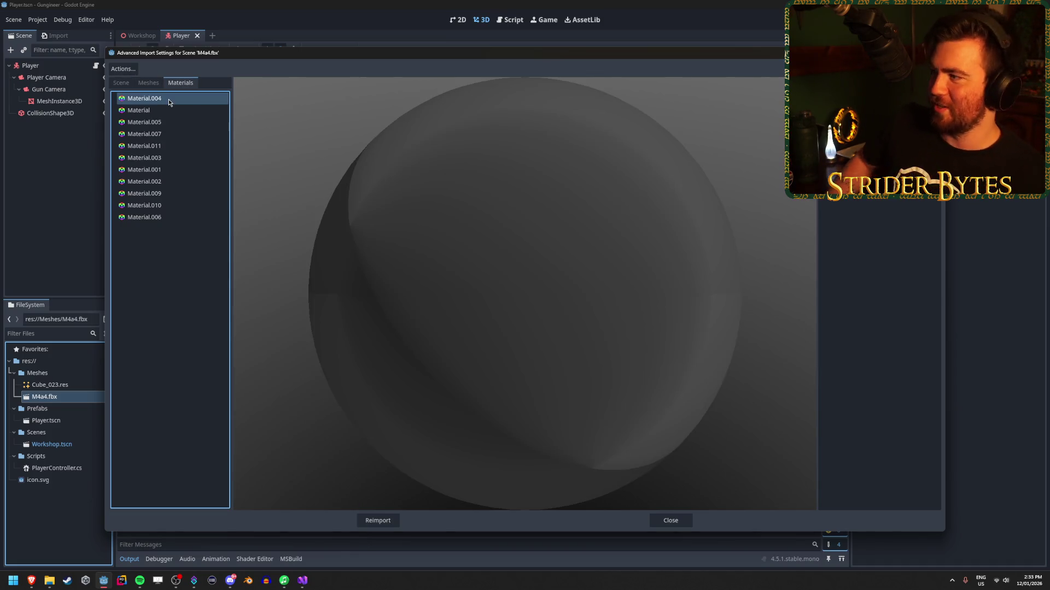
pyautogui.press('Down')
pyautogui.press('Down')
pyautogui.press('Down')
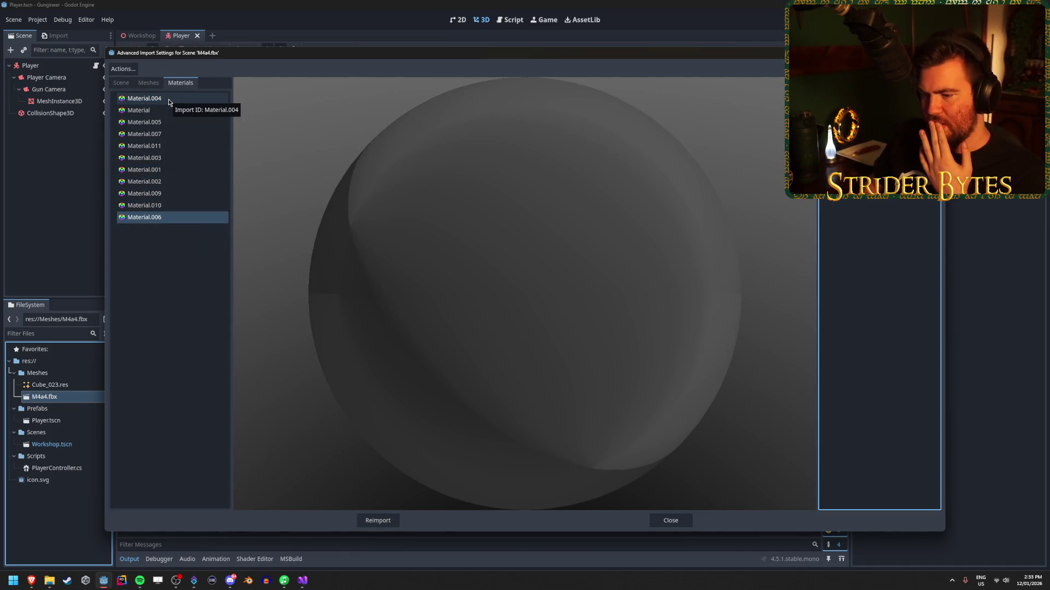
pyautogui.click(670, 520)
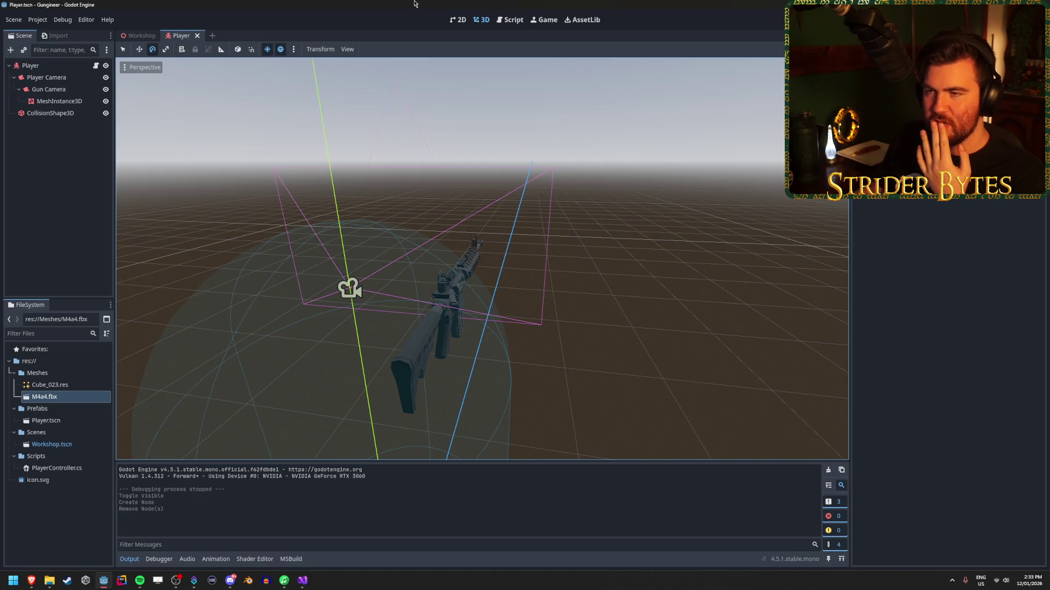
pyautogui.click(66, 101)
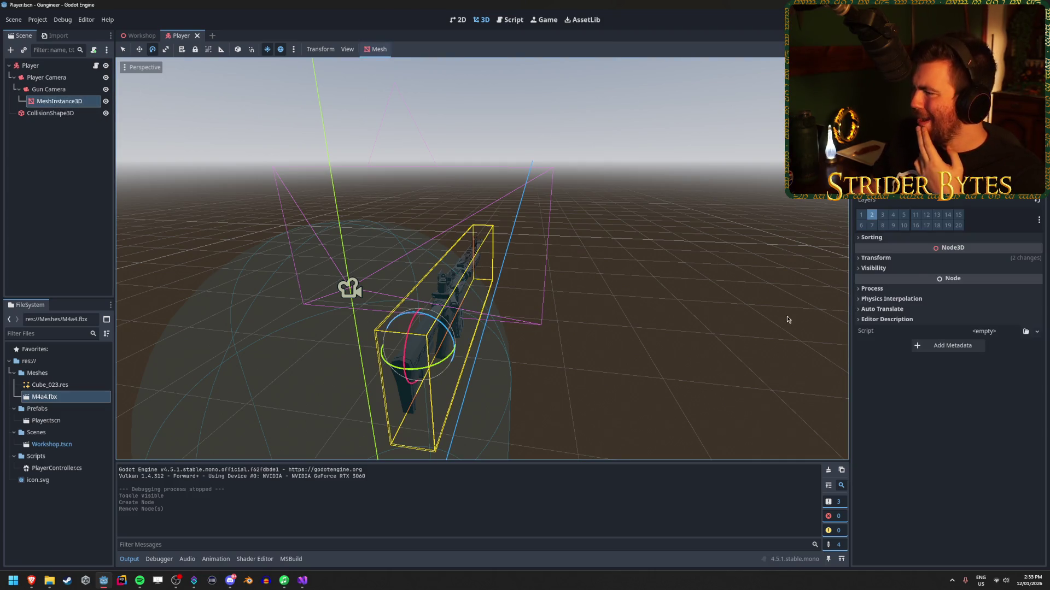
pyautogui.click(911, 260)
pyautogui.click(911, 260)
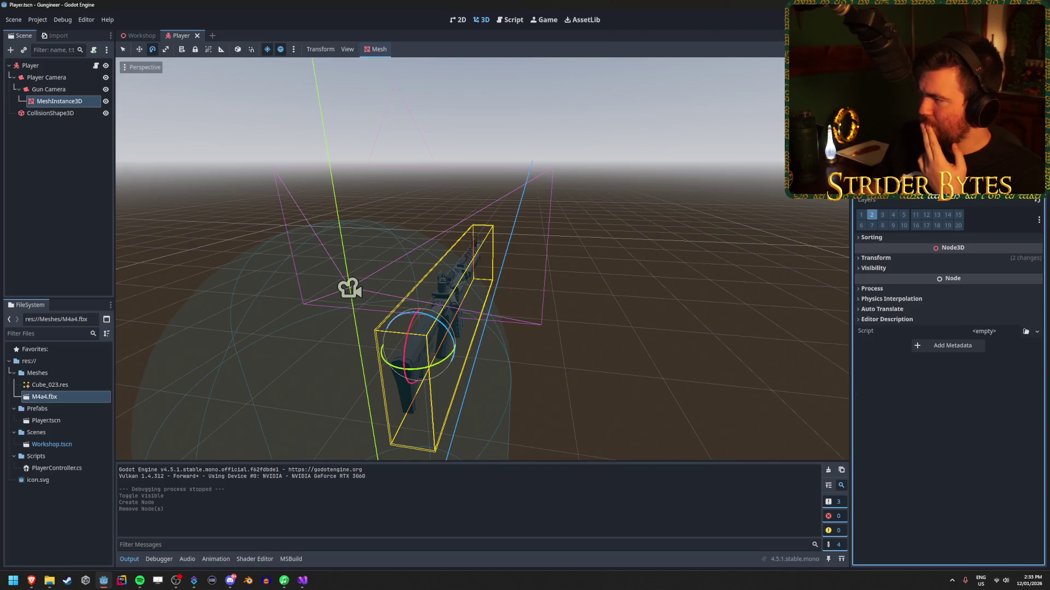
pyautogui.scroll(3, 948, 328)
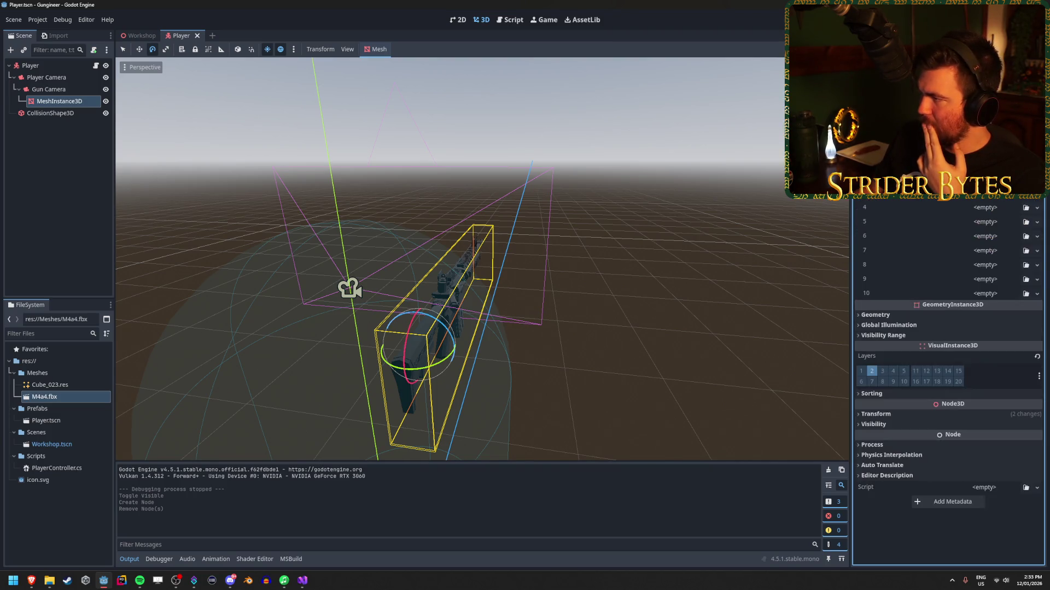
pyautogui.scroll(-3, 949, 383)
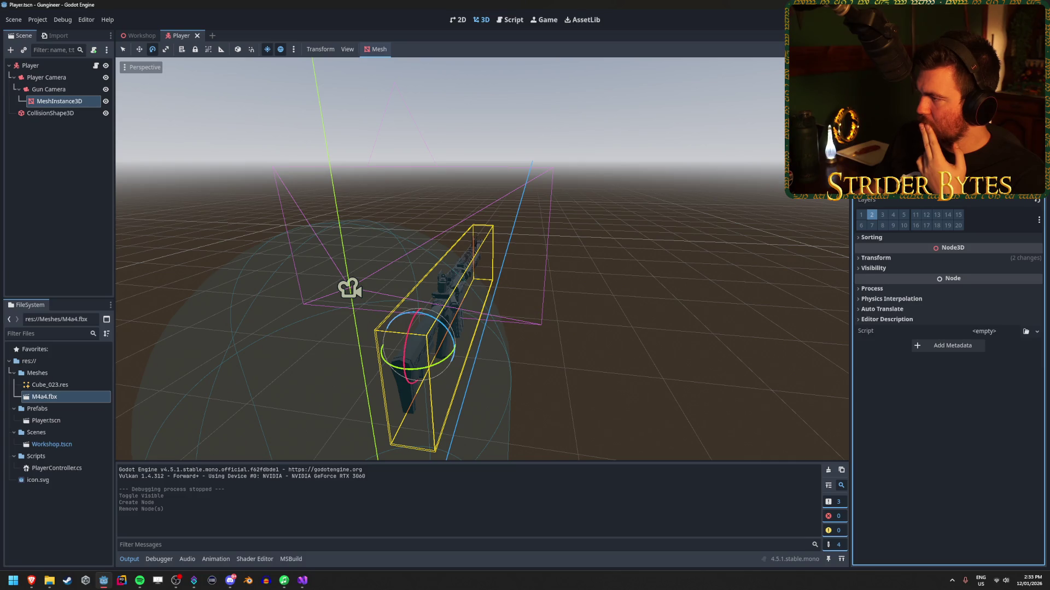
pyautogui.scroll(1, 949, 328)
pyautogui.scroll(-1, 981, 215)
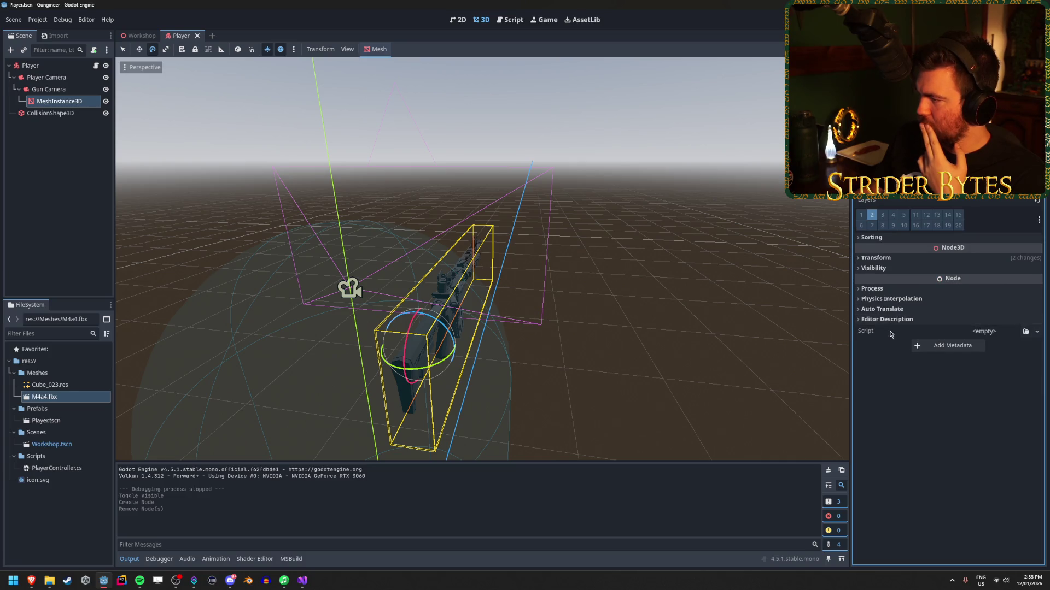
pyautogui.scroll(2, 948, 267)
pyautogui.scroll(-2, 948, 268)
pyautogui.scroll(-3, 949, 328)
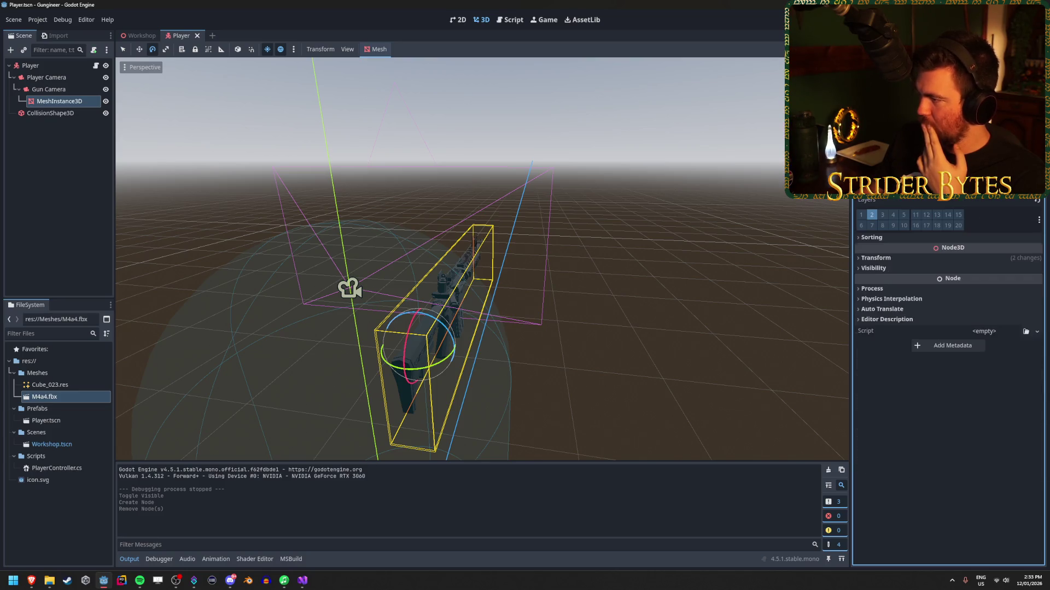
pyautogui.click(76, 101)
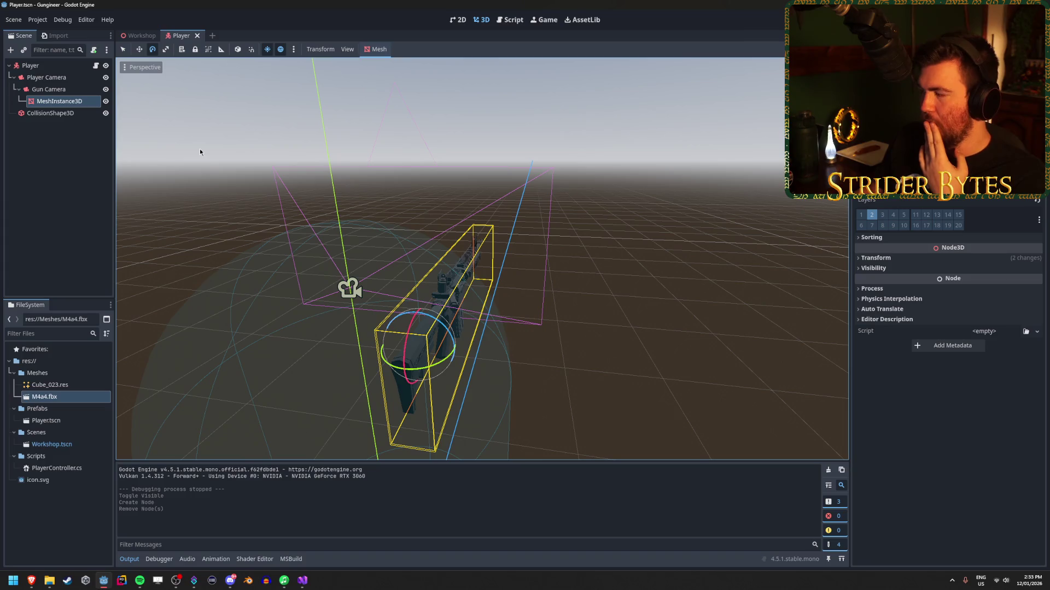
pyautogui.click(1037, 117)
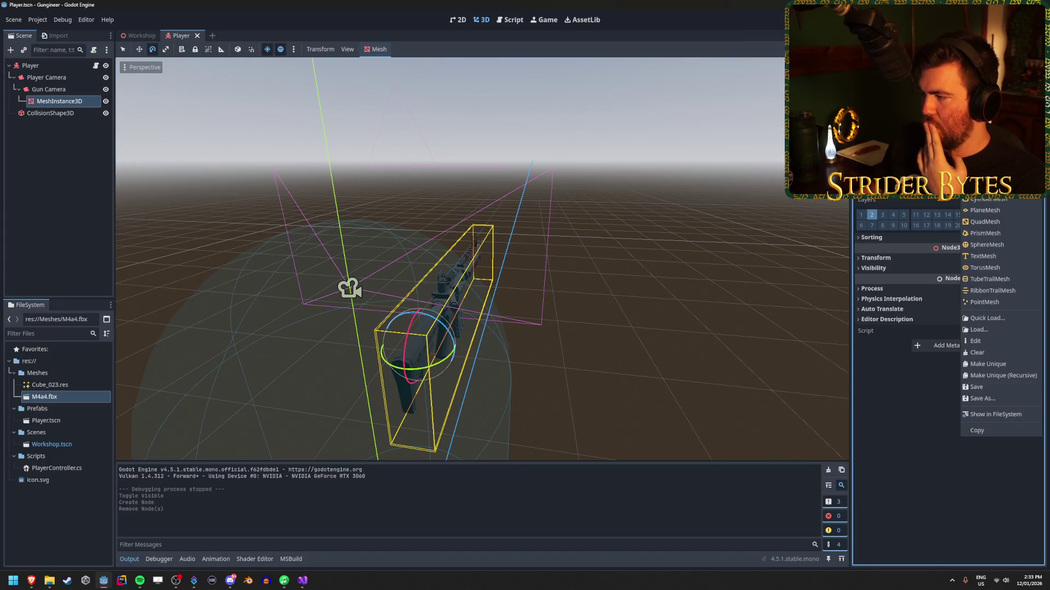
pyautogui.press('Escape')
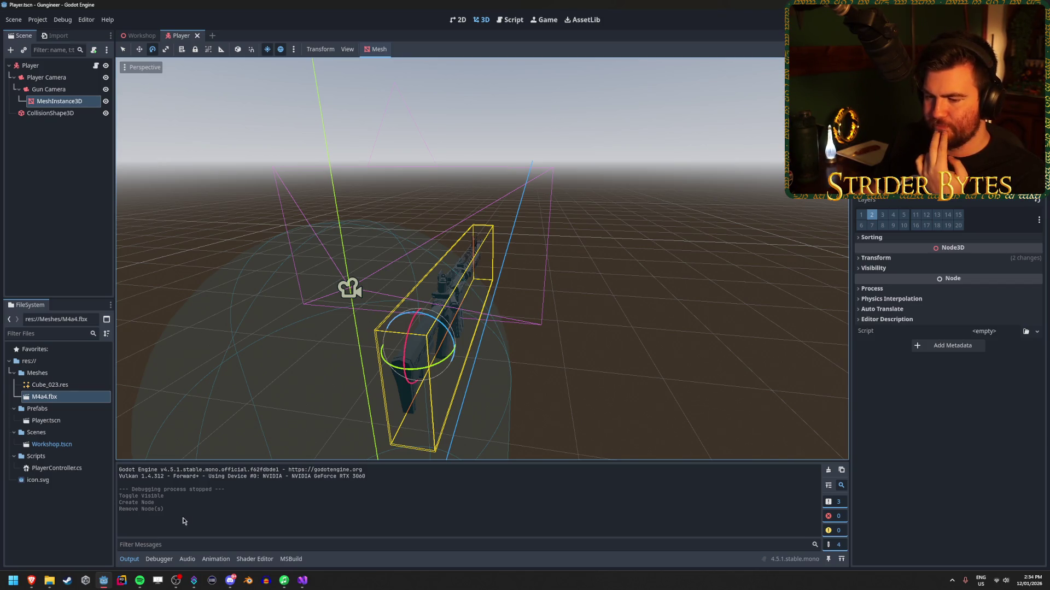
pyautogui.click(77, 101)
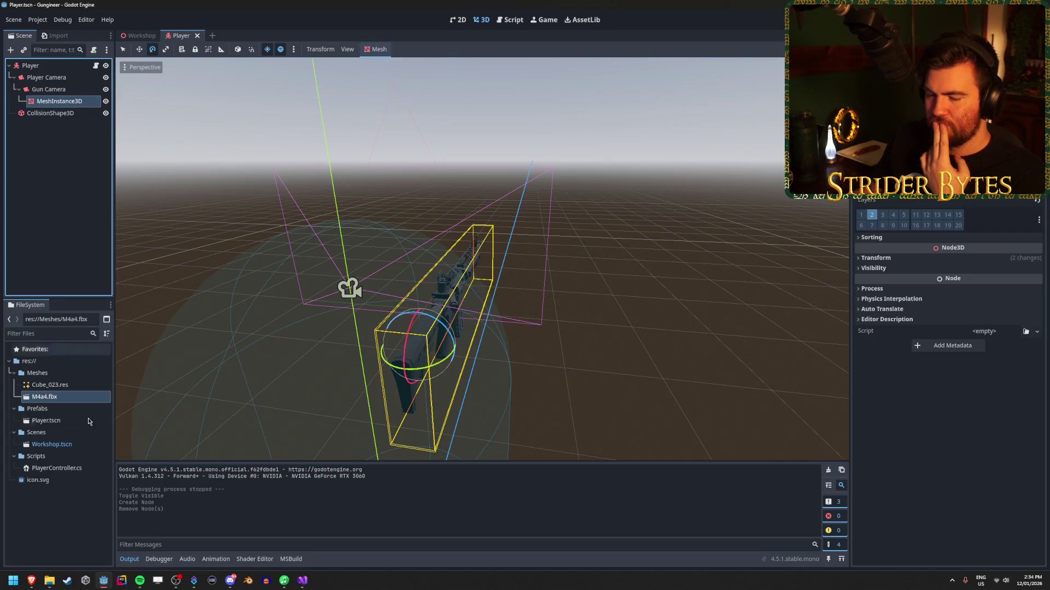
pyautogui.moveTo(30, 584)
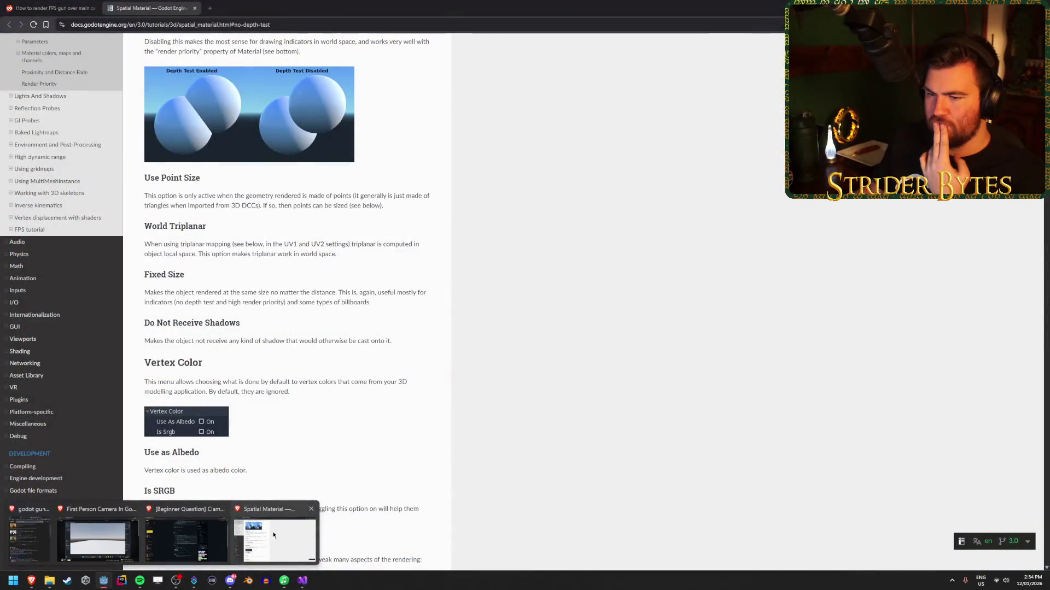
# Step: Switch to the browser and close the Spatial Material docs tab
pyautogui.click(186, 539)
pyautogui.scroll(5, 212, 317)
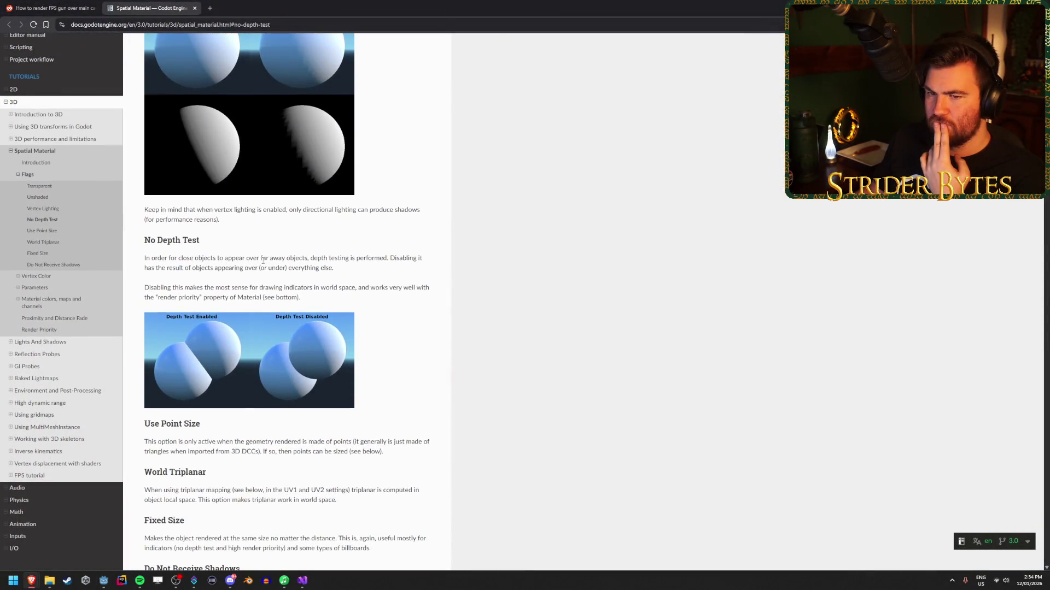
pyautogui.scroll(2, 249, 241)
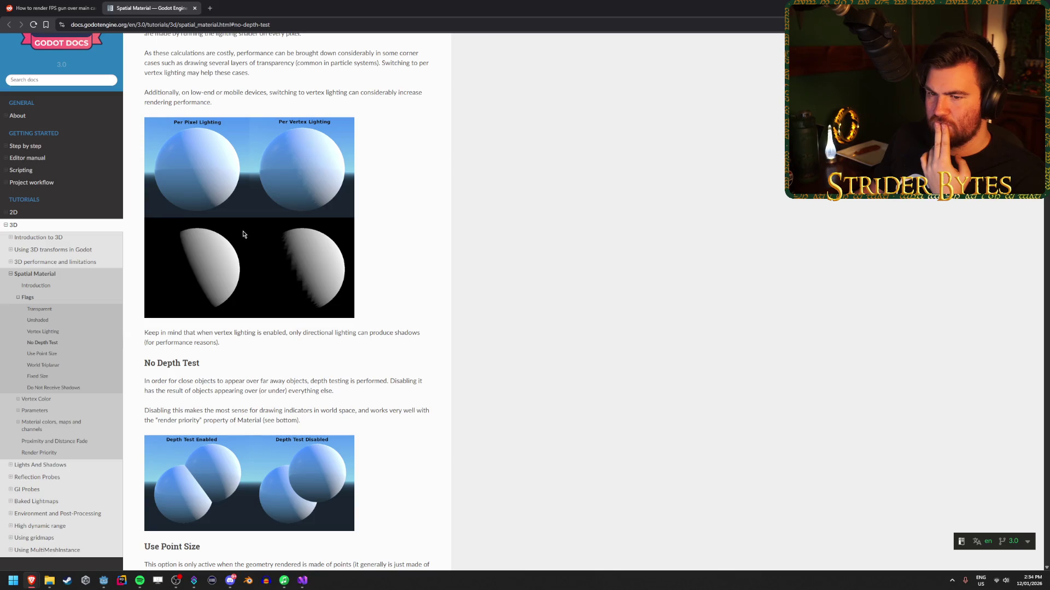
pyautogui.middleClick(162, 3)
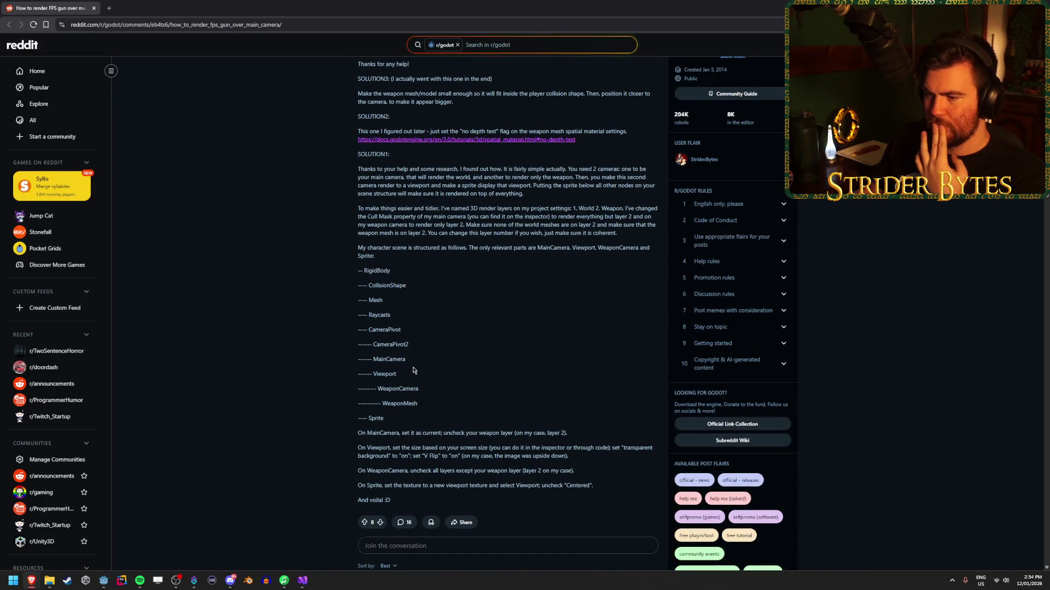
# Step: Read the post's Viewport and MainCamera layer setup instructions, then return to Godot
pyautogui.moveTo(397, 374)
pyautogui.mouseDown()
pyautogui.moveTo(358, 370)
pyautogui.moveTo(418, 390)
pyautogui.moveTo(394, 383)
pyautogui.moveTo(418, 405)
pyautogui.mouseUp()
pyautogui.click(506, 382)
pyautogui.scroll(-1, 506, 382)
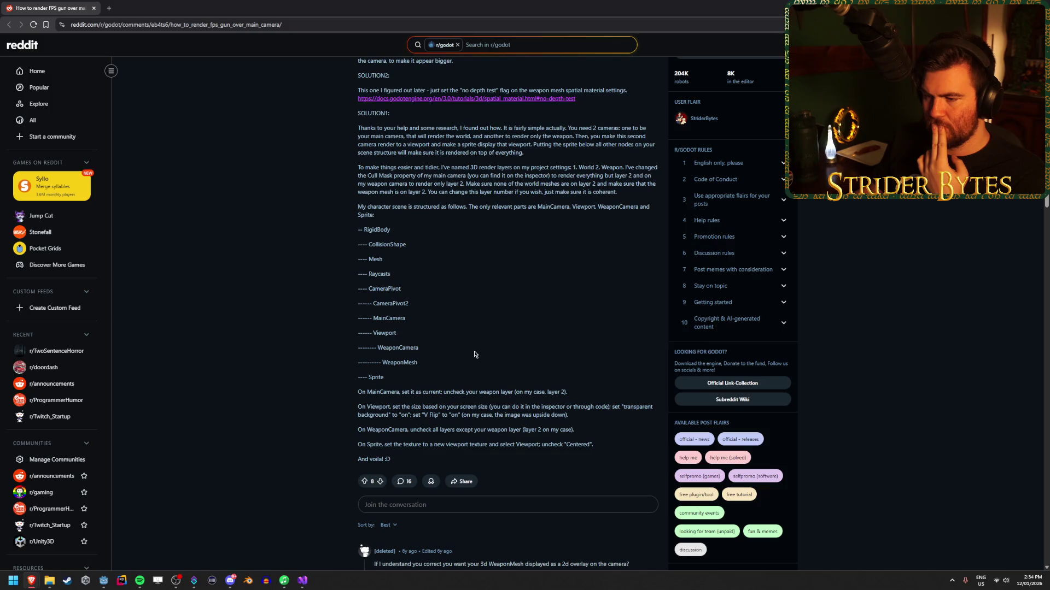
pyautogui.moveTo(401, 390); pyautogui.dragTo(479, 392)
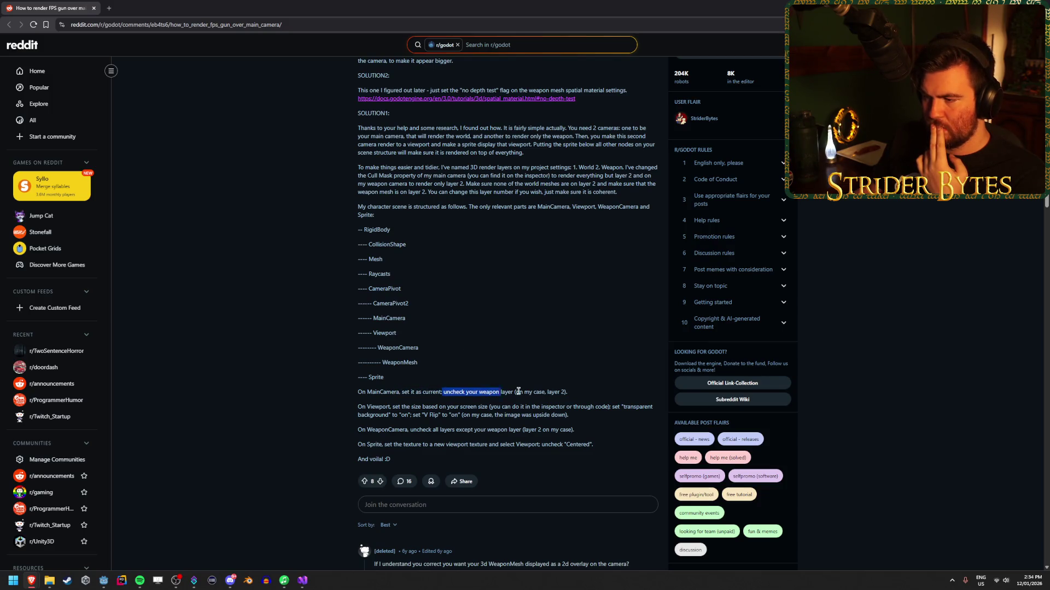
pyautogui.moveTo(568, 392); pyautogui.dragTo(409, 390)
pyautogui.click(409, 389)
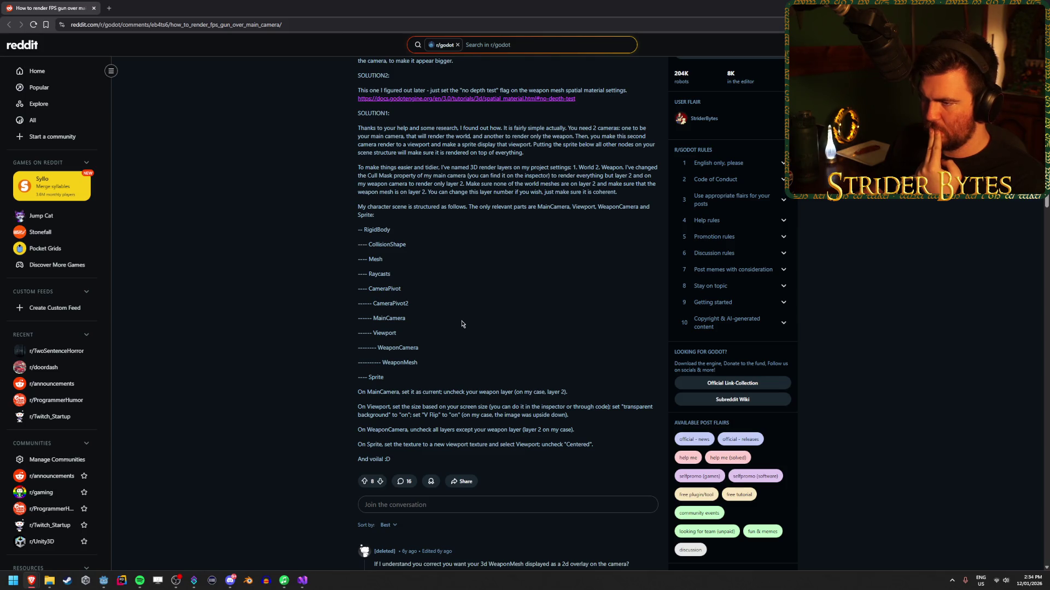
pyautogui.scroll(-3, 461, 324)
pyautogui.scroll(4, 462, 324)
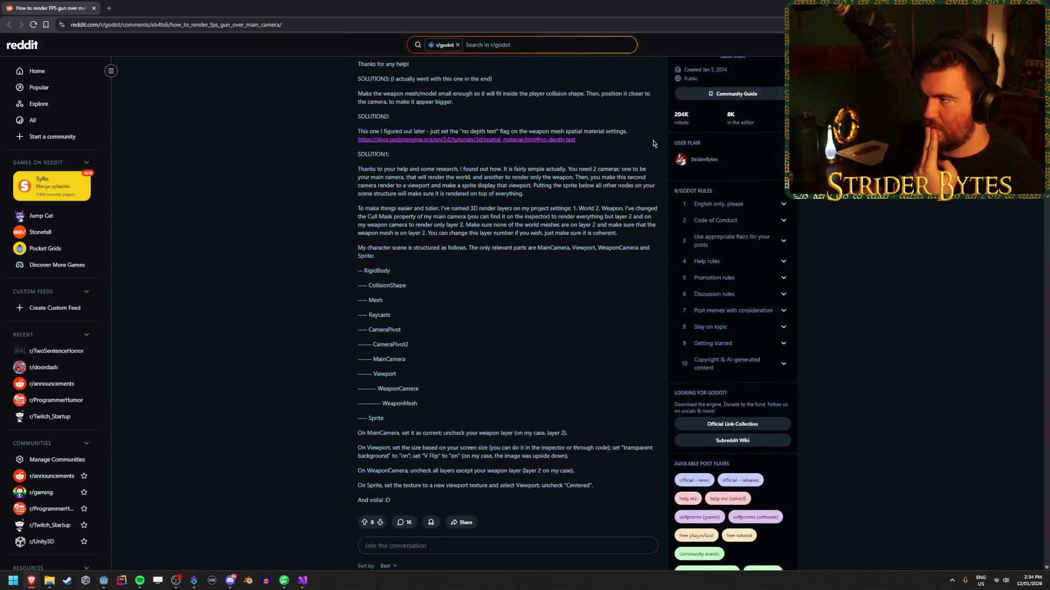
pyautogui.hotkey('alt', 'Tab')
# Step: Create a Sprite2D child node under Player by searching 'sprite' in Add Child Node
pyautogui.rightClick(71, 144)
pyautogui.click(83, 148)
pyautogui.write('spir')
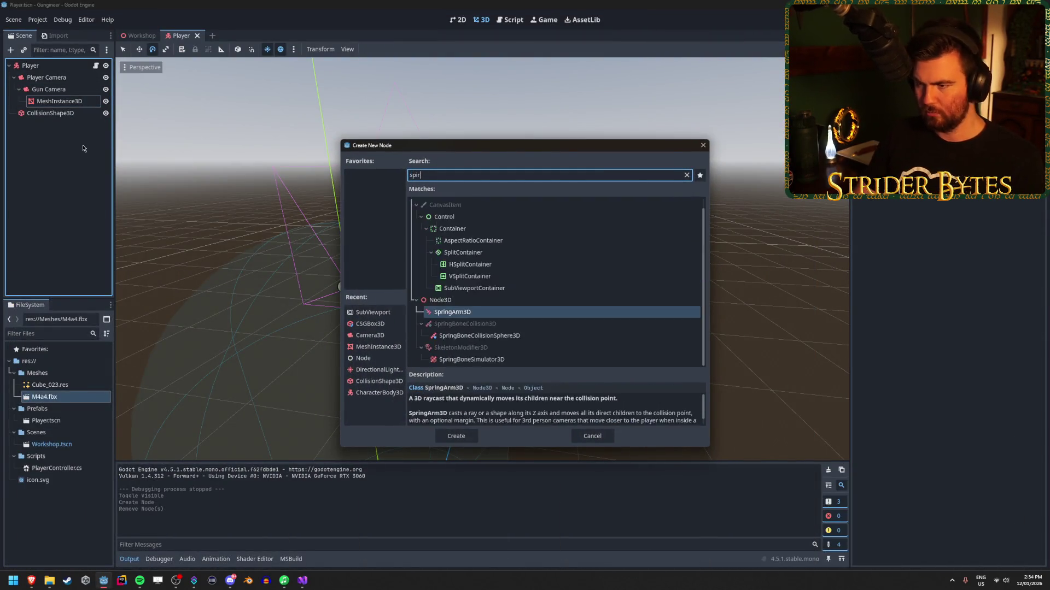
pyautogui.press('BackSpace')
pyautogui.press('BackSpace')
pyautogui.write('rite')
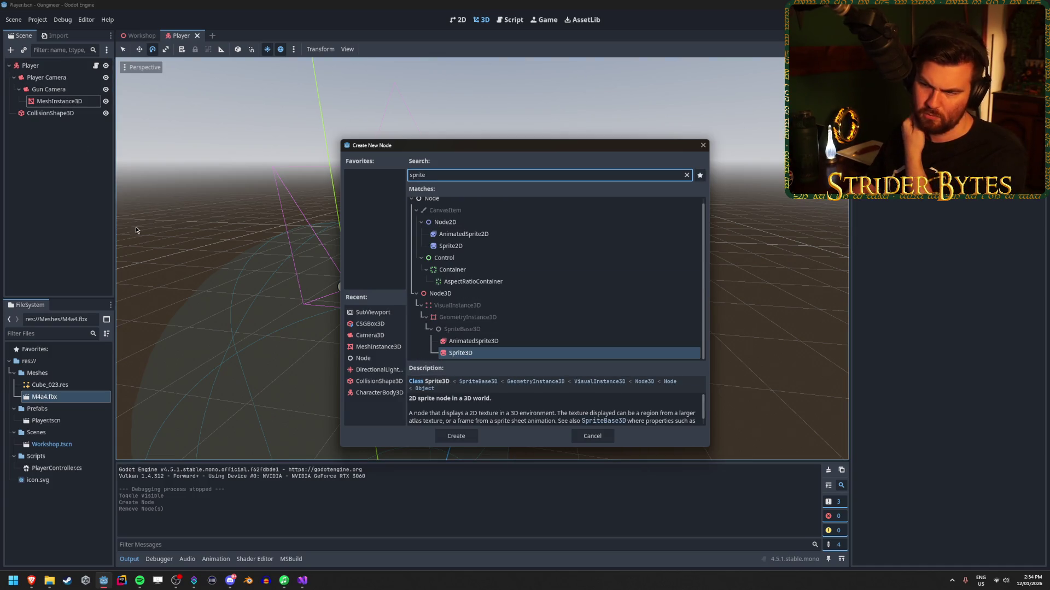
pyautogui.scroll(1, 547, 292)
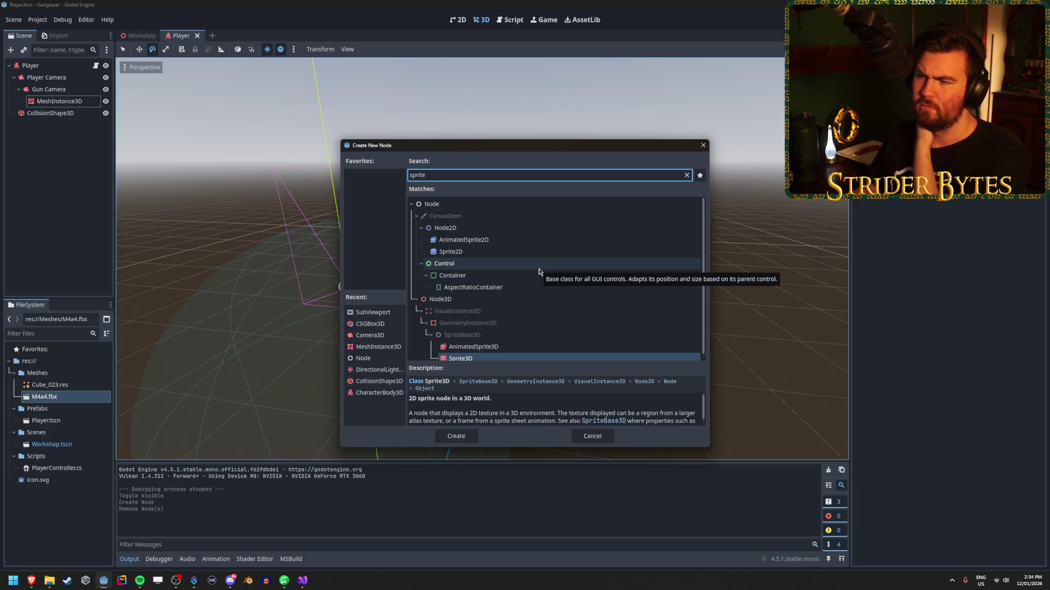
pyautogui.scroll(-1, 538, 272)
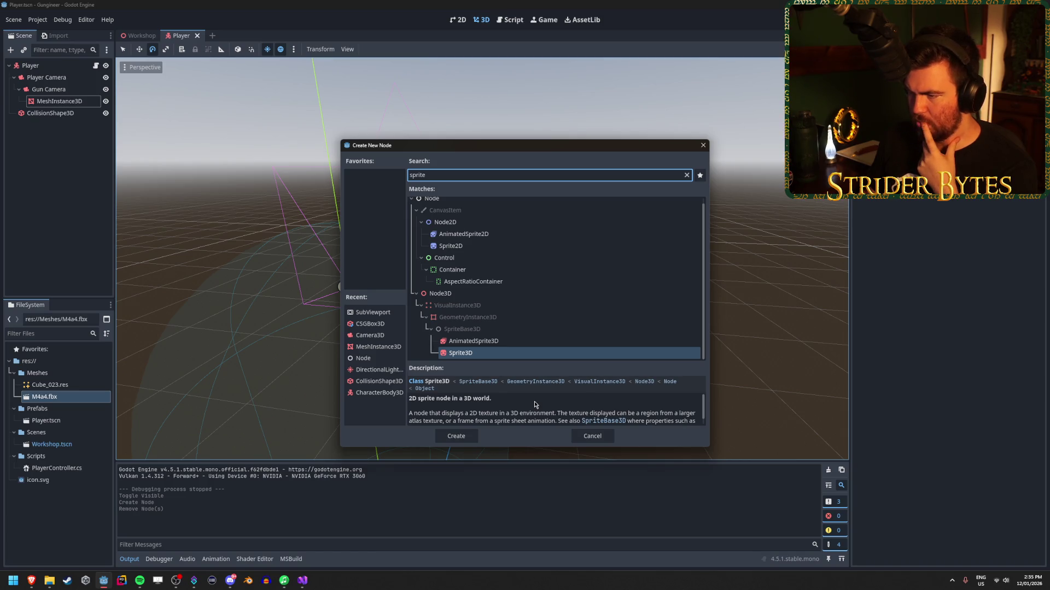
pyautogui.click(462, 245)
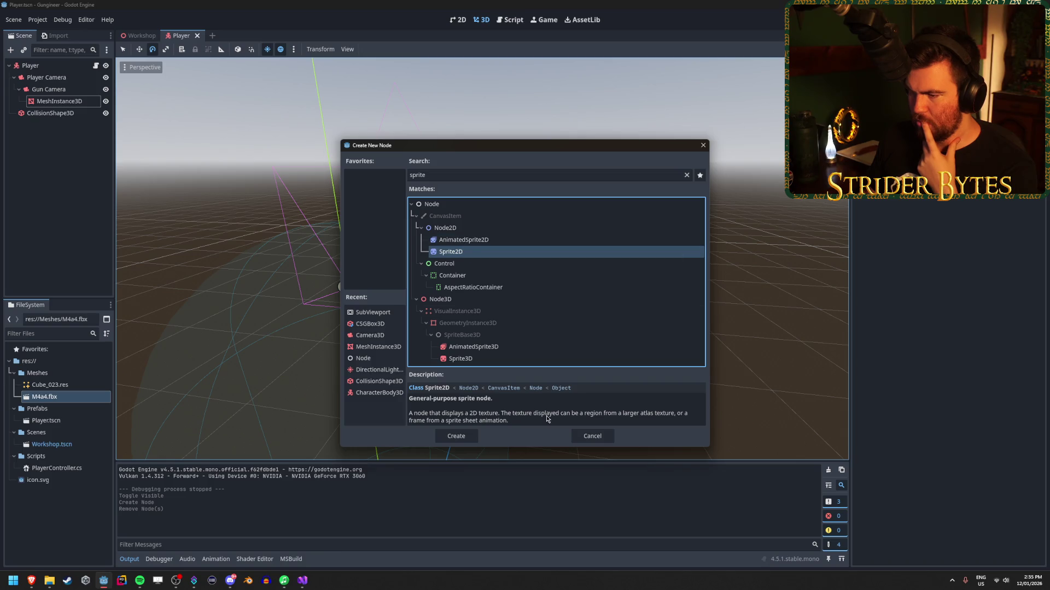
pyautogui.doubleClick(485, 252)
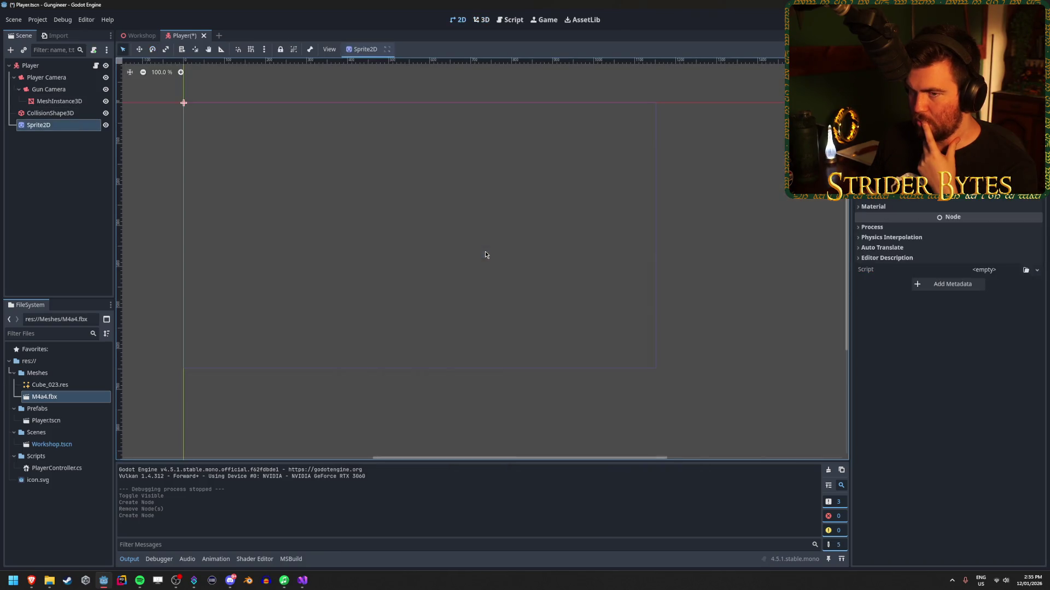
# Step: Delete the Sprite2D node from Player, then bring up the Reddit FPS-gun post again
pyautogui.click(52, 127)
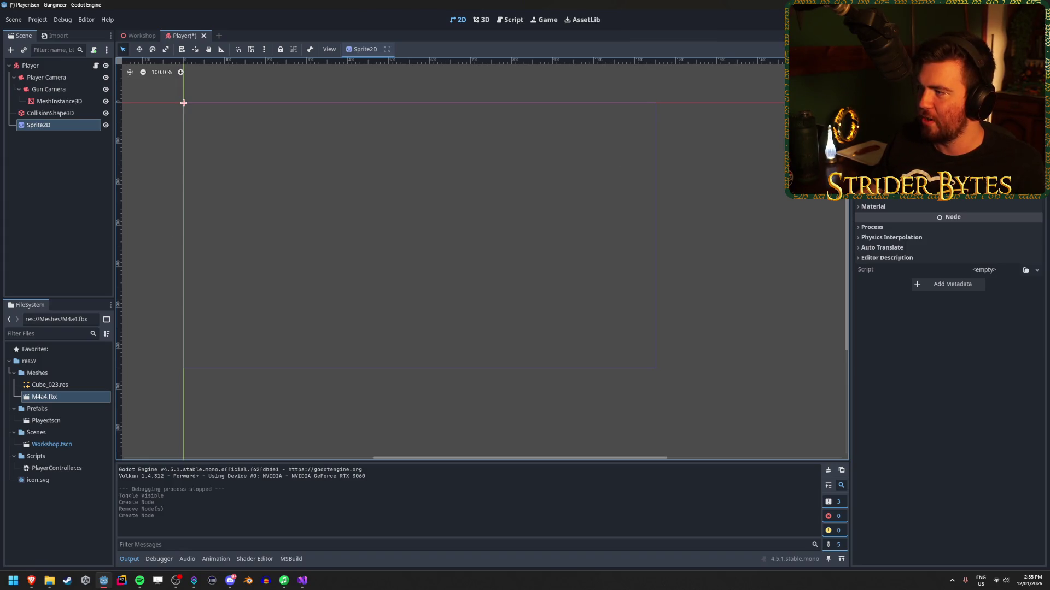
pyautogui.click(88, 141)
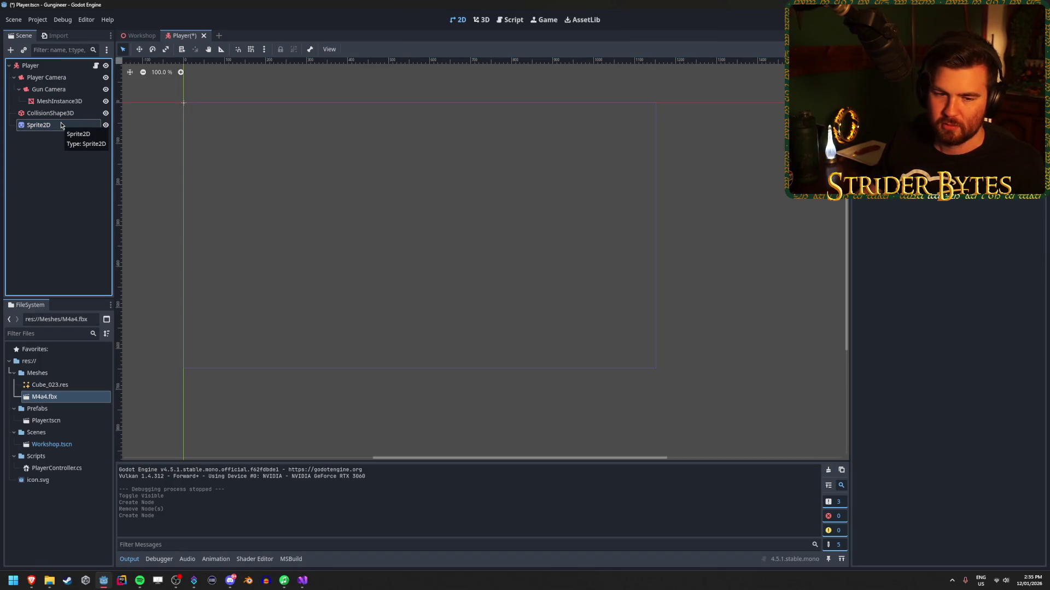
pyautogui.click(60, 125)
pyautogui.press('Delete')
pyautogui.press('Return')
pyautogui.moveTo(31, 580)
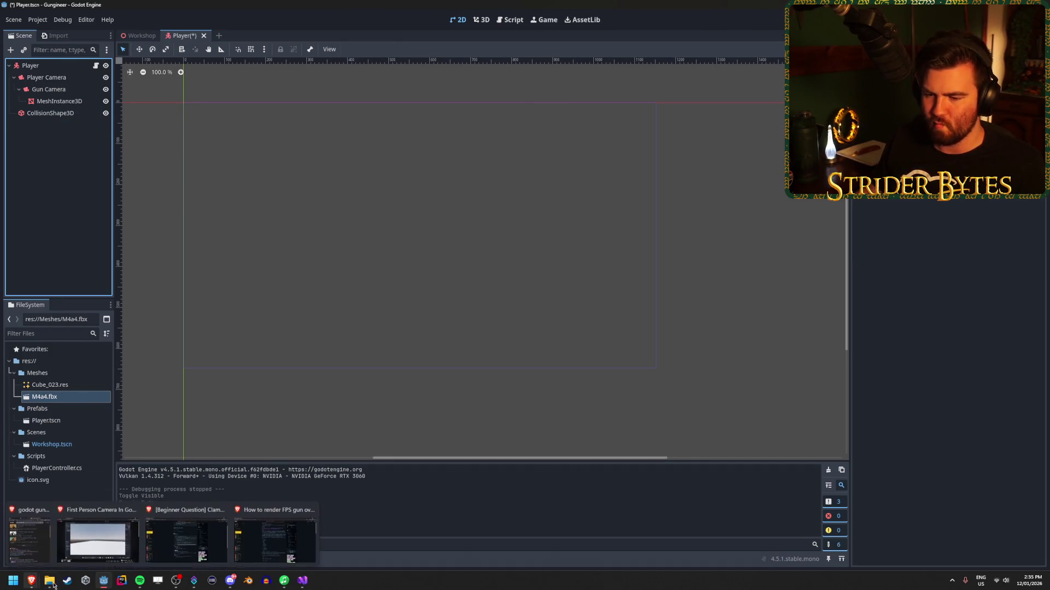
pyautogui.click(285, 536)
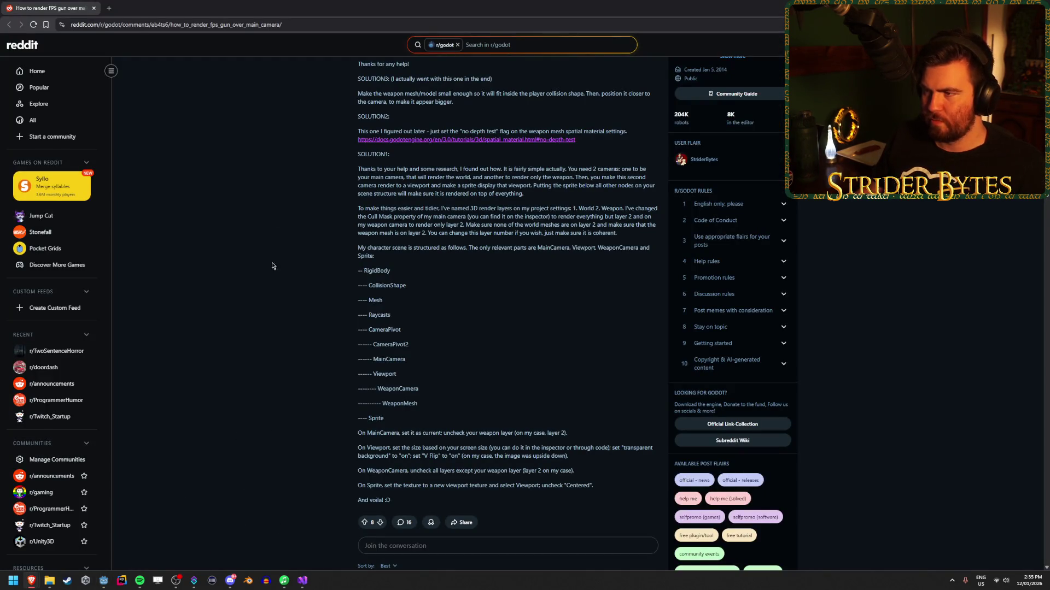
# Step: Close the Beginner Question thread window and the first-person camera video
pyautogui.hotkey('alt', 'Tab')
pyautogui.moveTo(31, 581)
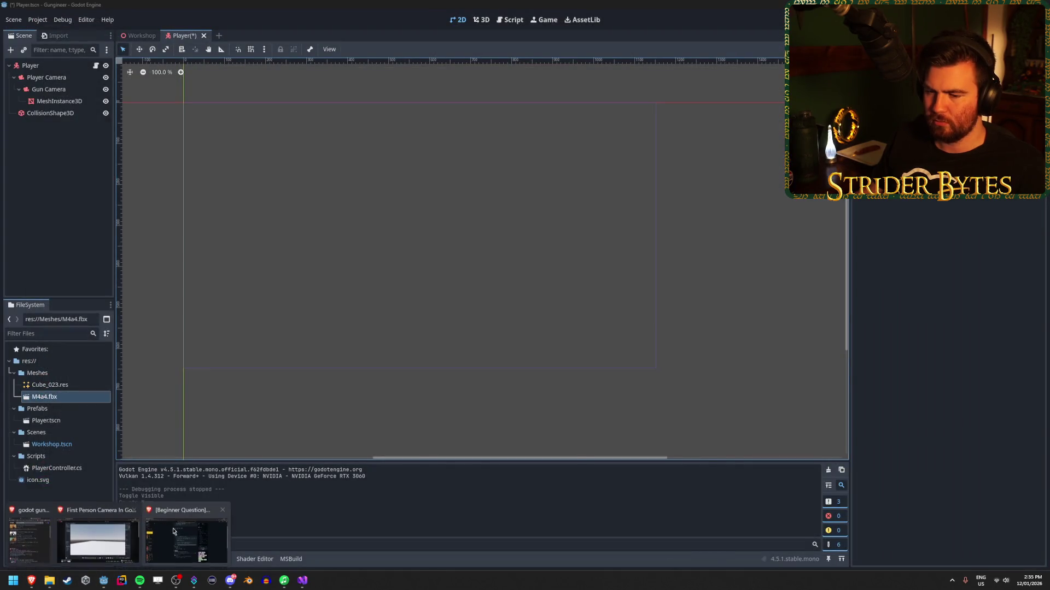
pyautogui.click(177, 532)
pyautogui.middleClick(177, 532)
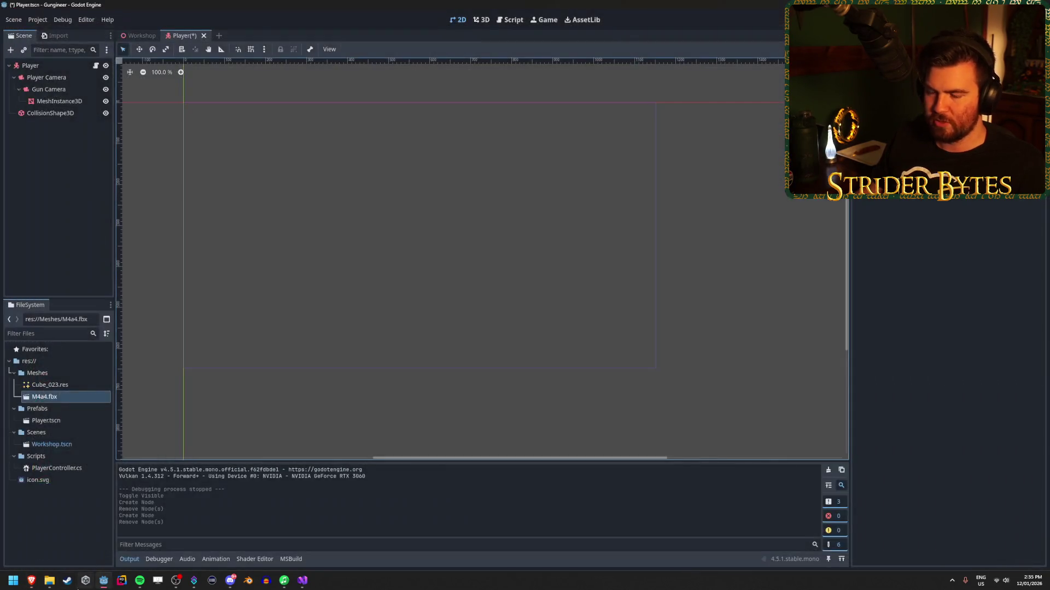
pyautogui.click(116, 552)
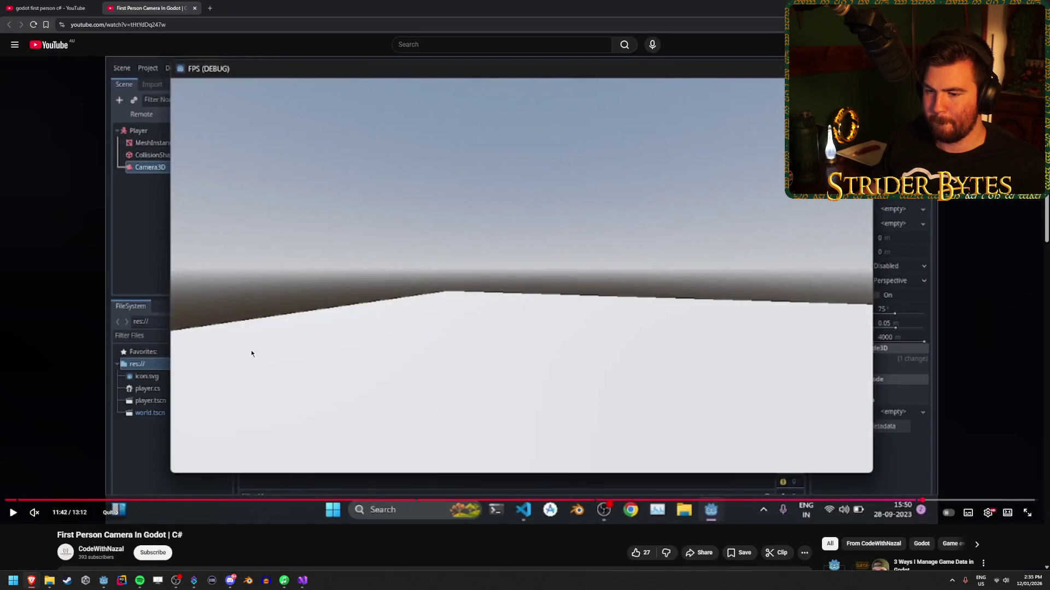
pyautogui.hotkey('ctrl', 'w')
# Step: Search YouTube for 'godot gun camera fps' and open the clipping-fix video in a new tab
pyautogui.moveTo(459, 44); pyautogui.dragTo(416, 44)
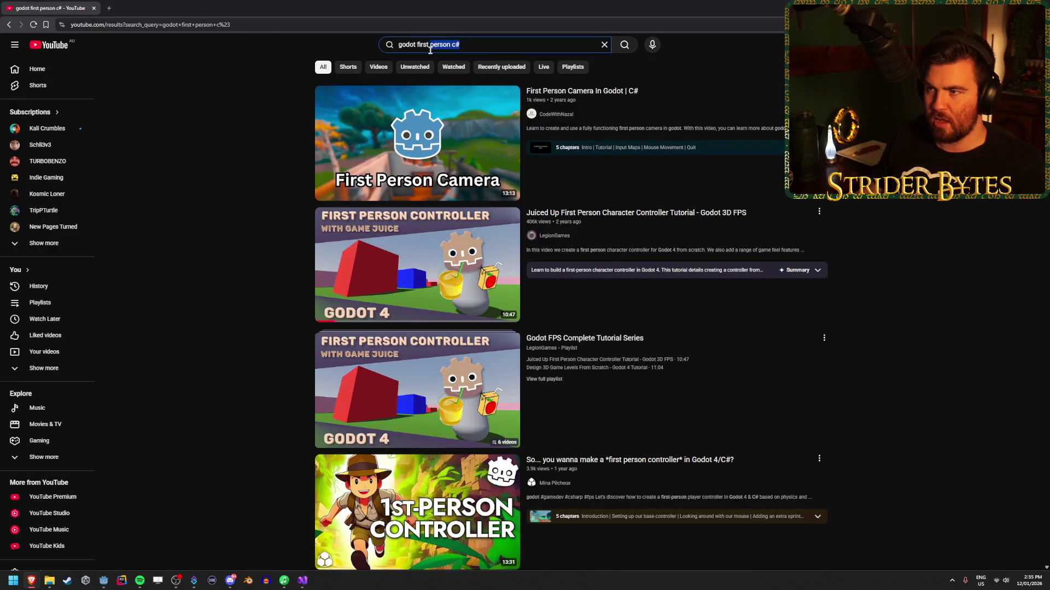
pyautogui.press('BackSpace')
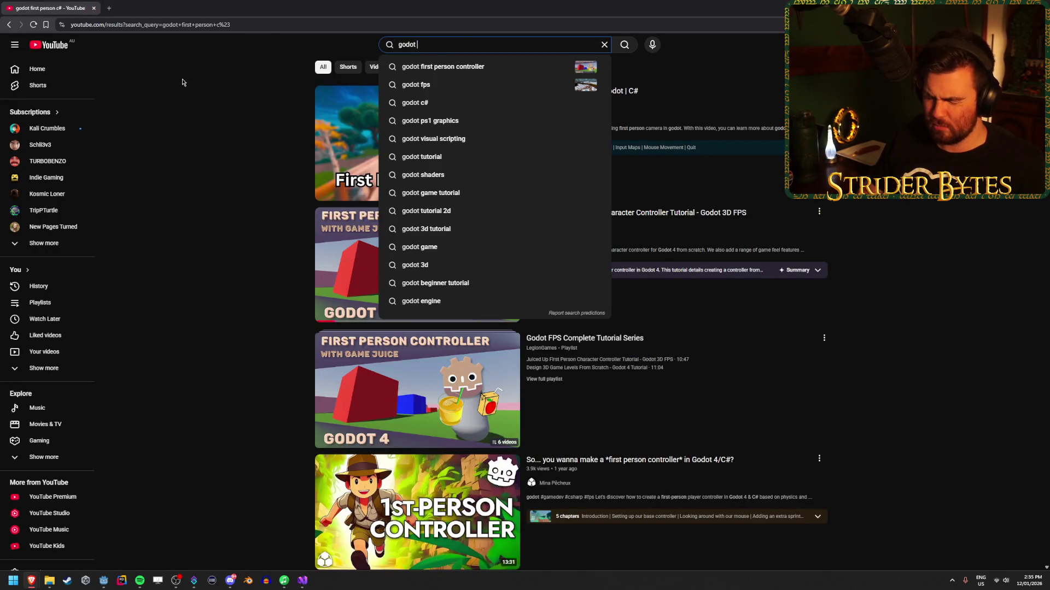
pyautogui.write('gun')
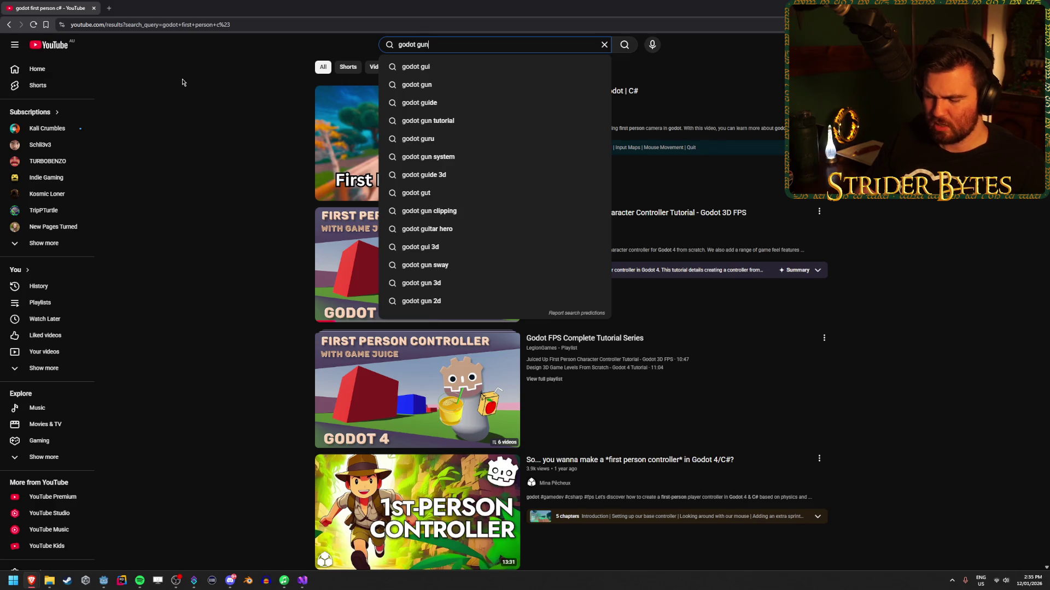
pyautogui.write(' camera fps')
pyautogui.press('Return')
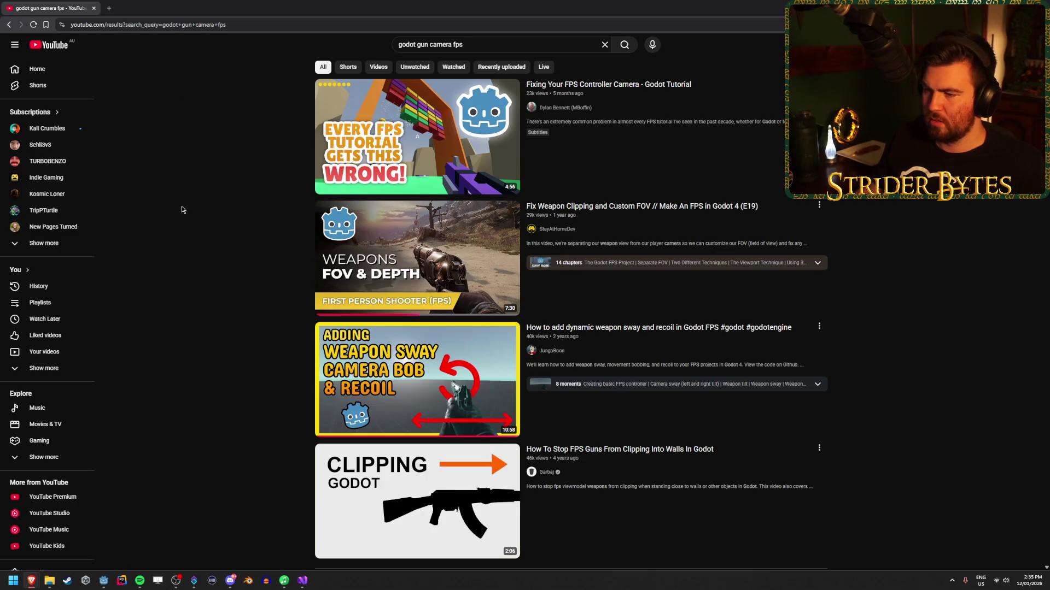
pyautogui.scroll(-3, 182, 210)
pyautogui.middleClick(333, 328)
pyautogui.scroll(3, 246, 301)
pyautogui.hotkey('ctrl', 'Tab')
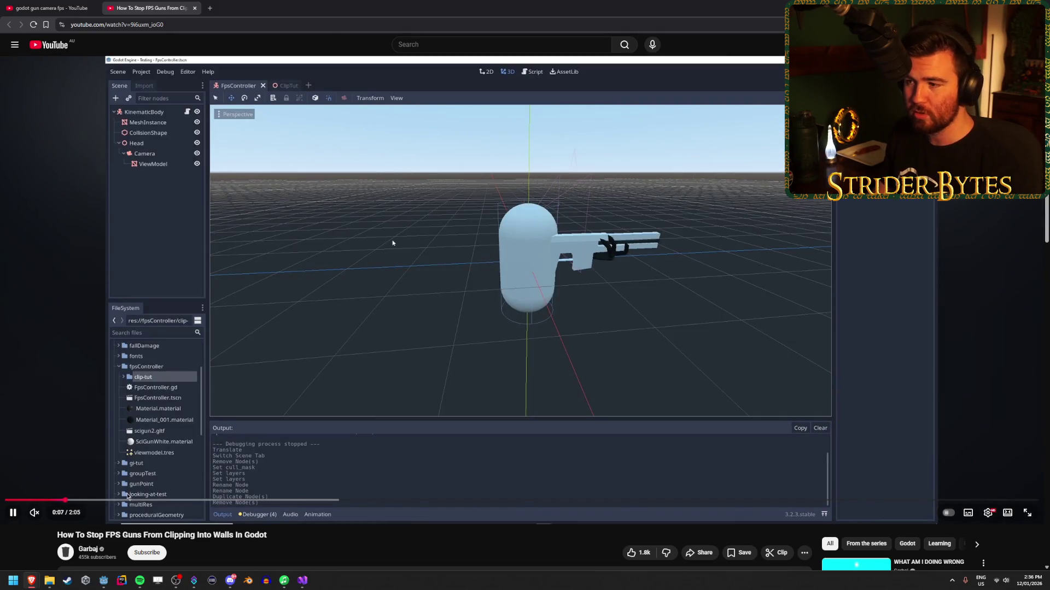
# Step: Skip to the Godot part of the tutorial, rewind 15 seconds and unmute it
pyautogui.click(133, 500)
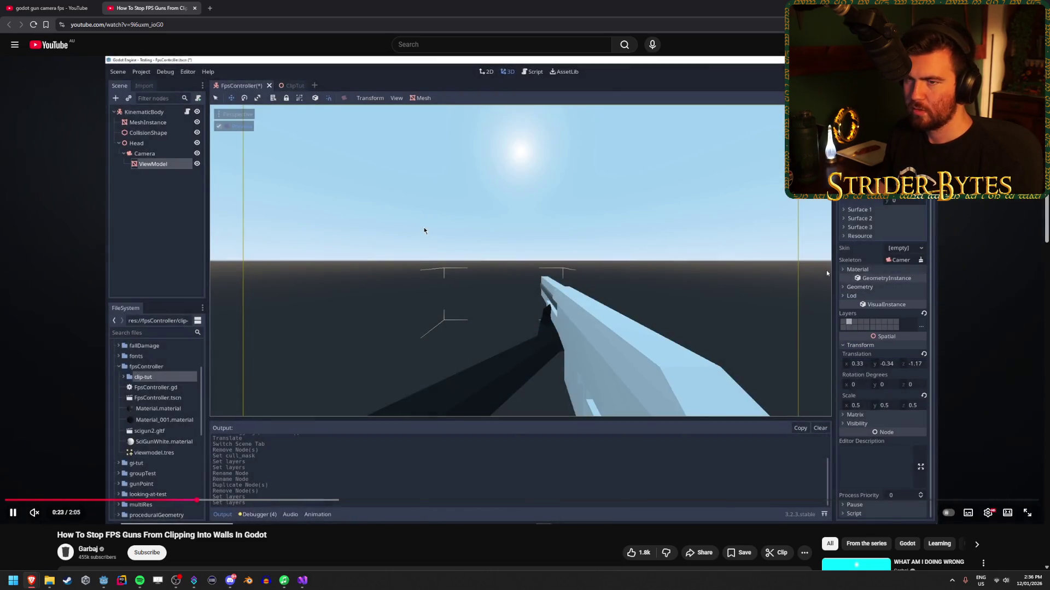
pyautogui.press('Left')
pyautogui.press('Left')
pyautogui.press('Left')
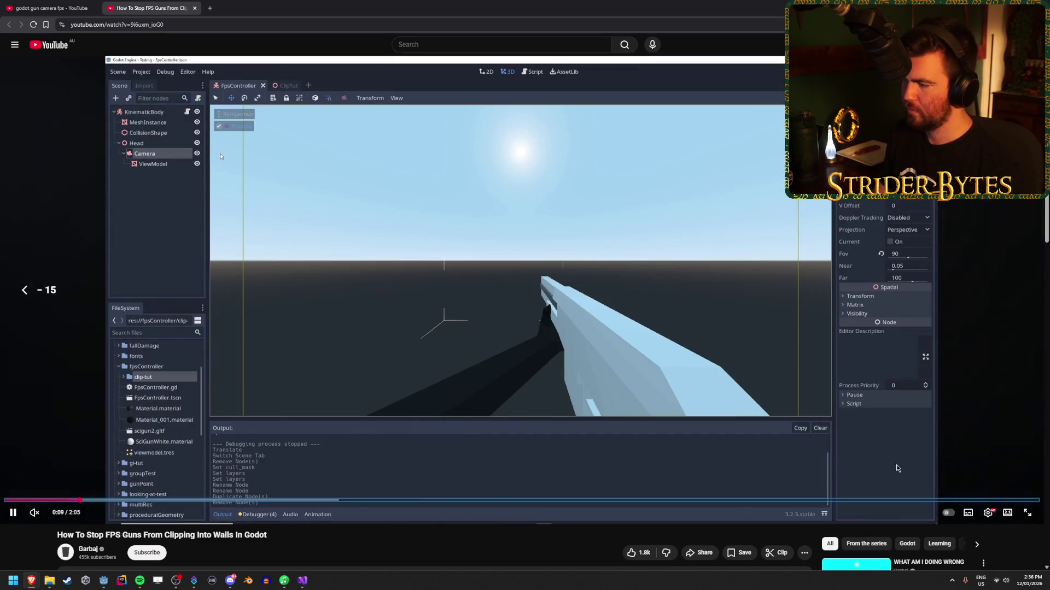
pyautogui.click(50, 514)
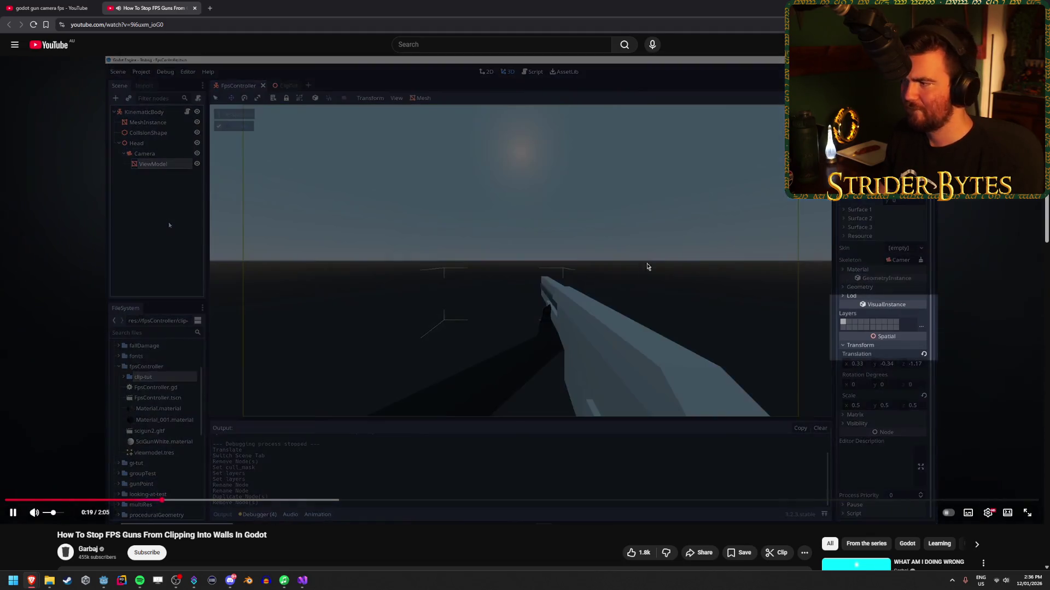
# Step: Watch the viewport setup and GunCam settings, pausing at 0:20 and at each setting
pyautogui.click(508, 304)
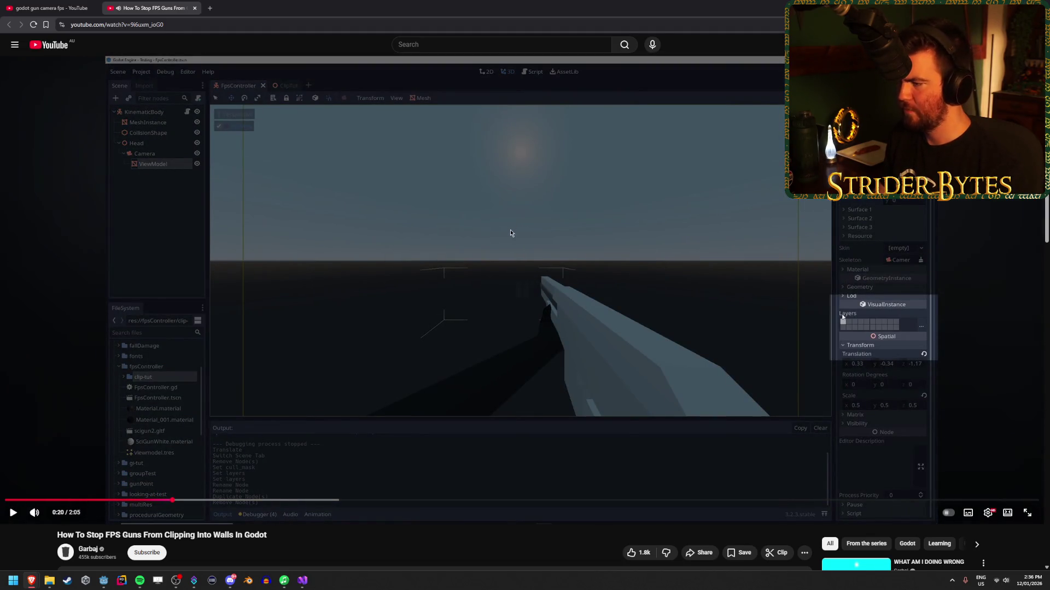
pyautogui.click(507, 304)
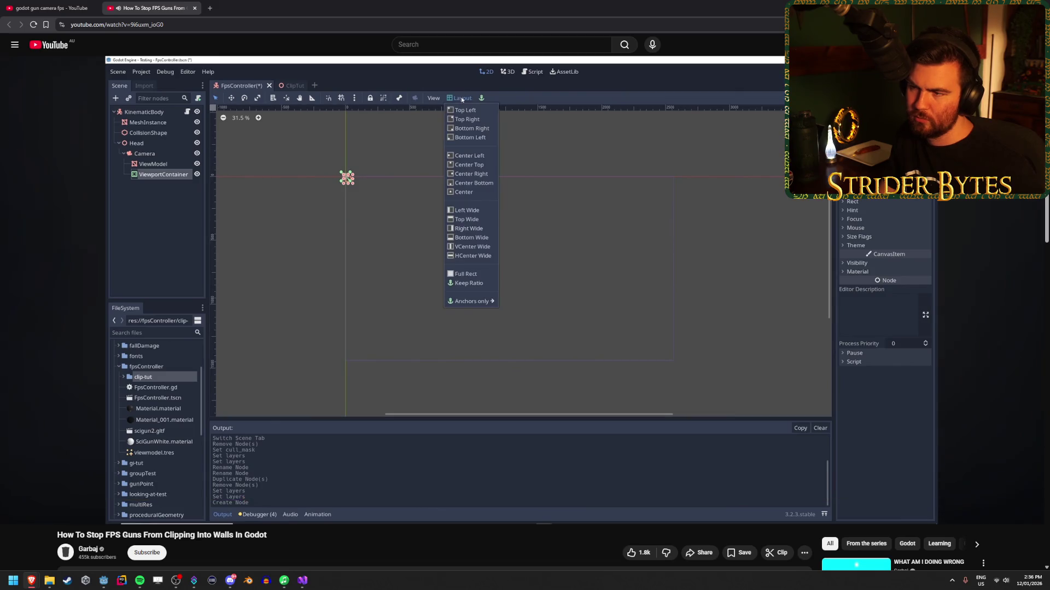
pyautogui.moveTo(436, 235)
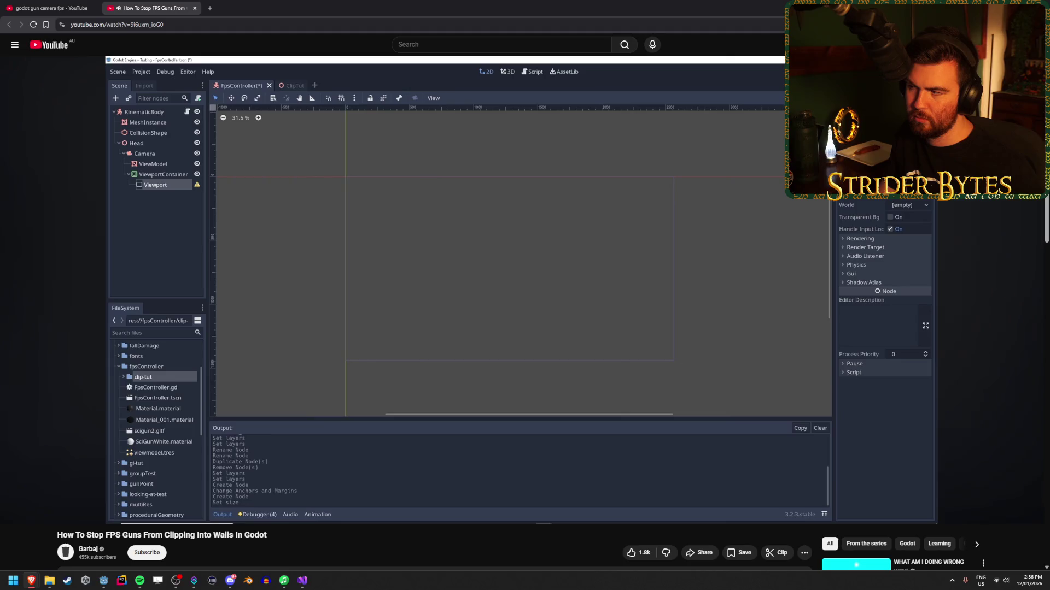
pyautogui.click(541, 272)
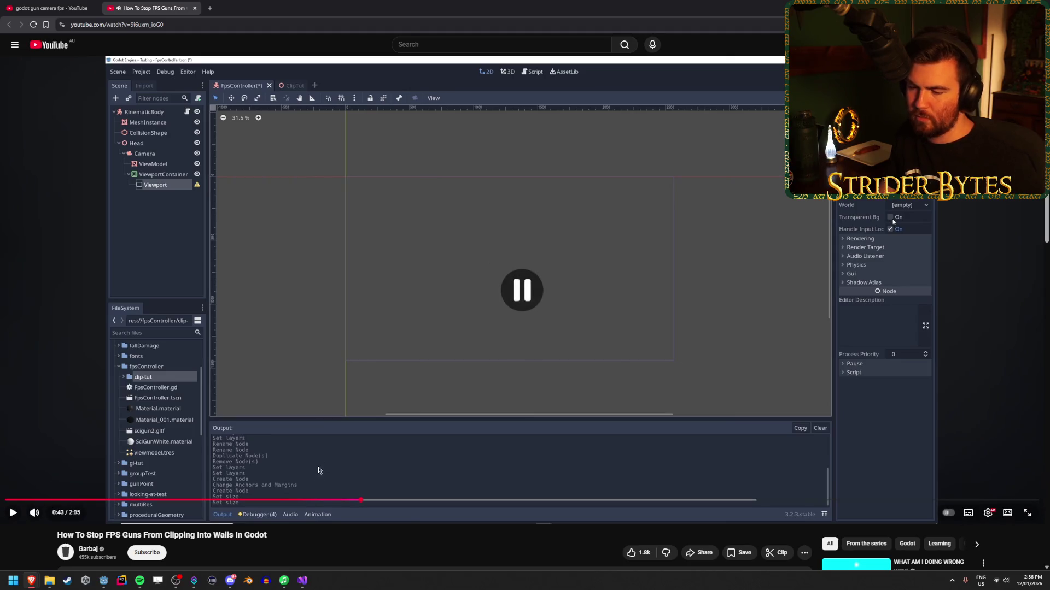
pyautogui.click(517, 302)
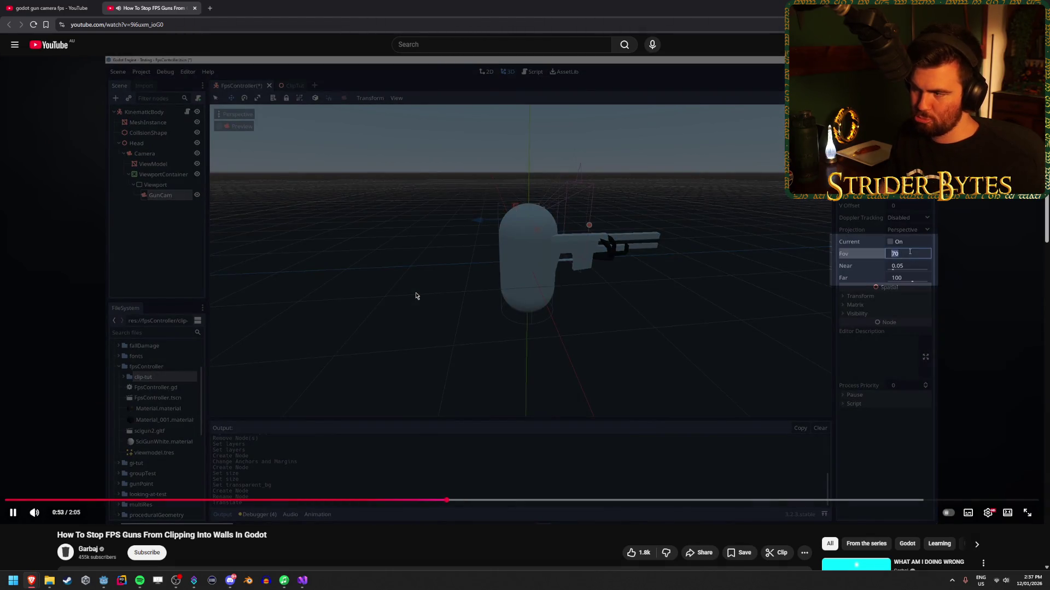
pyautogui.moveTo(389, 333)
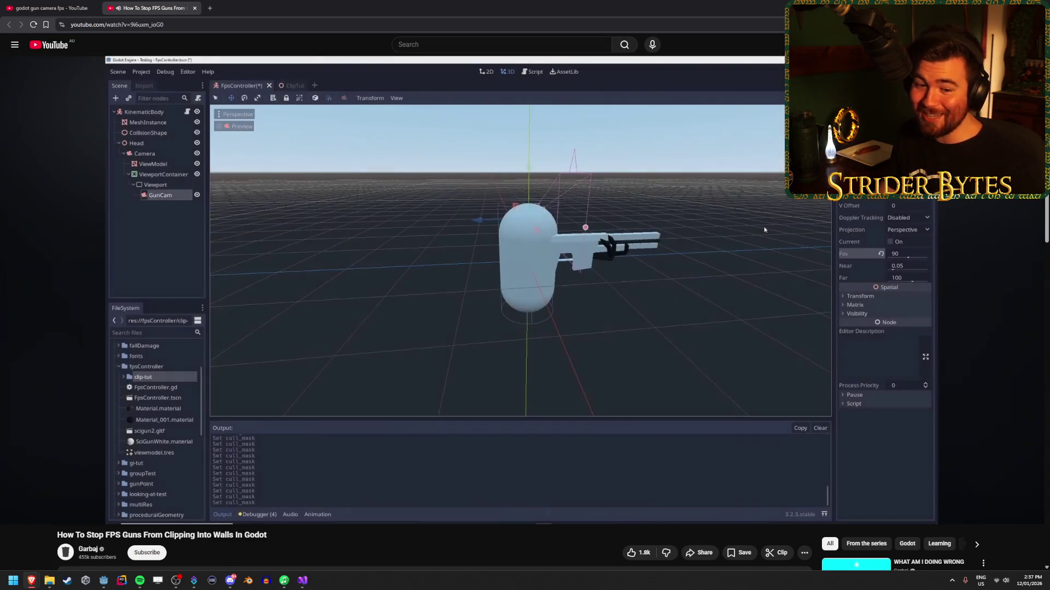
pyautogui.click(411, 356)
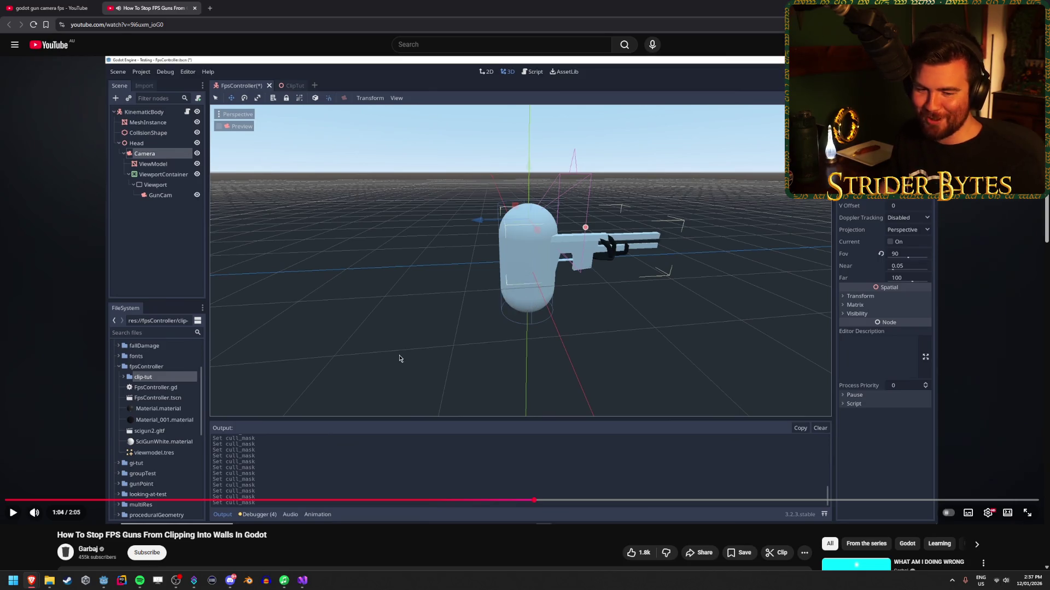
pyautogui.click(391, 349)
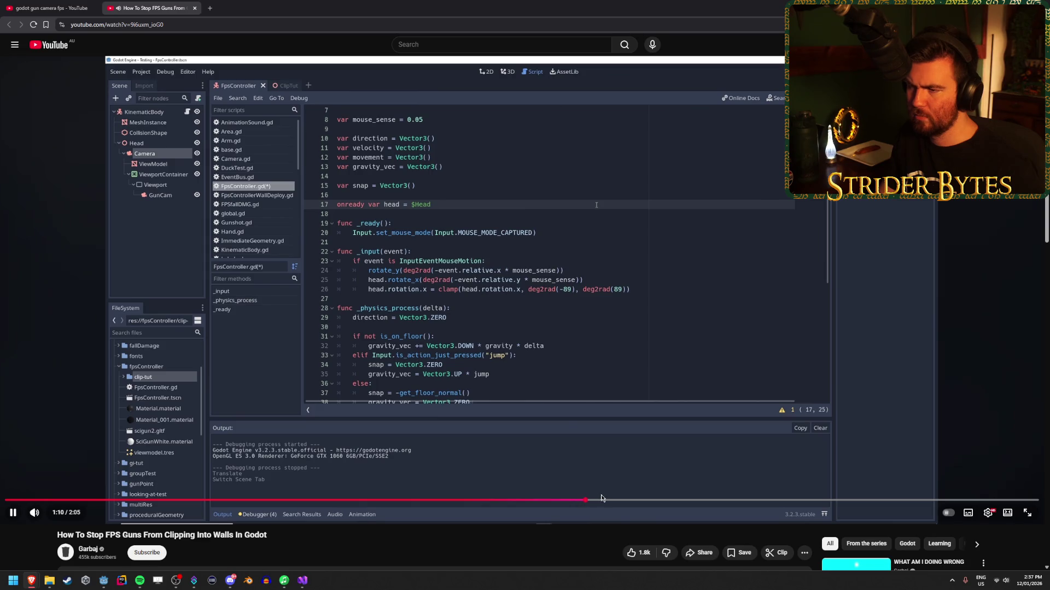
# Step: Check the clipping result near 1:19, then rewind to the 0:51 GunCam setup and pause
pyautogui.click(660, 501)
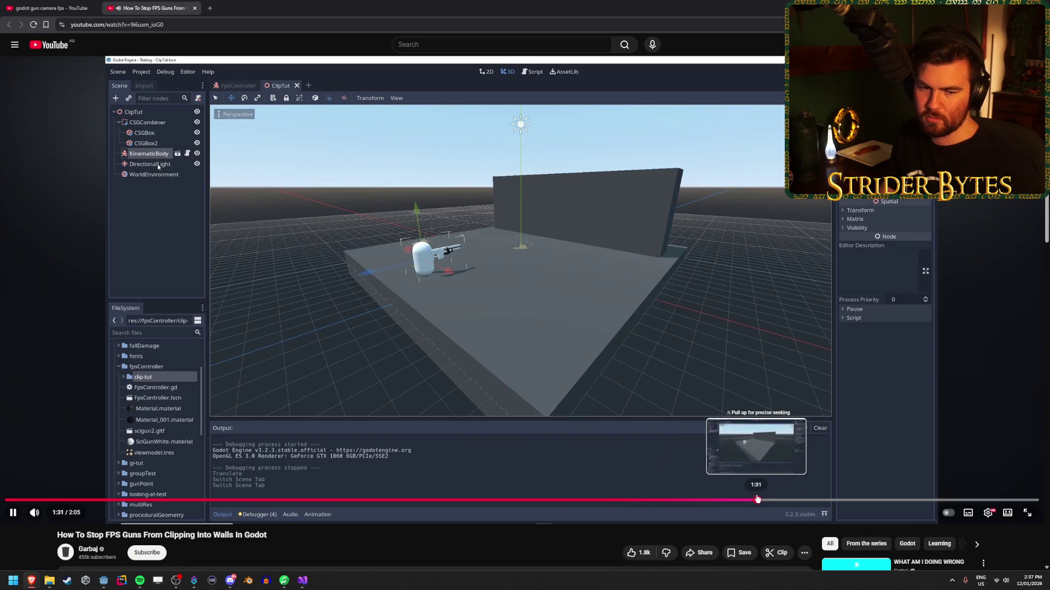
pyautogui.click(414, 336)
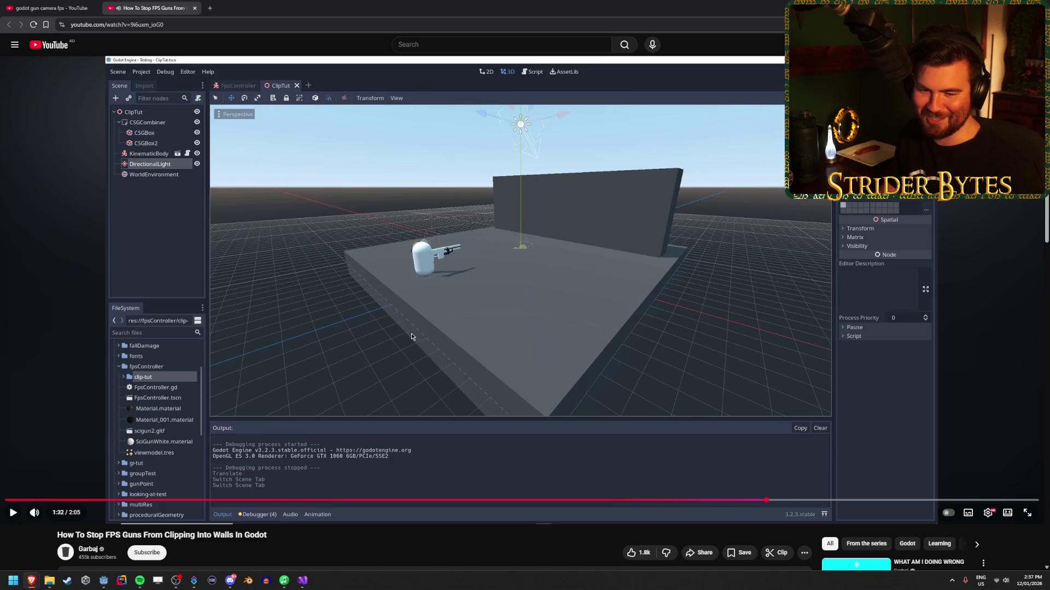
pyautogui.click(437, 298)
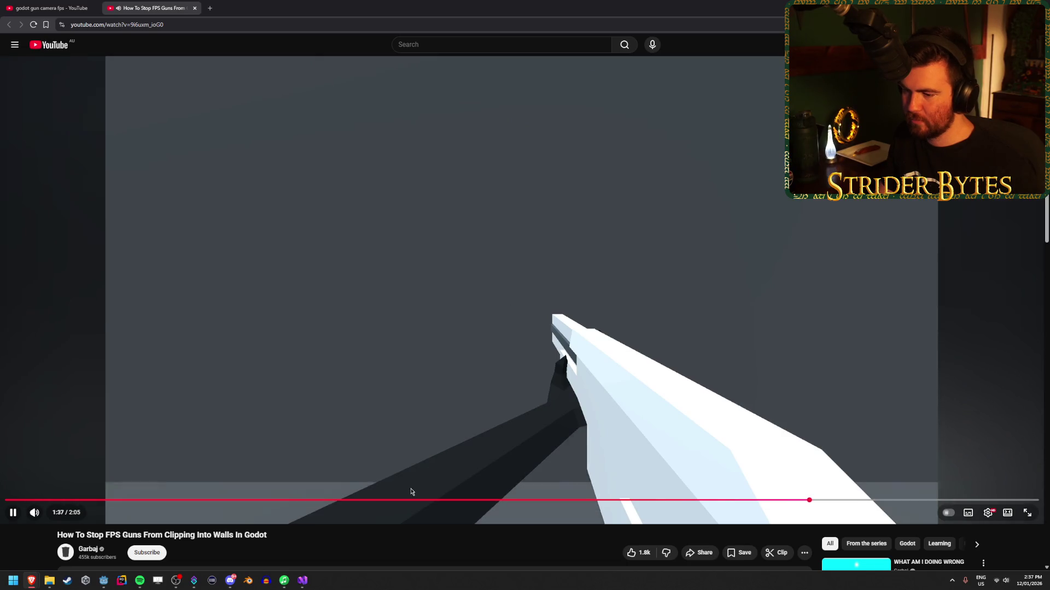
pyautogui.moveTo(422, 500); pyautogui.dragTo(479, 501)
pyautogui.click(477, 467)
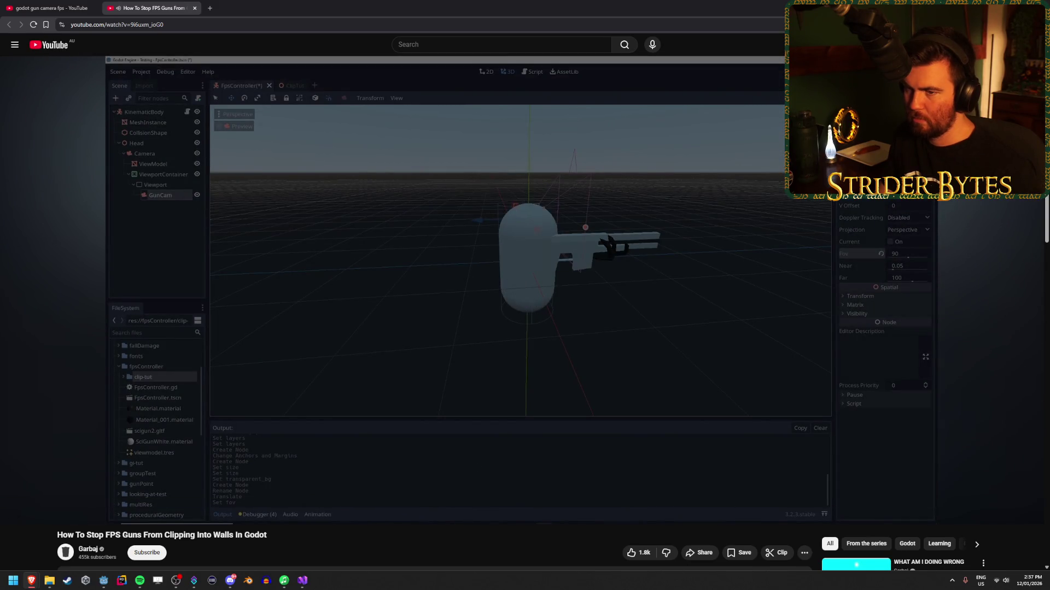
pyautogui.hotkey('alt', 'Tab')
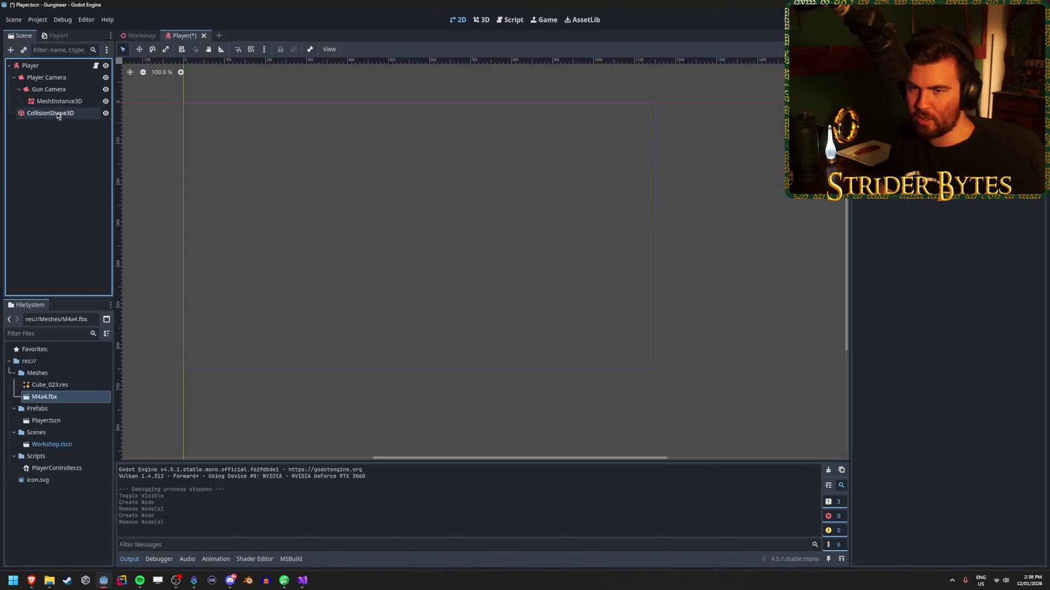
# Step: Select the Gun Camera node and begin adding a child node to it
pyautogui.click(52, 103)
pyautogui.click(68, 90)
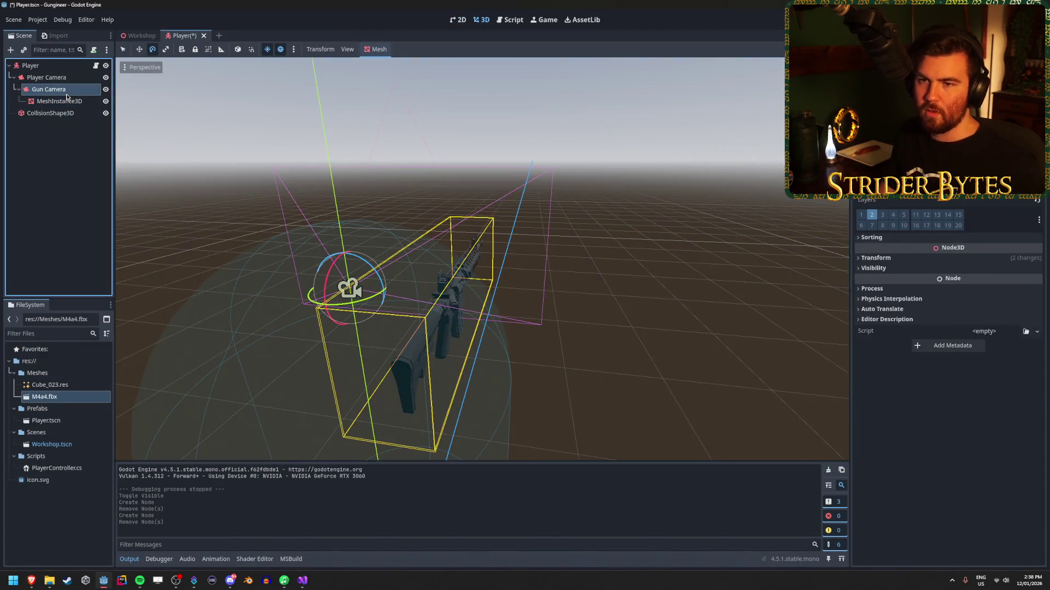
pyautogui.click(68, 102)
pyautogui.click(71, 90)
pyautogui.rightClick(72, 90)
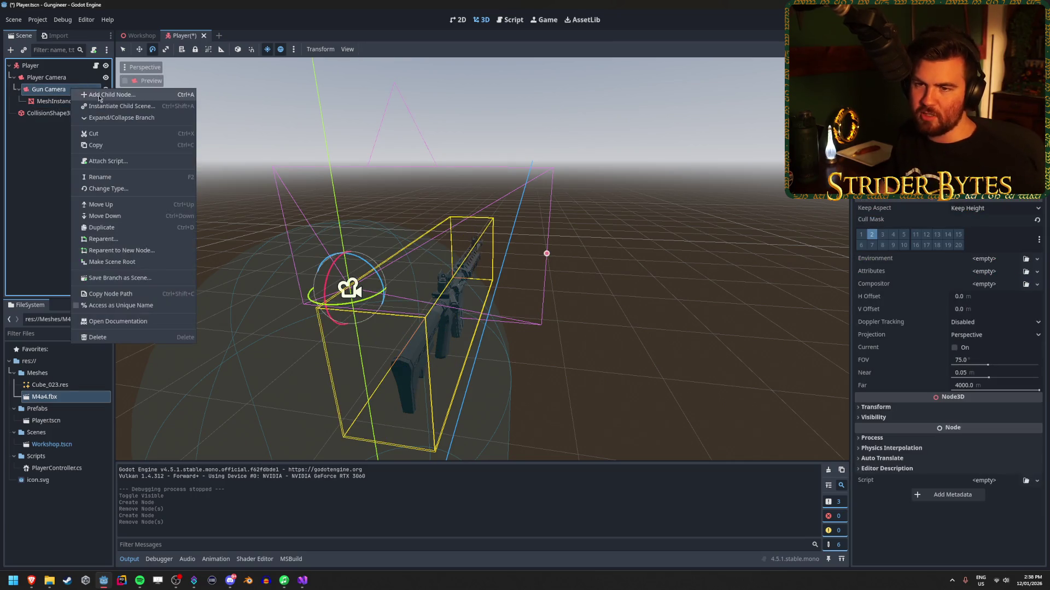
pyautogui.click(112, 96)
# Step: Search 'viewportcont', then clear the search and browse the Node3D, CanvasItem and Node2D types
pyautogui.write('viewport')
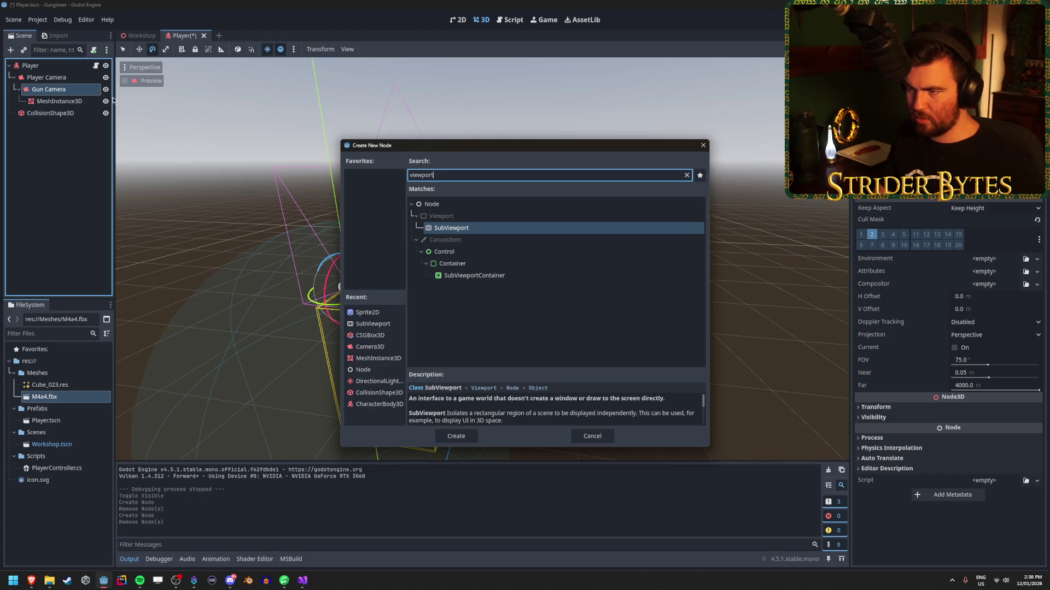
pyautogui.write('cont')
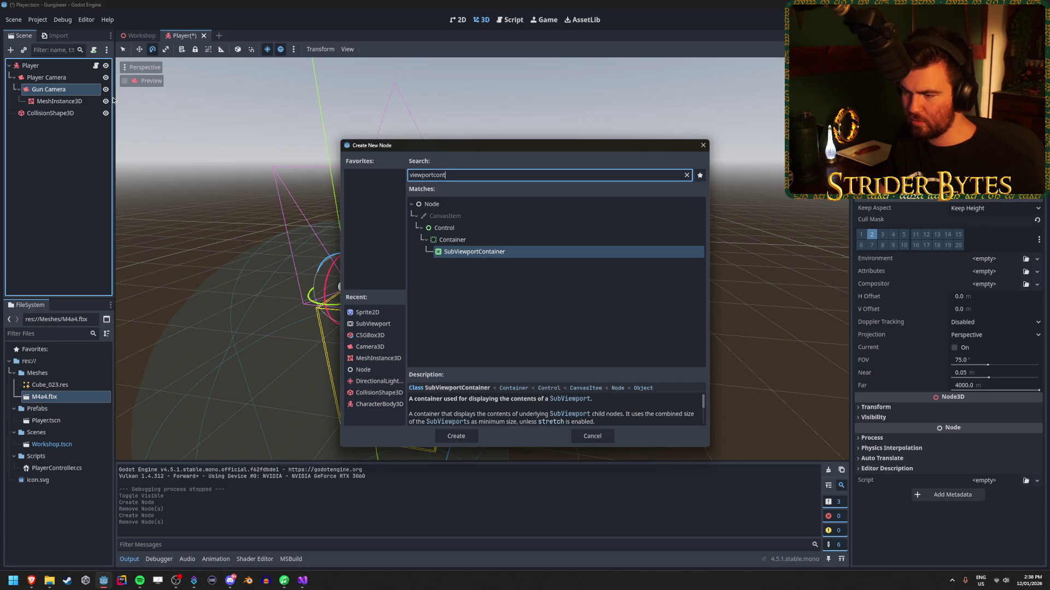
pyautogui.press('Up')
pyautogui.press('Down')
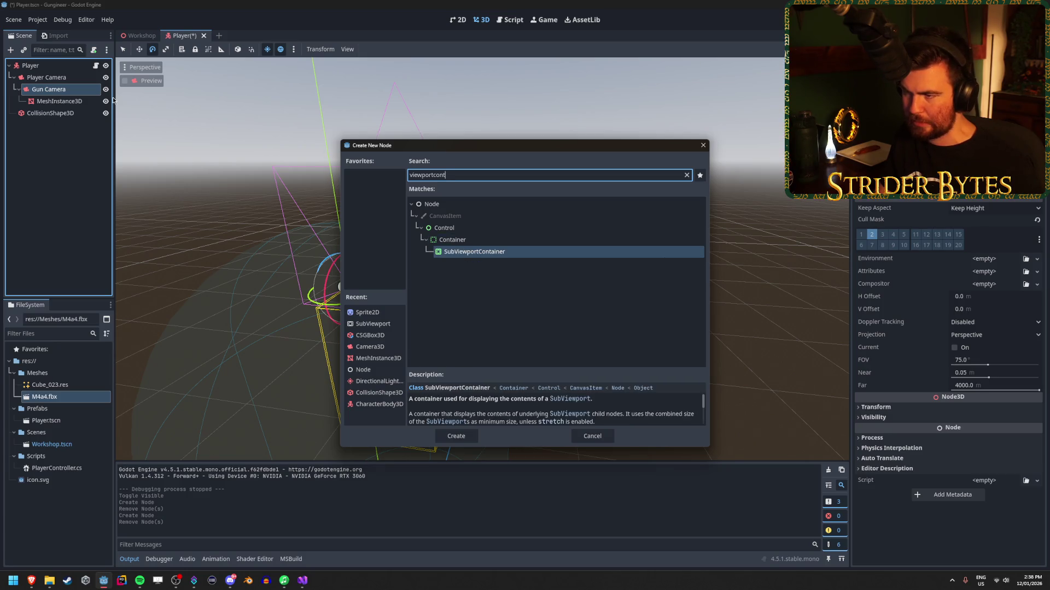
pyautogui.hotkey('ctrl', 'a')
pyautogui.press('BackSpace')
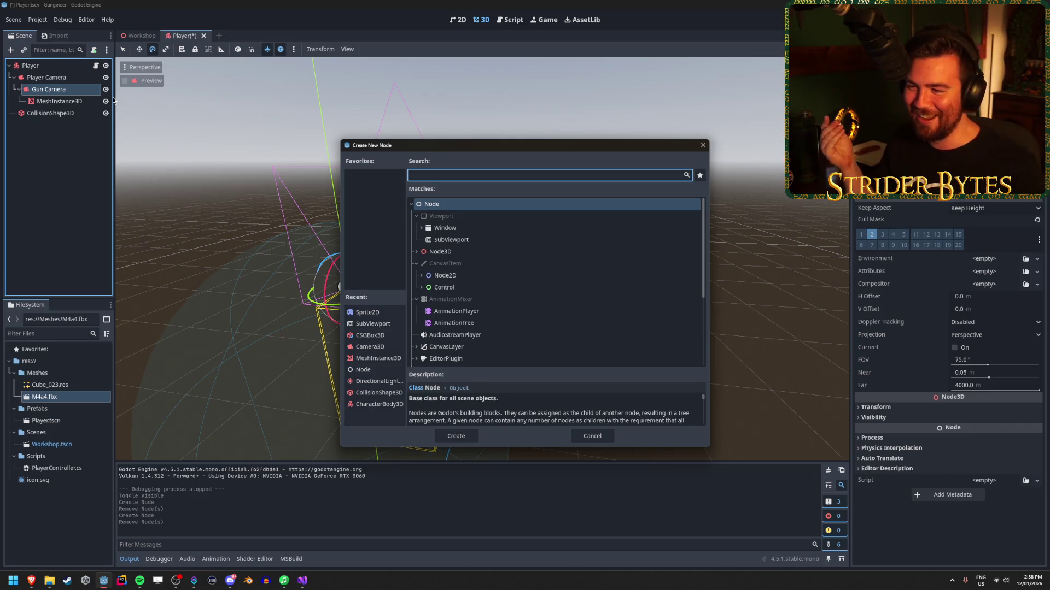
pyautogui.scroll(-5, 510, 298)
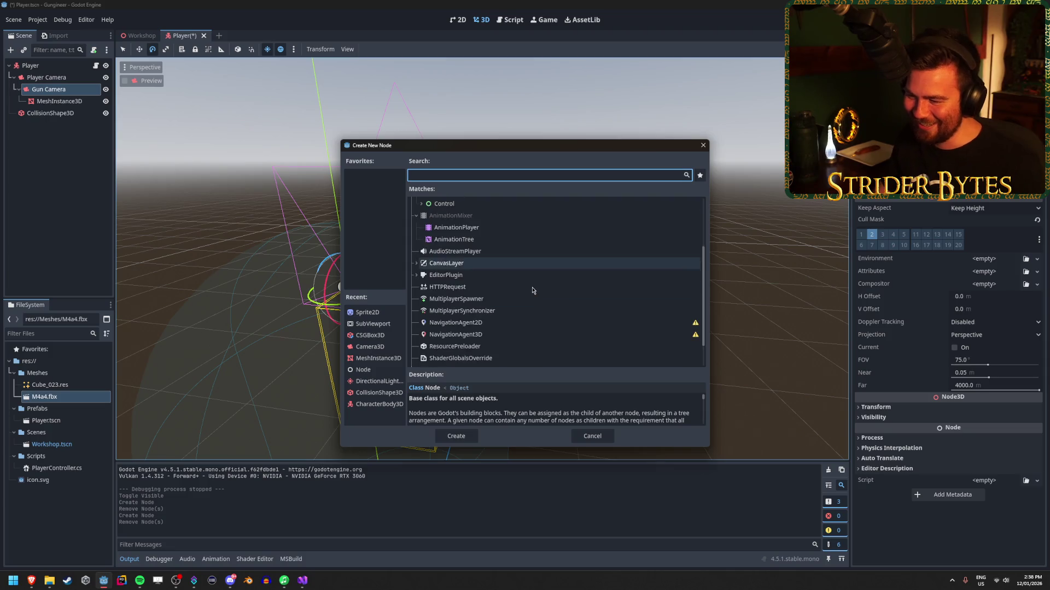
pyautogui.scroll(5, 510, 298)
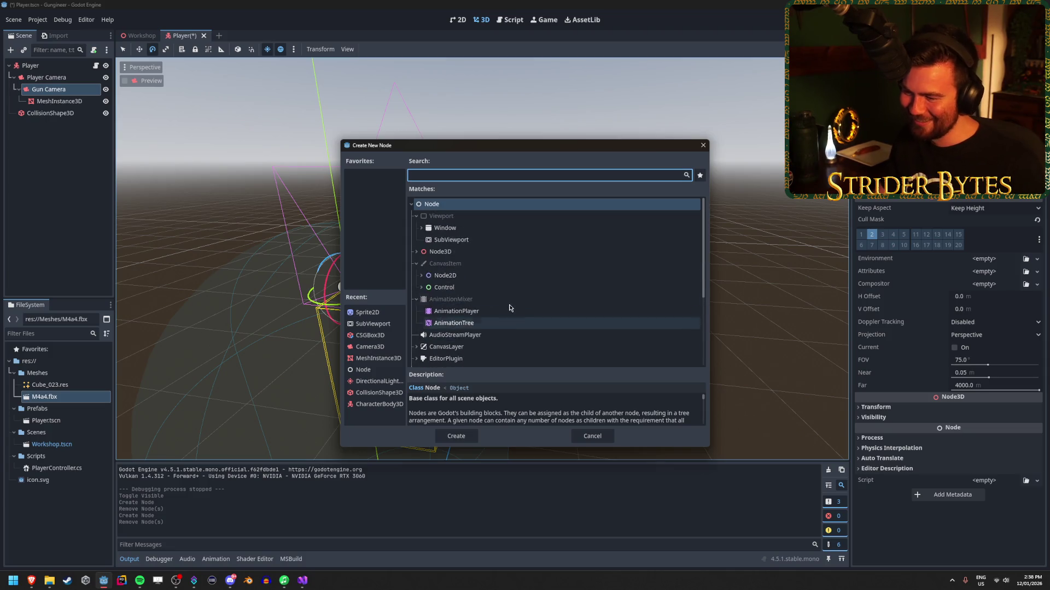
pyautogui.click(417, 252)
pyautogui.click(417, 252)
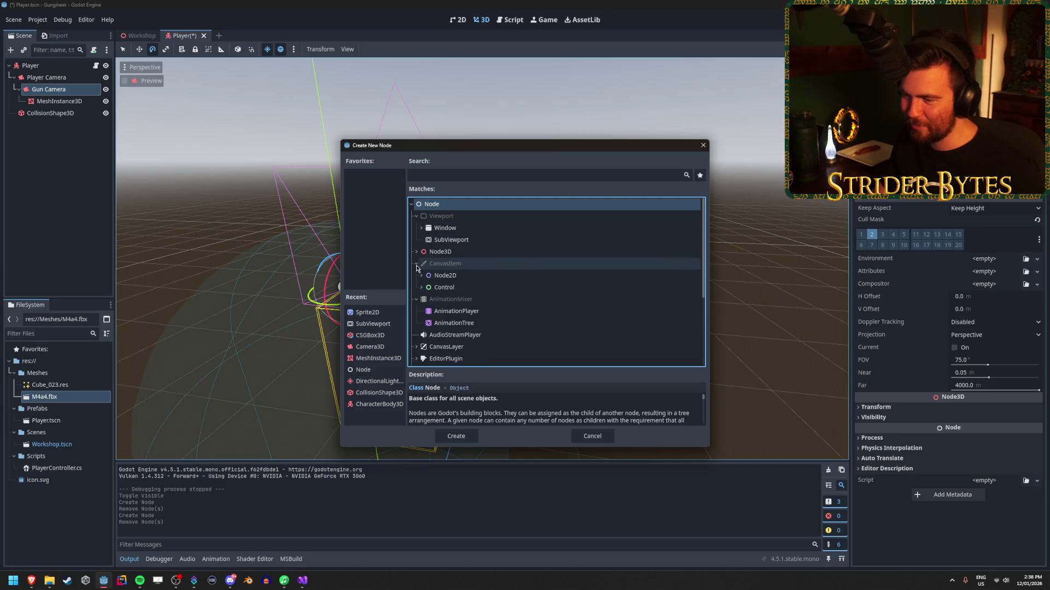
pyautogui.click(416, 264)
pyautogui.click(421, 287)
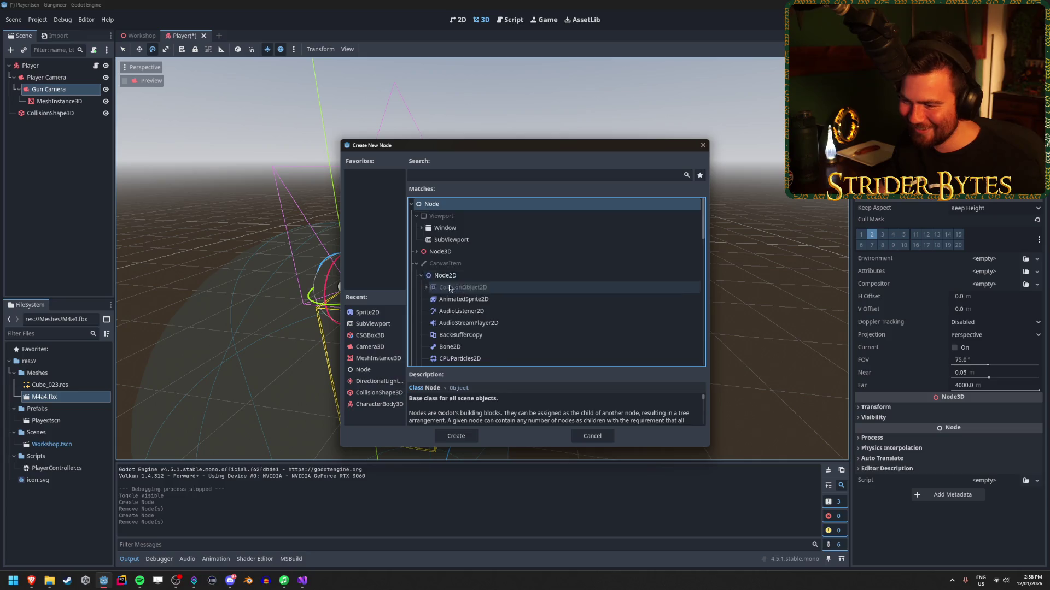
pyautogui.scroll(-3, 451, 289)
pyautogui.scroll(-2, 451, 289)
pyautogui.scroll(-4, 490, 323)
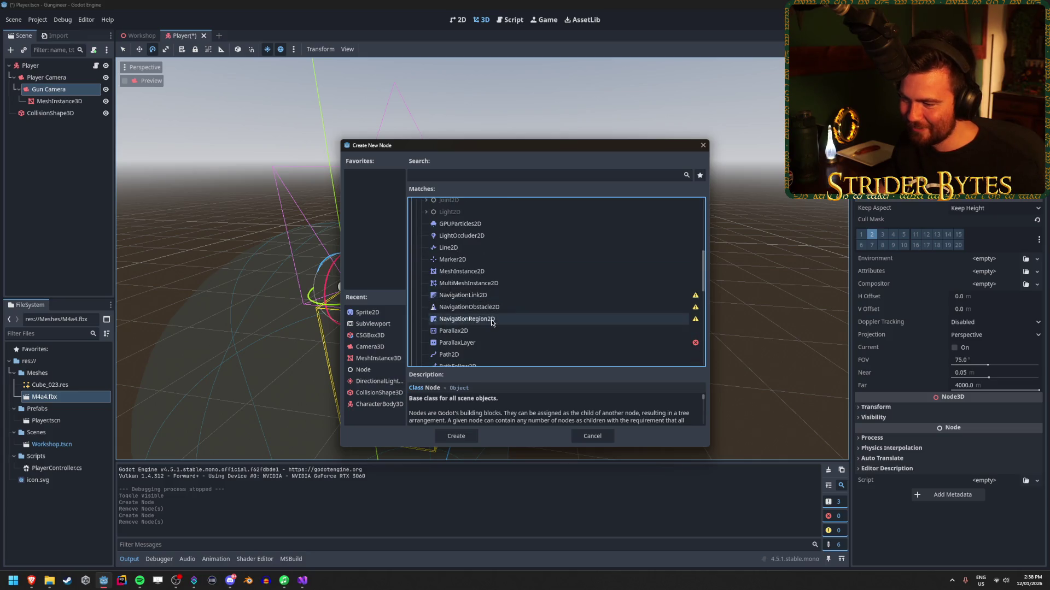
pyautogui.scroll(-5, 490, 323)
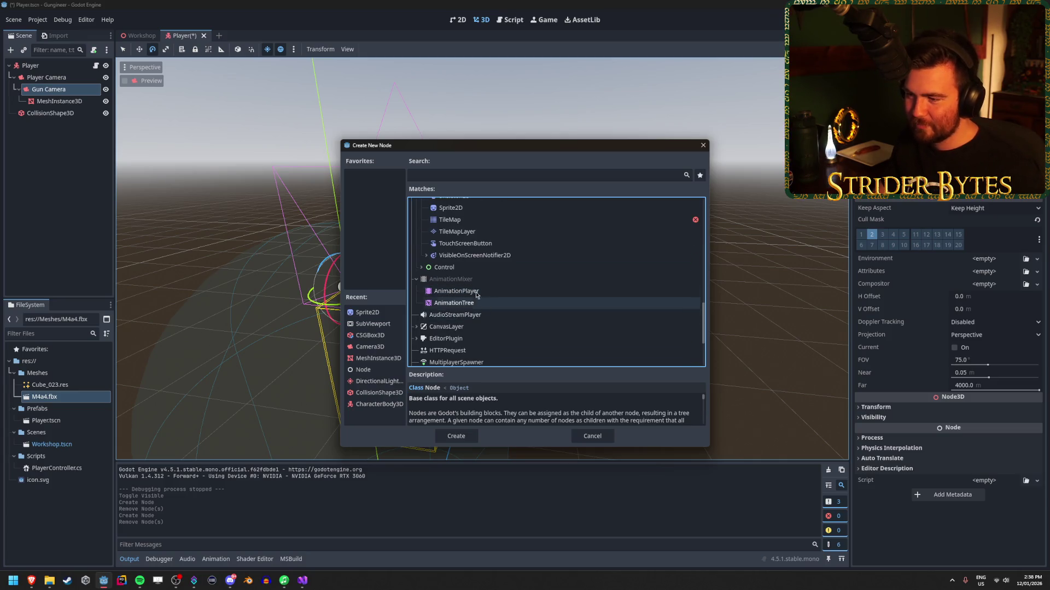
# Step: Search 'view' and create a SubViewportContainer under Gun Camera
pyautogui.click(441, 173)
pyautogui.write('view')
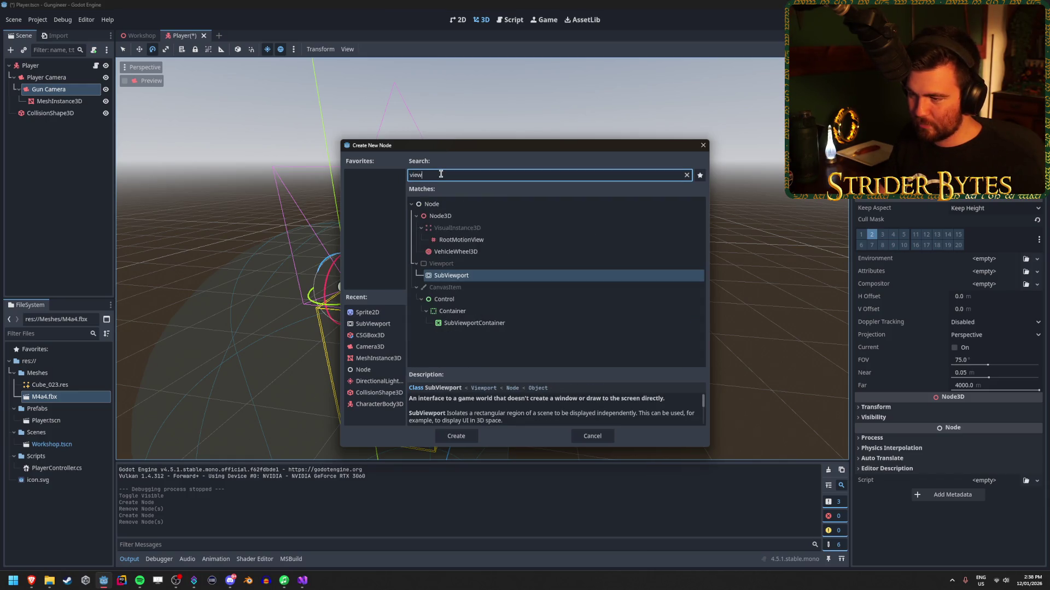
pyautogui.press('Down')
pyautogui.press('Down')
pyautogui.press('Down')
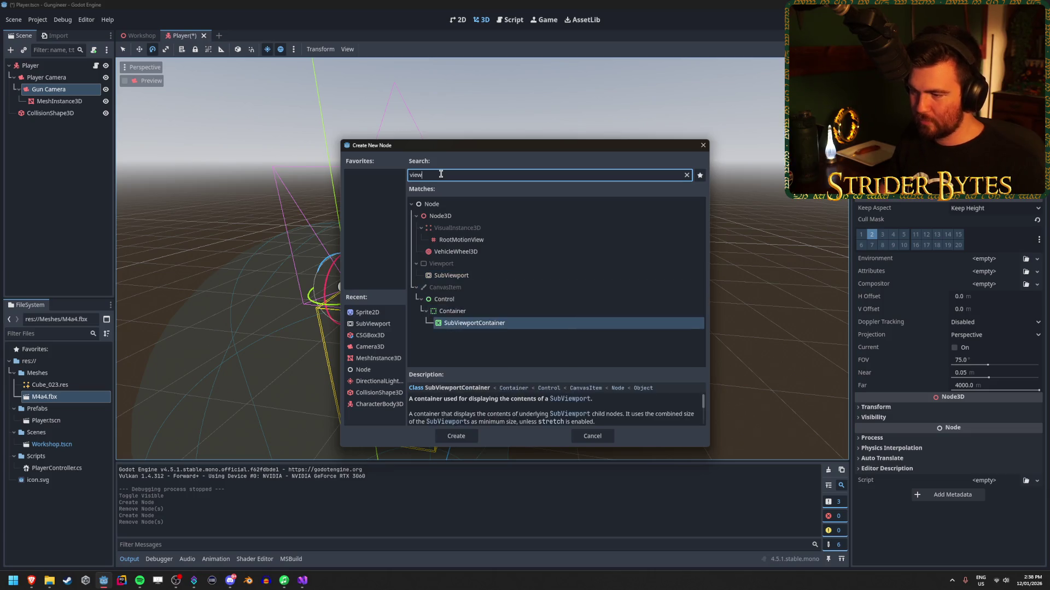
pyautogui.press('Return')
# Step: Group the SubViewportContainer's children and check the canvas view options
pyautogui.scroll(5, 273, 193)
pyautogui.scroll(9, 242, 192)
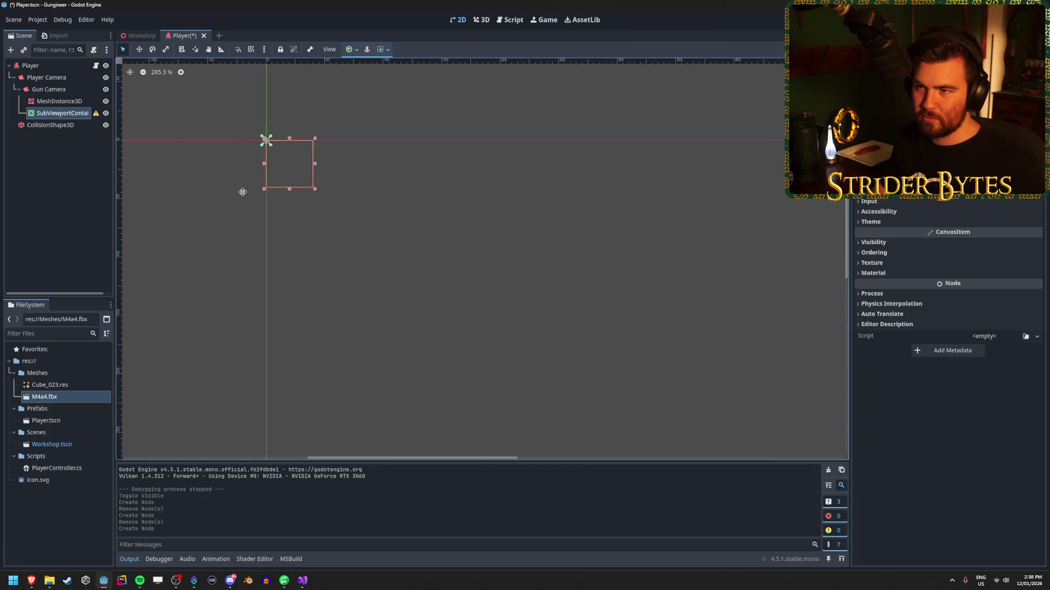
pyautogui.click(293, 49)
pyautogui.click(328, 49)
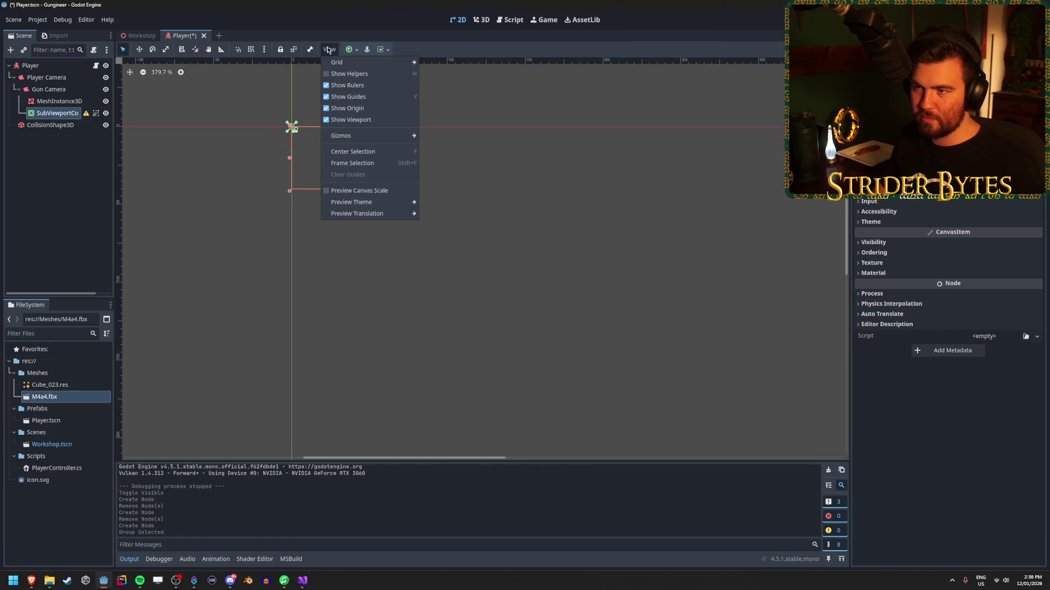
pyautogui.click(328, 50)
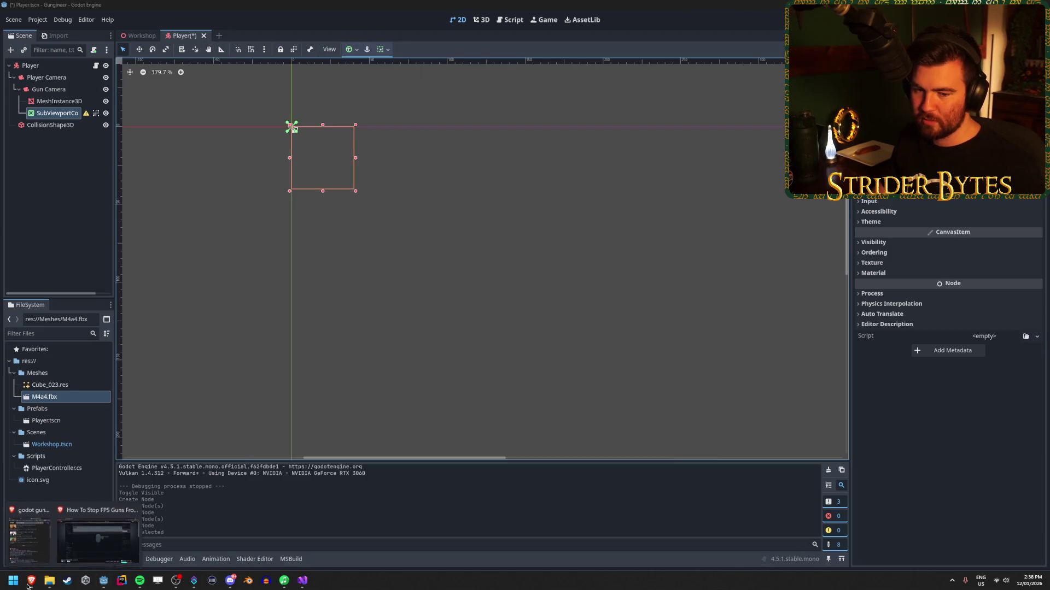
pyautogui.click(97, 533)
# Step: Rewind the tutorial from 0:52 to around 0:35 and watch from there
pyautogui.click(439, 500)
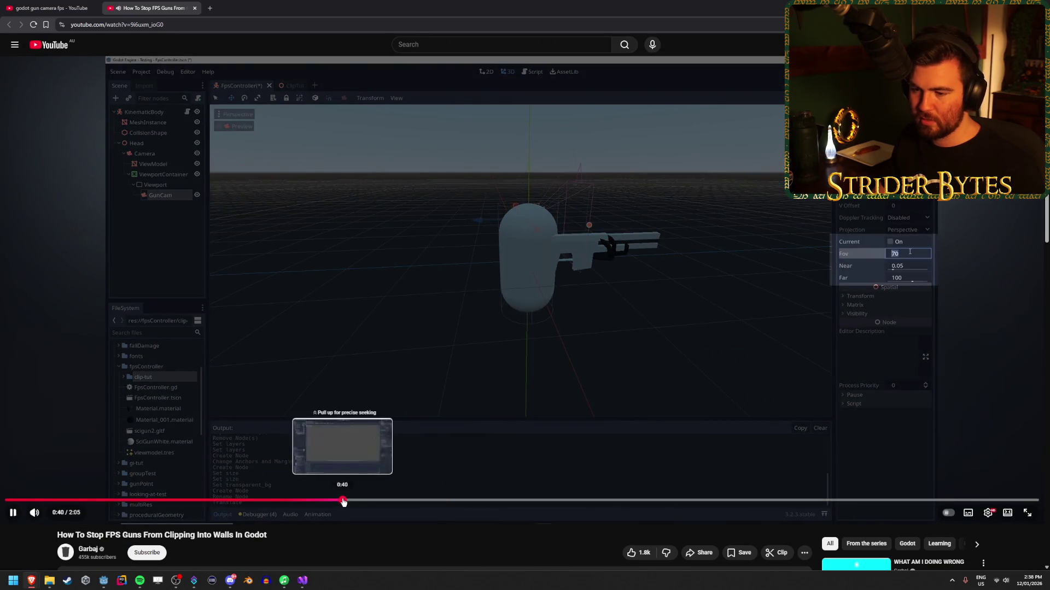
pyautogui.moveTo(342, 500); pyautogui.dragTo(187, 500)
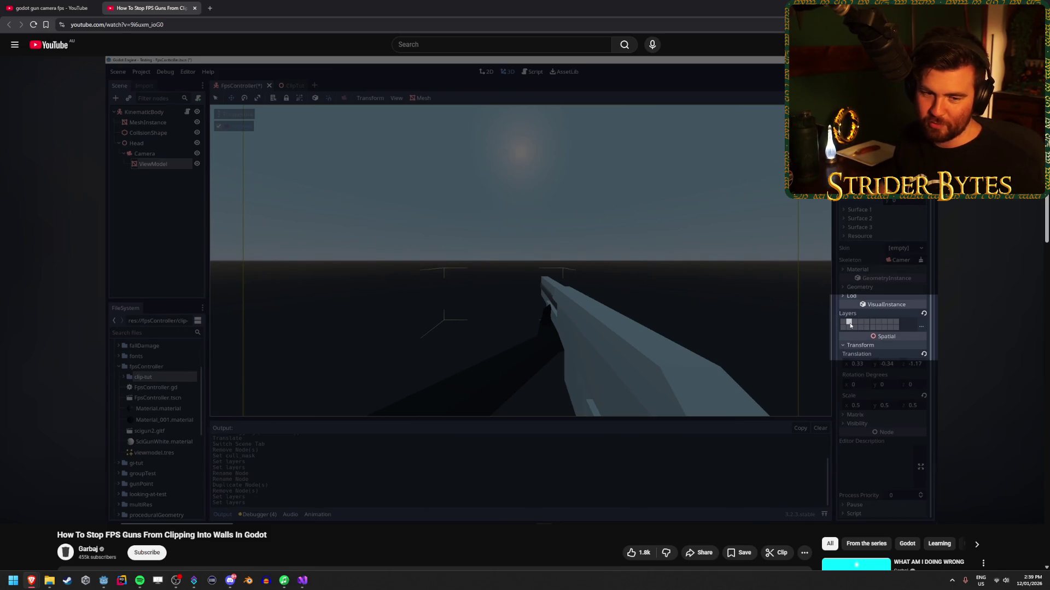
pyautogui.moveTo(351, 344)
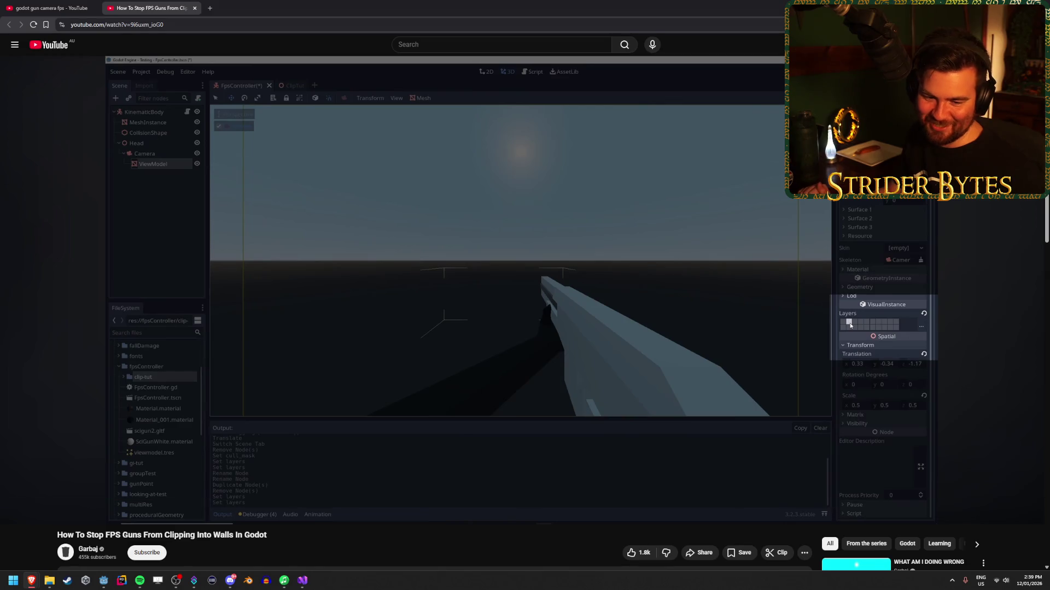
pyautogui.click(352, 218)
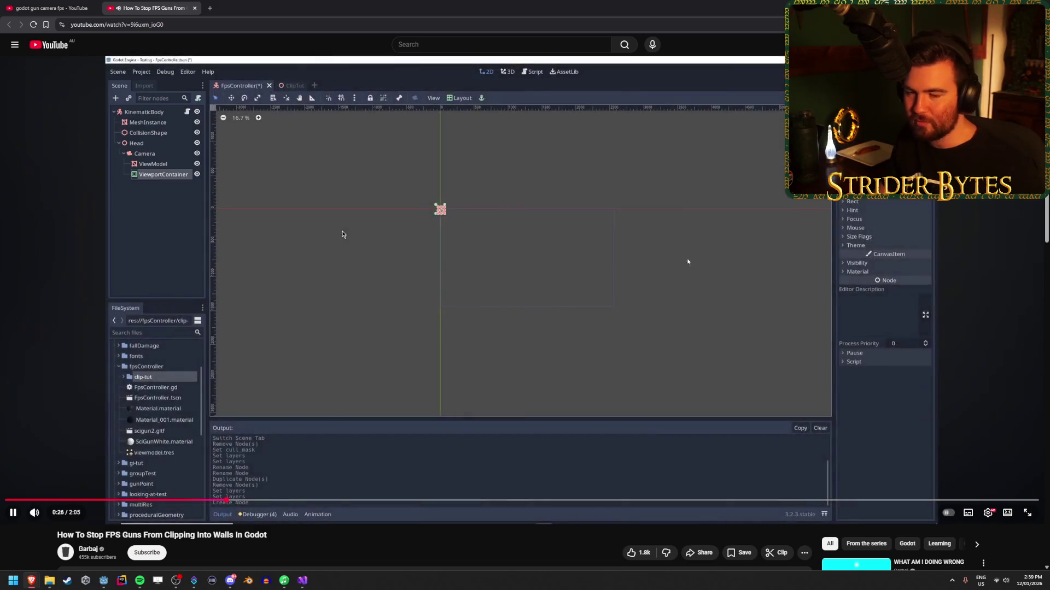
pyautogui.click(564, 261)
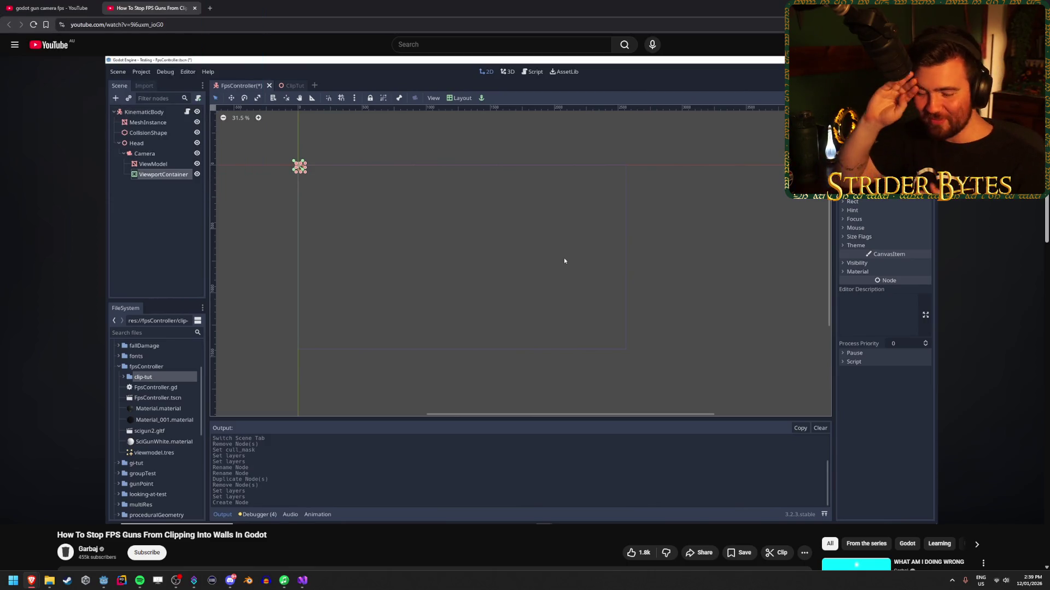
pyautogui.click(564, 260)
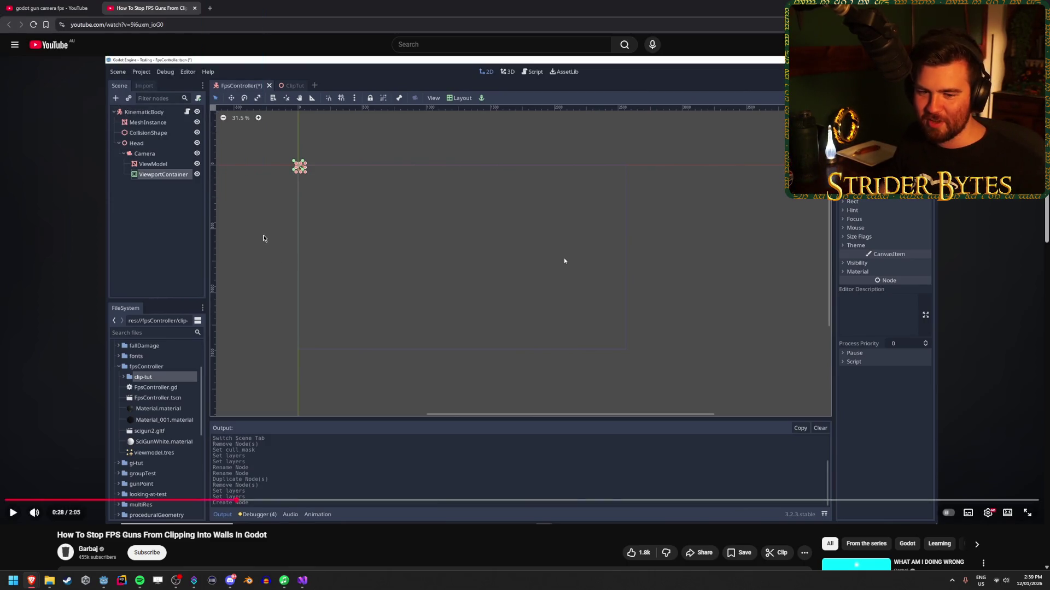
# Step: Rewind further to about 0:26, replay the ViewportContainer step, and pause
pyautogui.moveTo(241, 496); pyautogui.dragTo(229, 502)
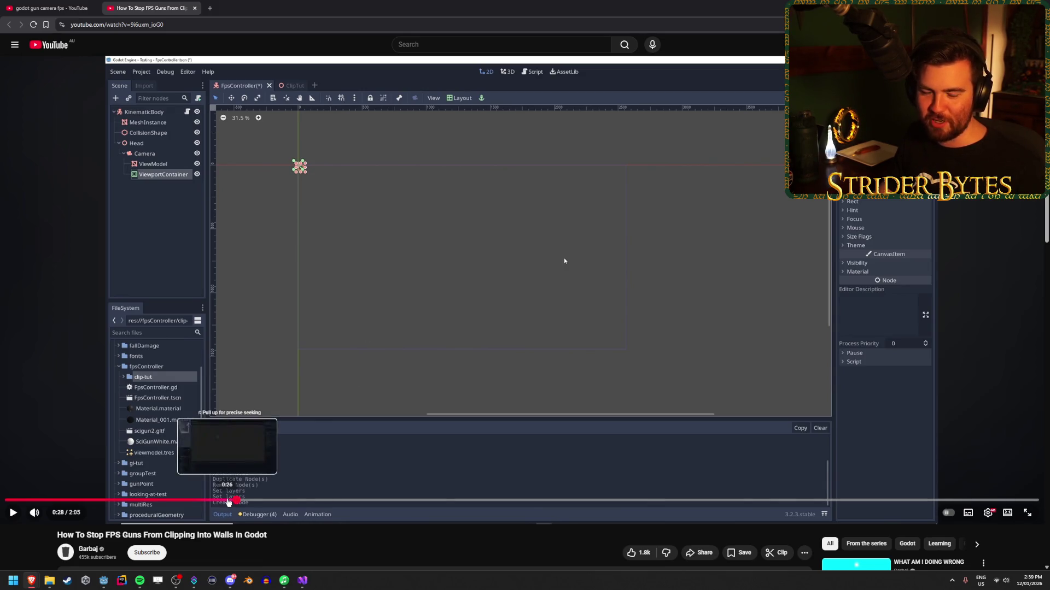
pyautogui.moveTo(228, 502); pyautogui.dragTo(228, 499)
pyautogui.click(312, 306)
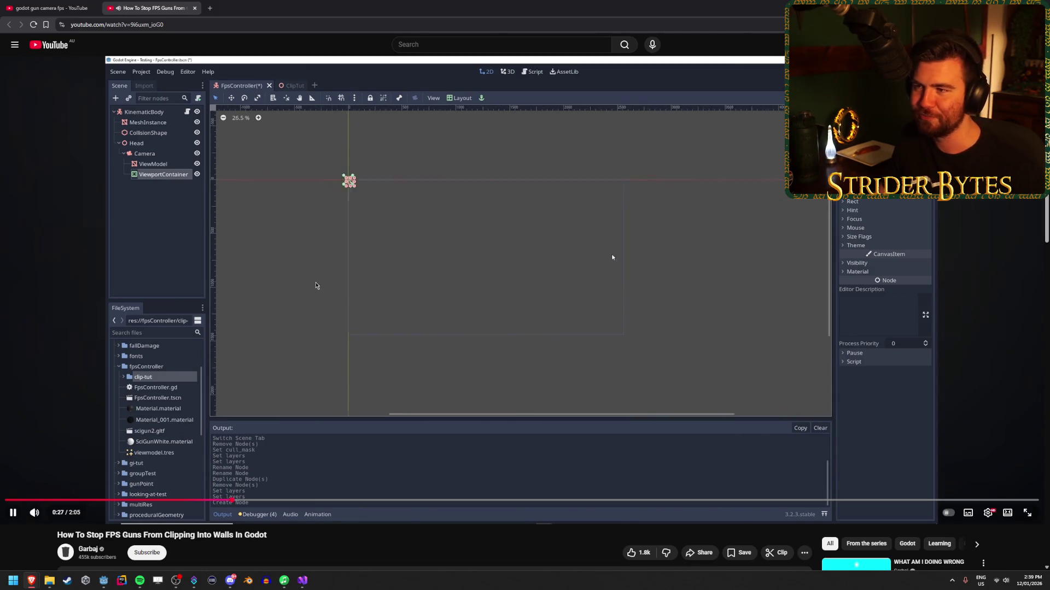
pyautogui.click(343, 281)
pyautogui.click(104, 580)
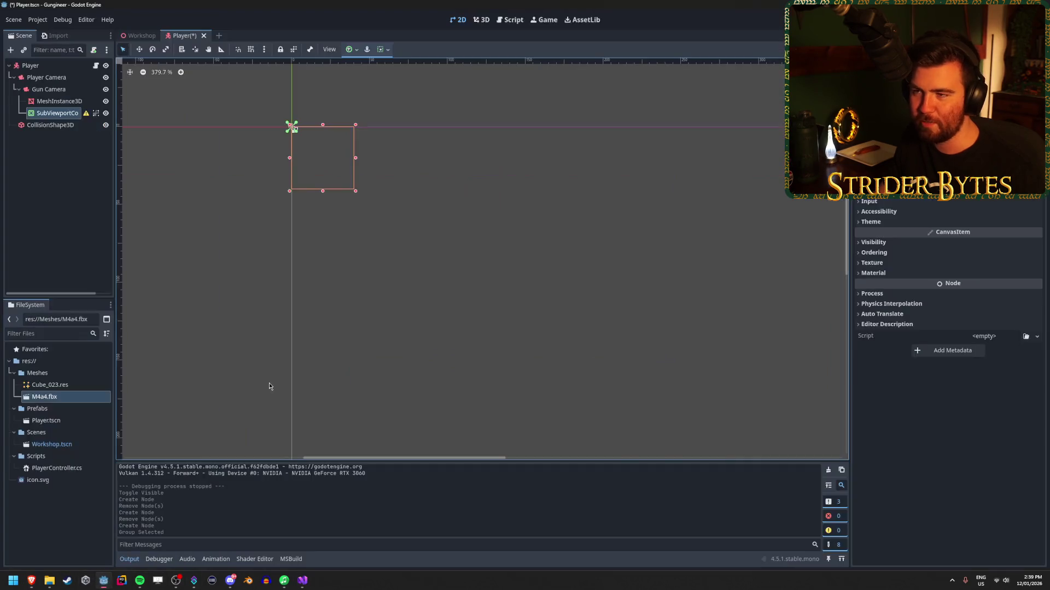
# Step: Set the SubViewportContainer's anchor preset to Full Rect, leaving horizontal expand off
pyautogui.click(388, 49)
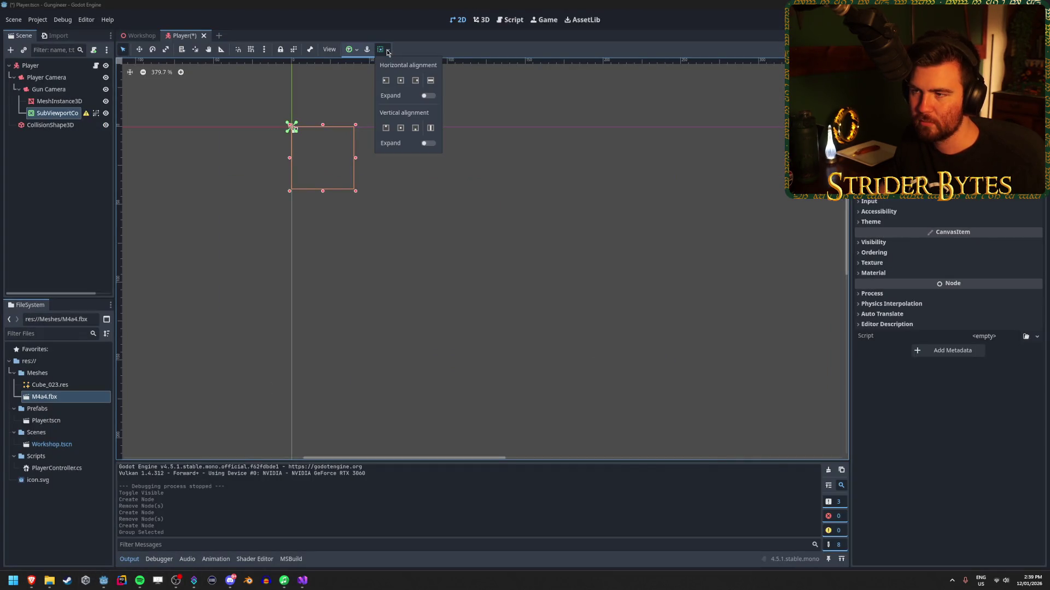
pyautogui.click(429, 96)
pyautogui.click(430, 97)
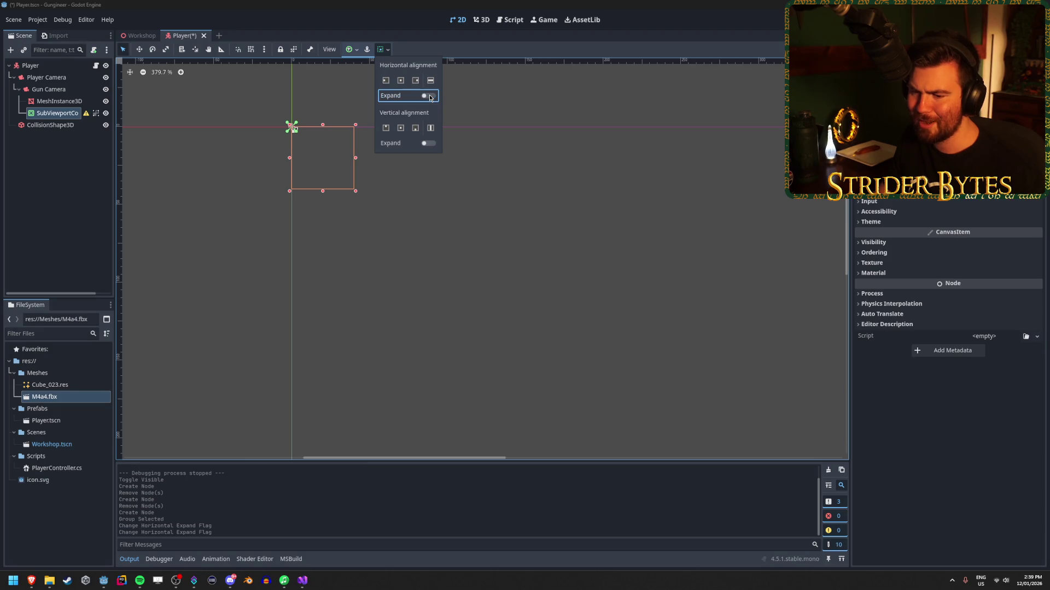
pyautogui.click(357, 53)
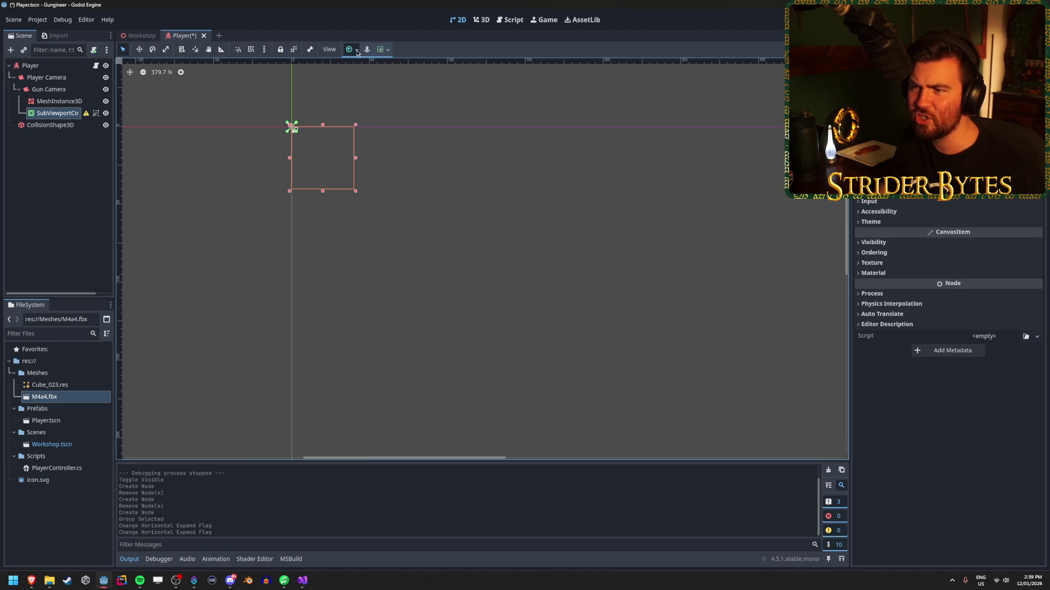
pyautogui.click(357, 52)
pyautogui.click(399, 125)
pyautogui.scroll(-5, 414, 313)
pyautogui.scroll(-4, 448, 312)
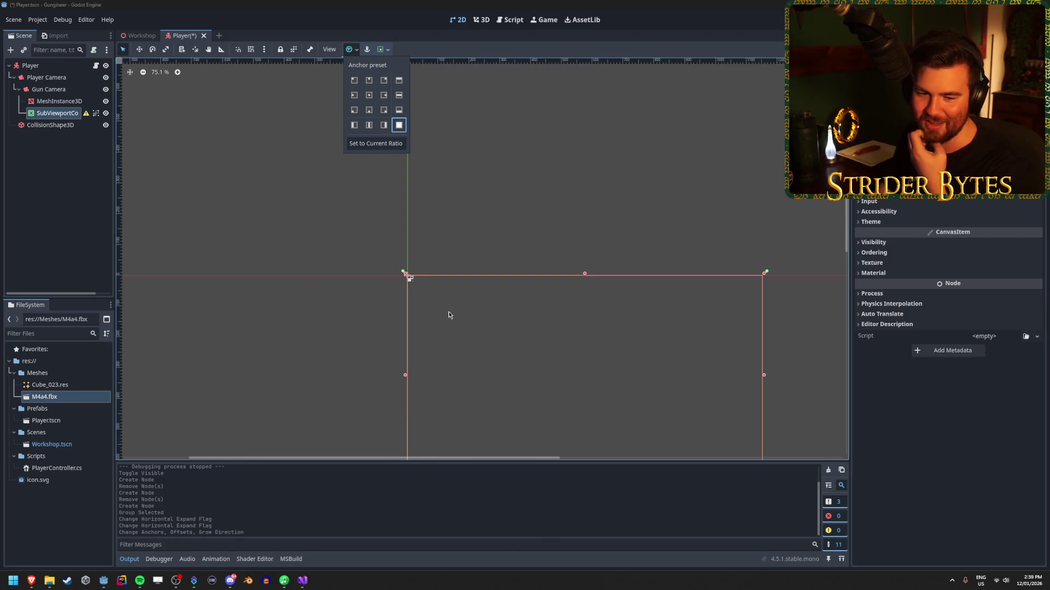
pyautogui.click(553, 327)
# Step: Frame the container on the canvas and start adding a child node to it
pyautogui.moveTo(593, 376); pyautogui.dragTo(514, 309)
pyautogui.scroll(2, 556, 328)
pyautogui.scroll(2, 495, 290)
pyautogui.scroll(-1, 476, 293)
pyautogui.click(77, 159)
pyautogui.moveTo(87, 117)
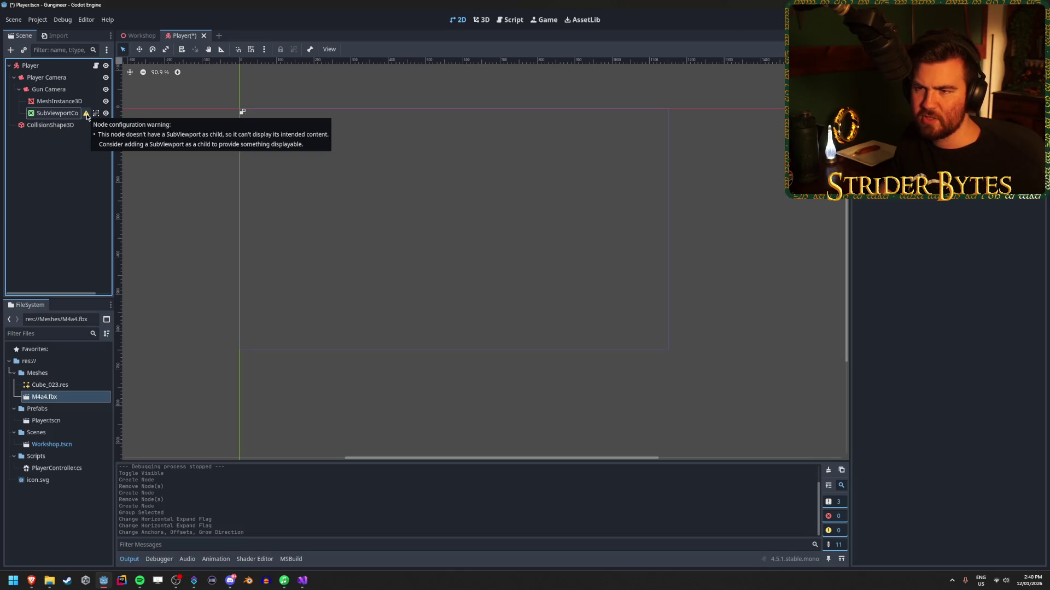
pyautogui.rightClick(86, 117)
pyautogui.click(138, 121)
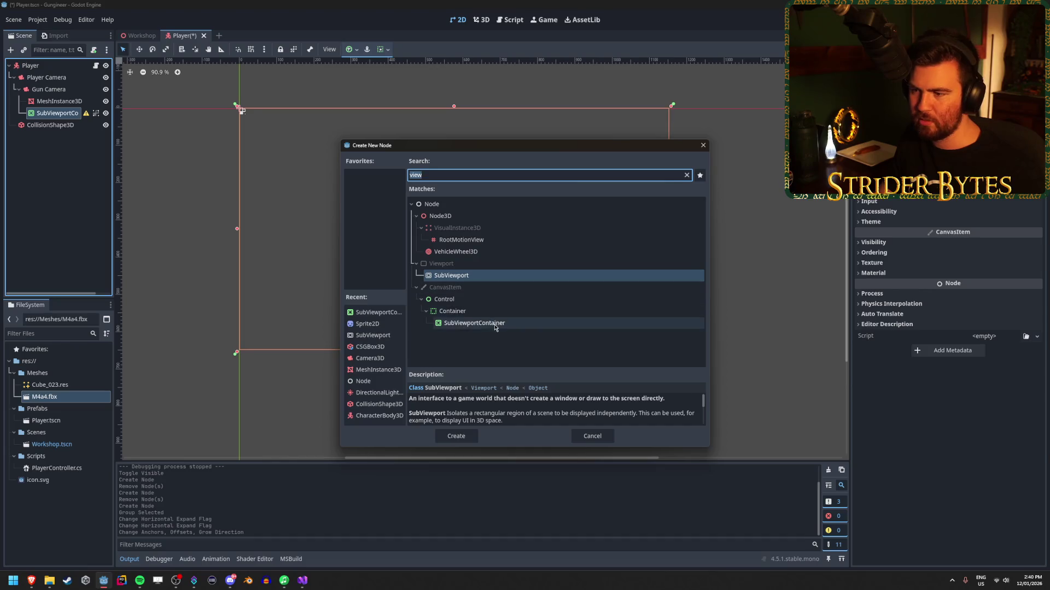
# Step: Create a SubViewport with Transparent BG and size 2560 x 1440, and save the scene
pyautogui.click(456, 436)
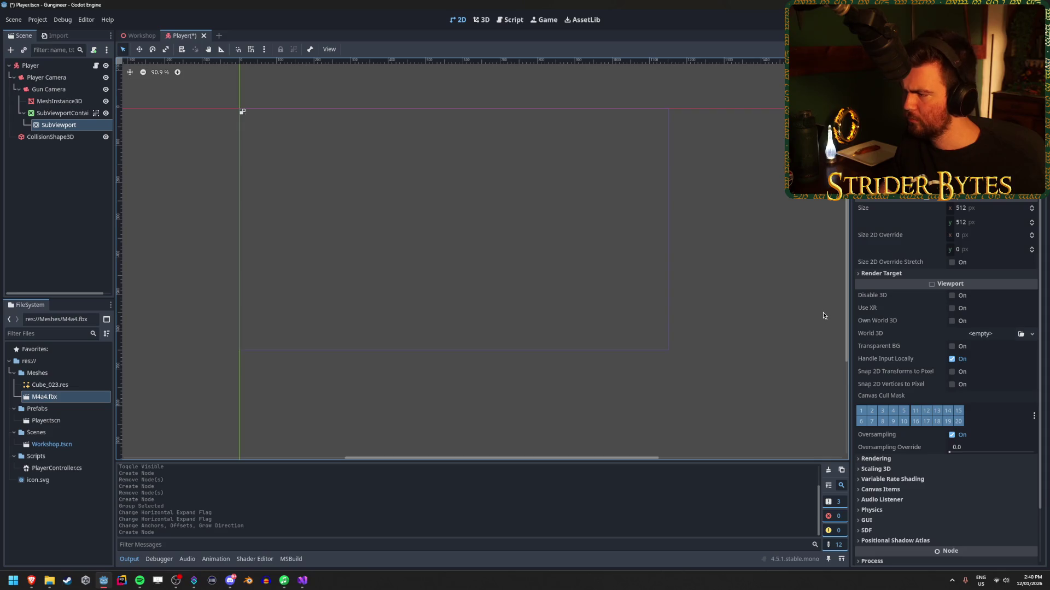
pyautogui.click(951, 346)
pyautogui.hotkey('ctrl', 's')
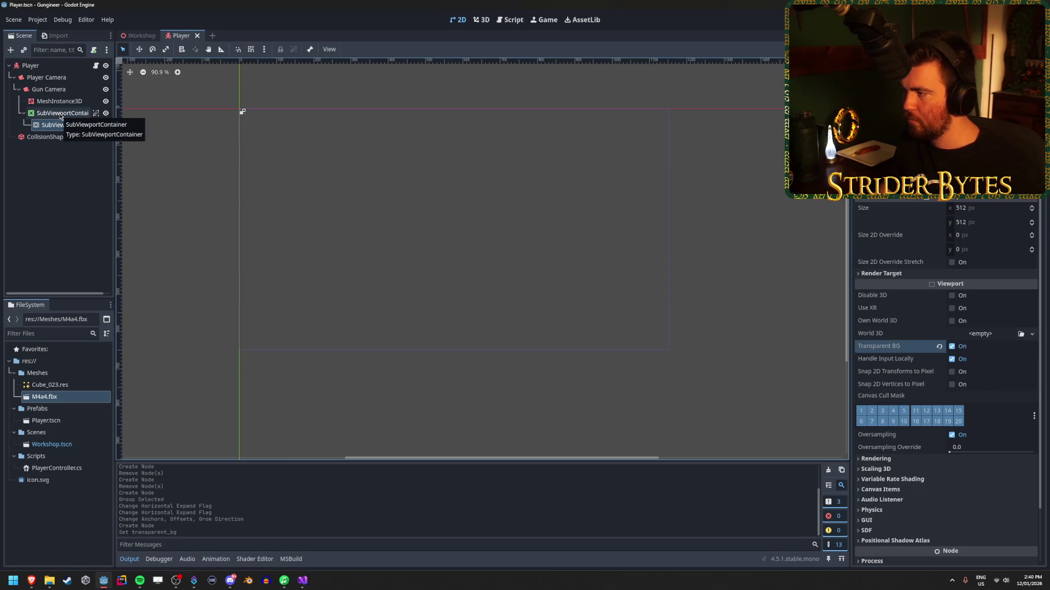
pyautogui.click(971, 212)
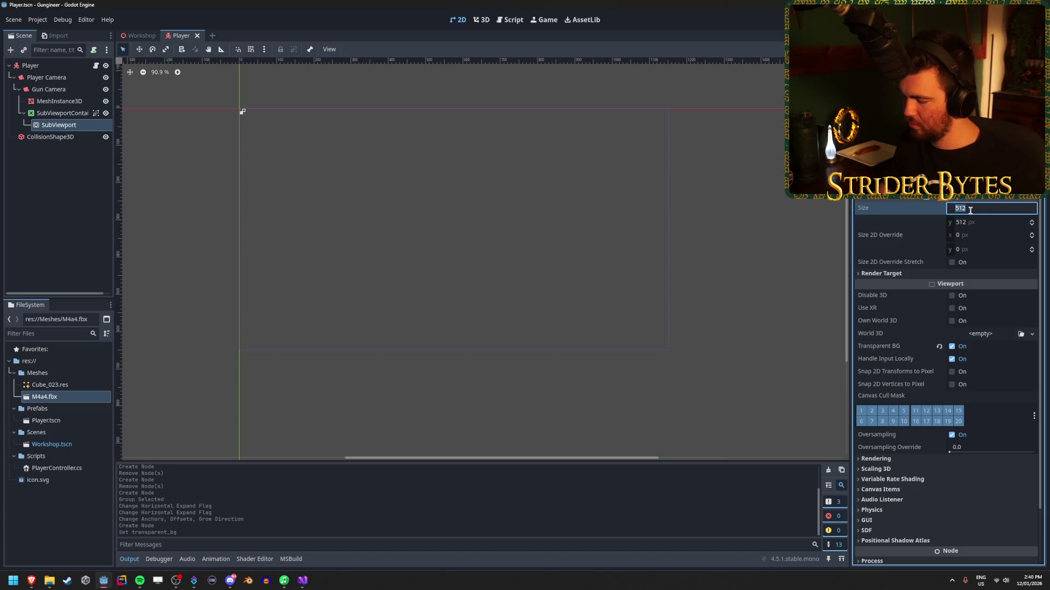
pyautogui.write('2560')
pyautogui.press('Tab')
pyautogui.write('1')
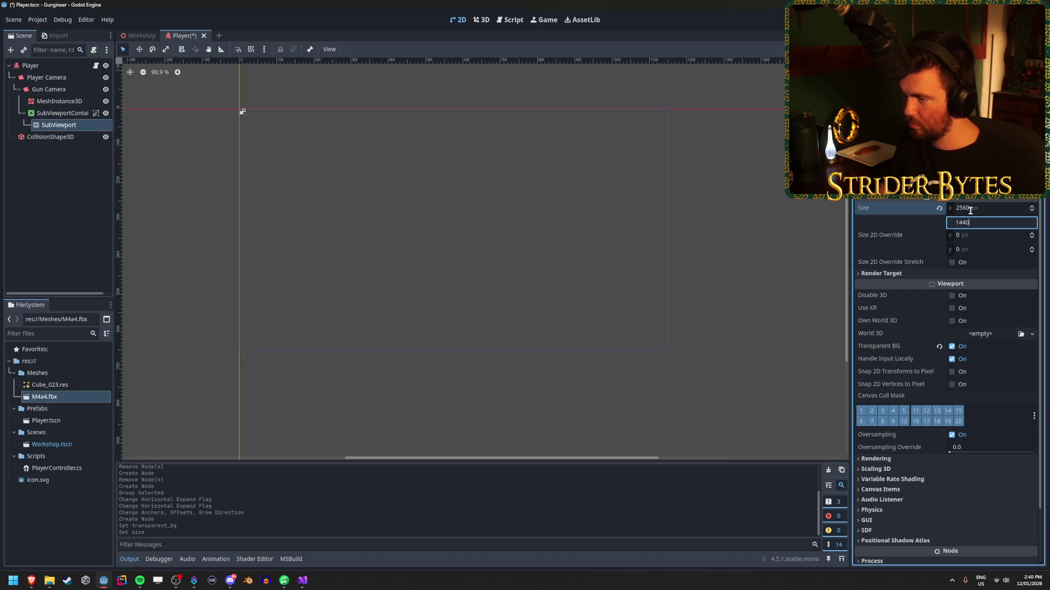
pyautogui.press('Return')
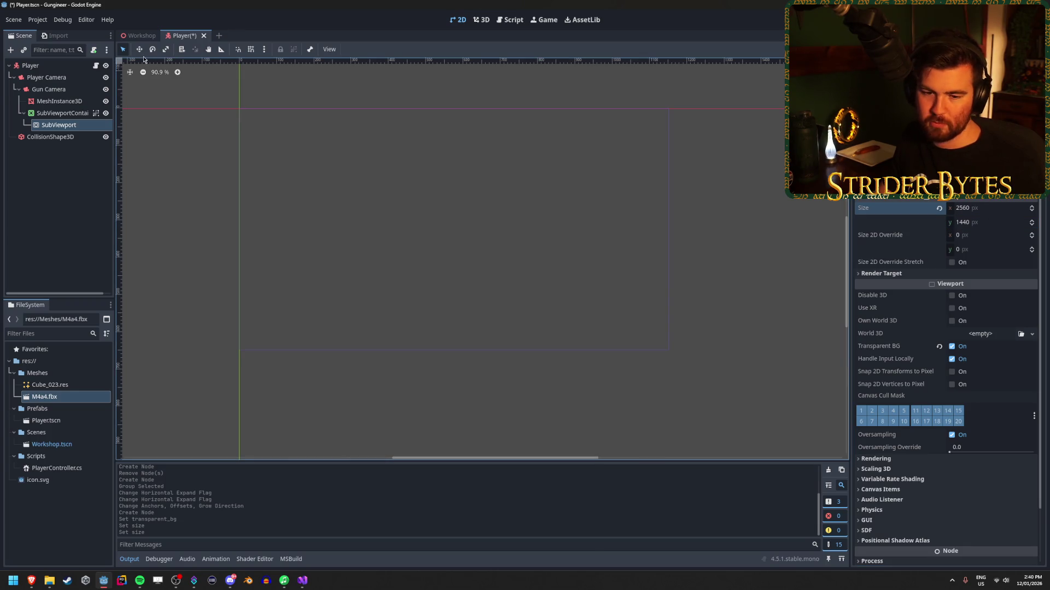
pyautogui.hotkey('ctrl', 's')
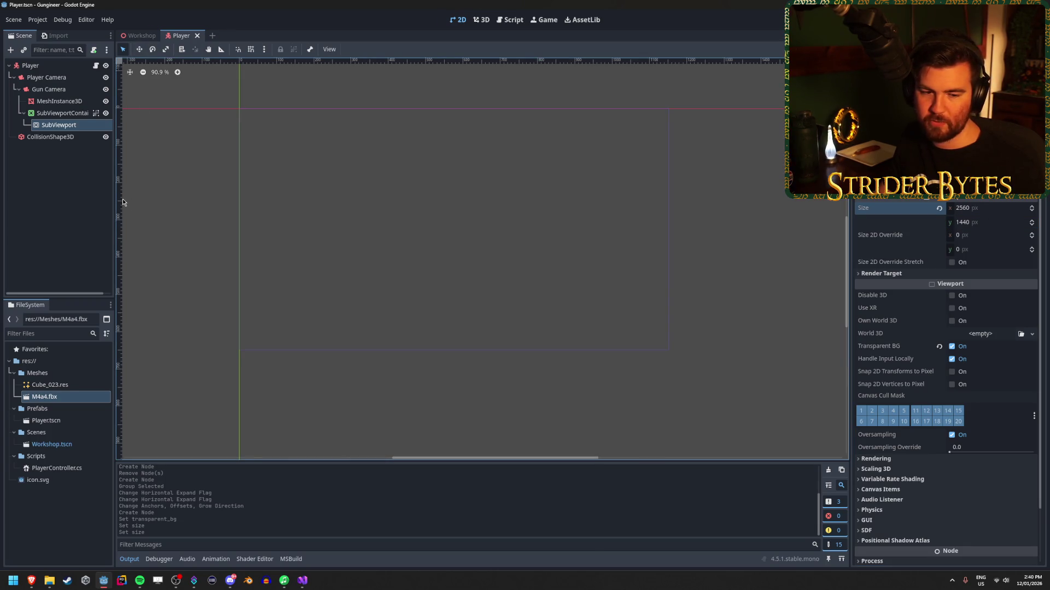
# Step: Review the SubViewportContainer and SubViewport properties in the Scene tree
pyautogui.click(64, 114)
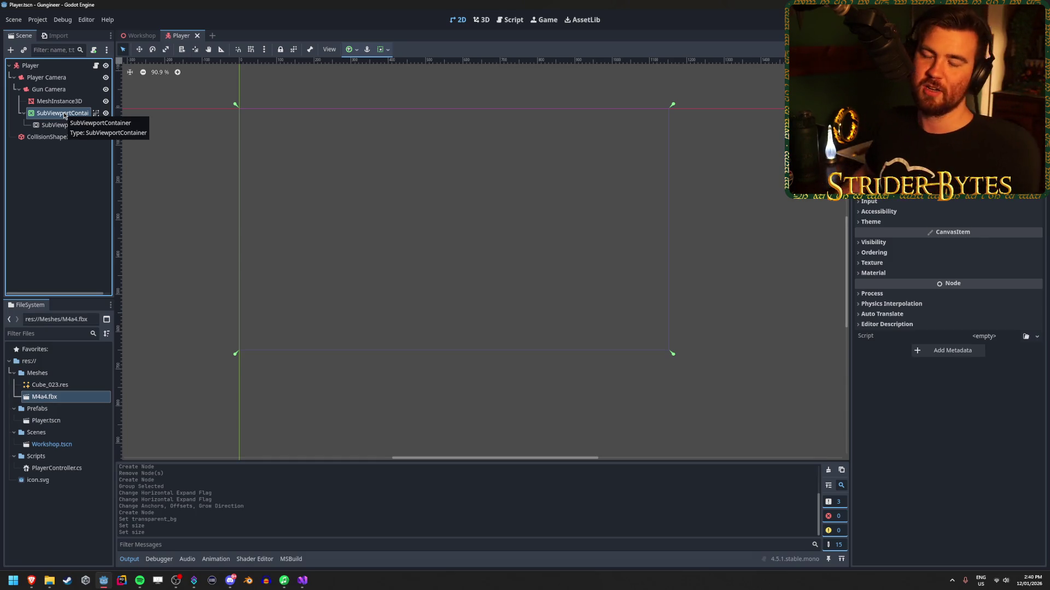
pyautogui.click(50, 186)
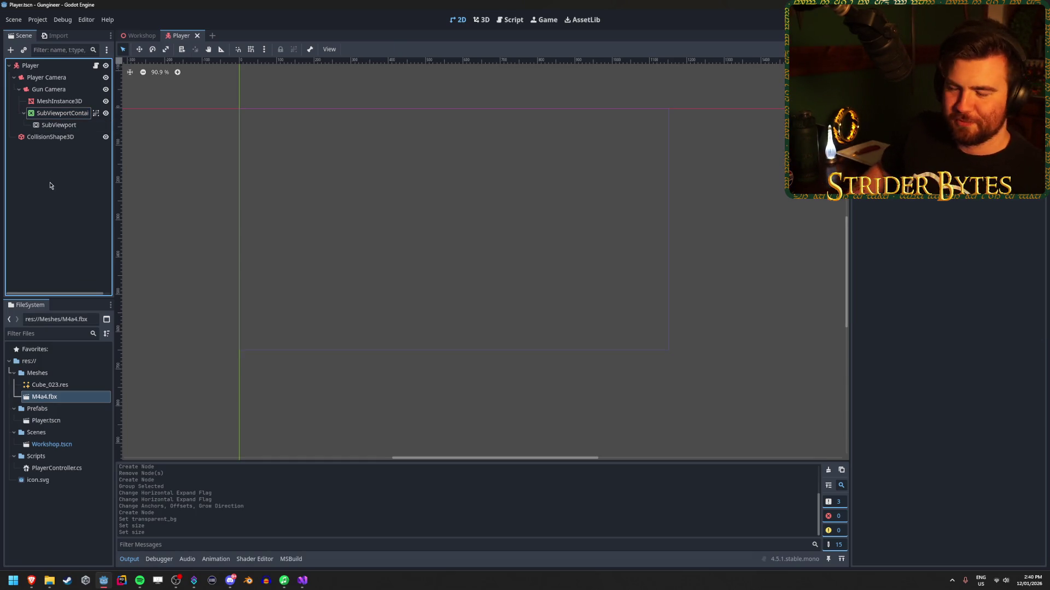
pyautogui.click(59, 129)
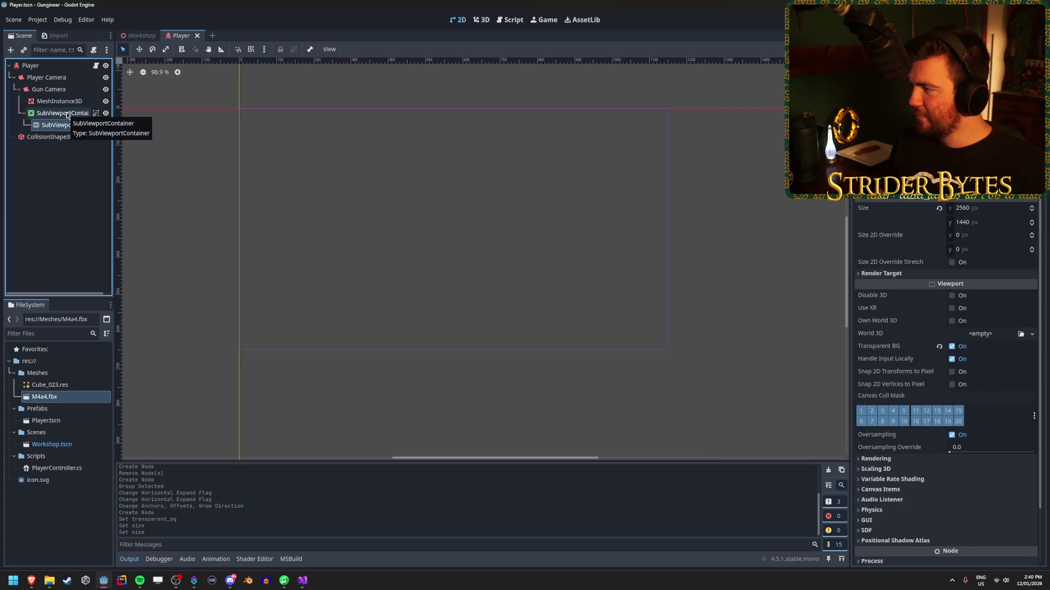
pyautogui.click(67, 114)
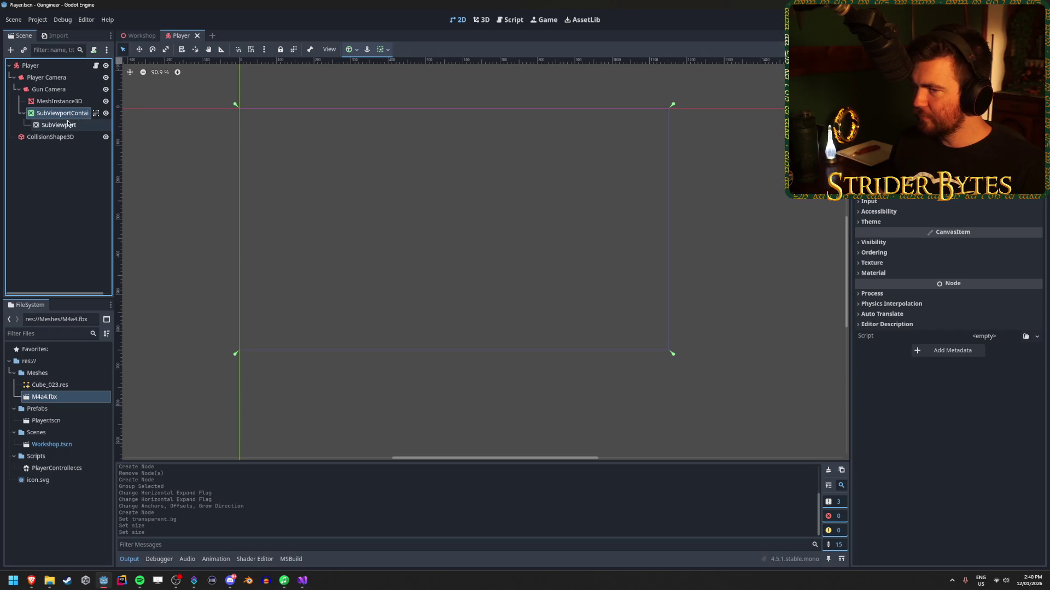
pyautogui.click(67, 127)
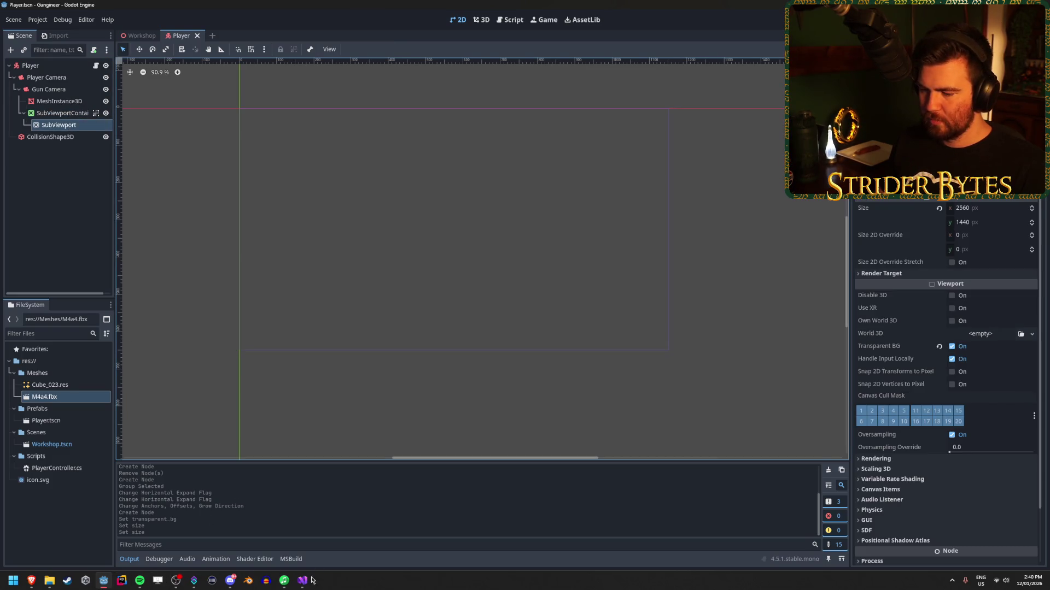
pyautogui.click(302, 583)
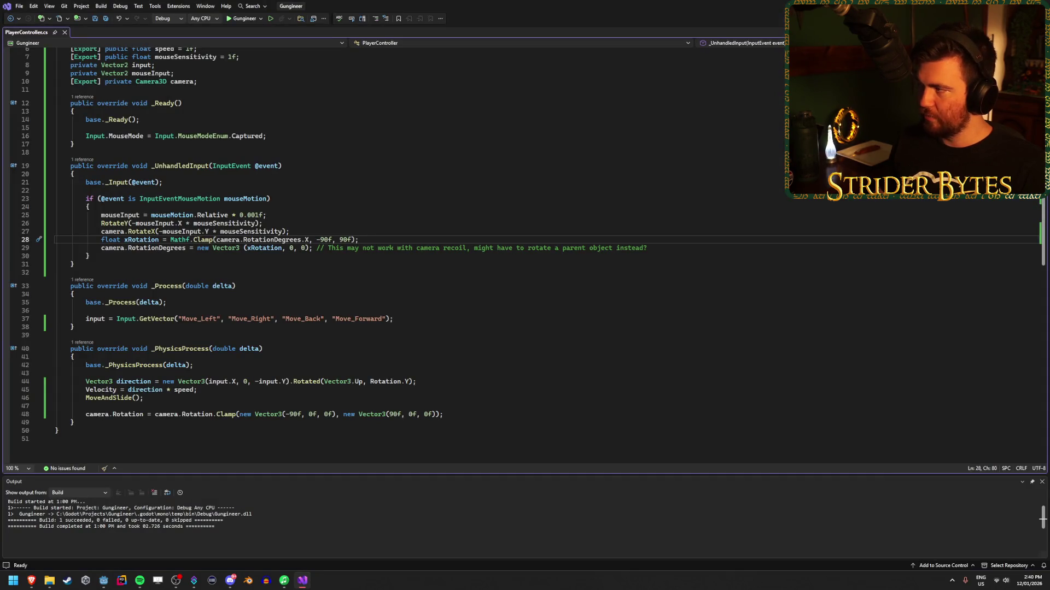
# Step: Seek the tutorial ahead to about 0:44 for its Viewport camera setup and pause it
pyautogui.click(103, 581)
pyautogui.moveTo(32, 581)
pyautogui.click(65, 569)
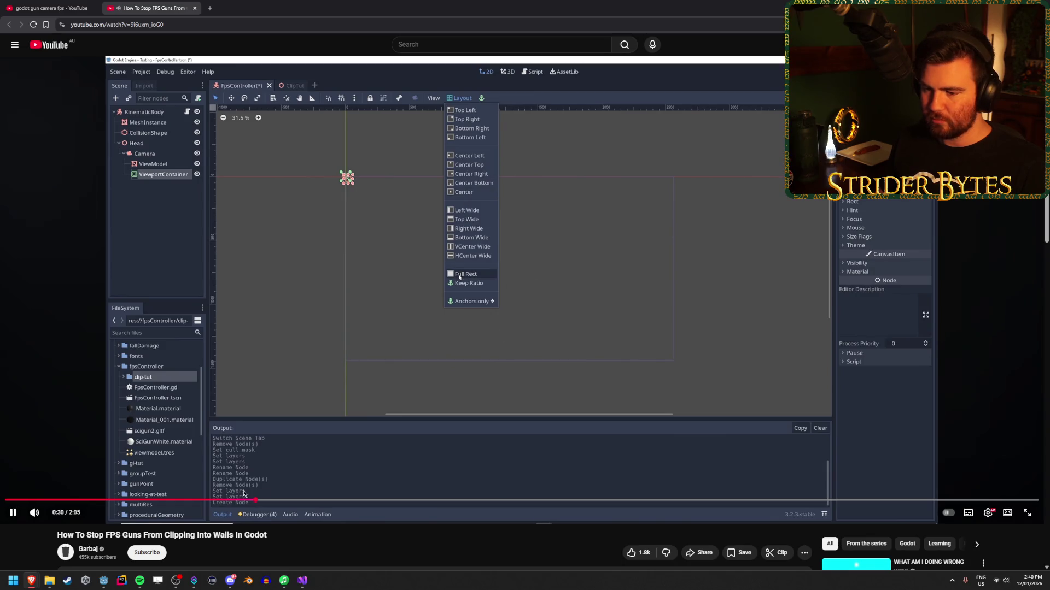
pyautogui.moveTo(301, 502); pyautogui.dragTo(382, 502)
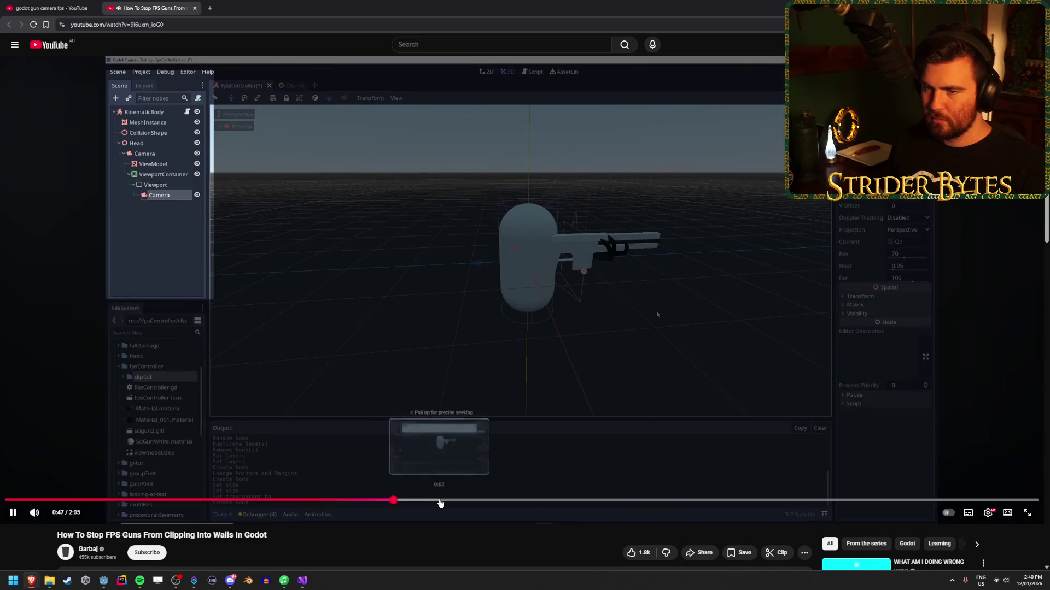
pyautogui.click(354, 350)
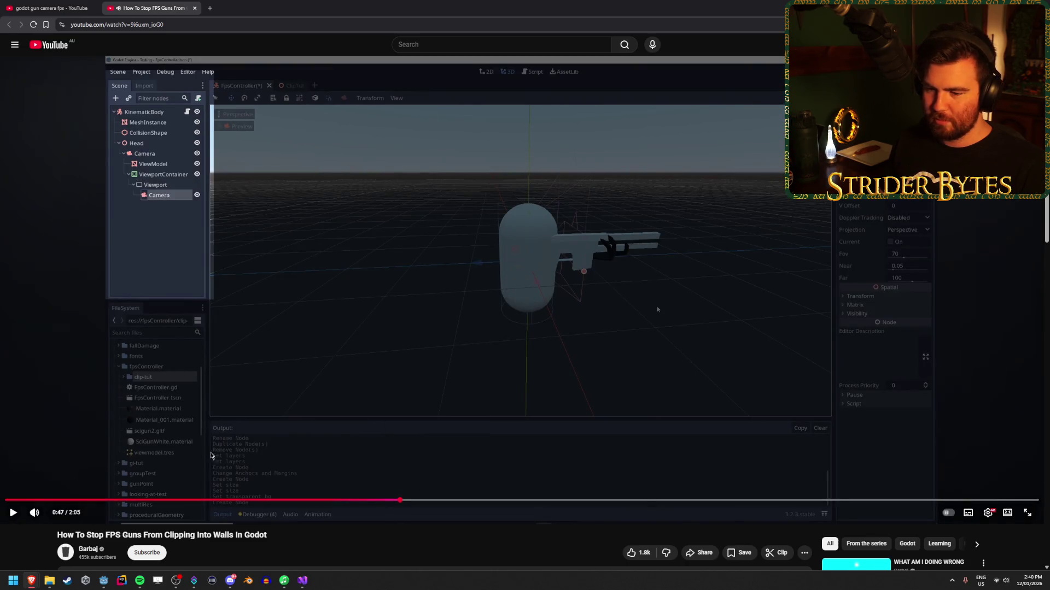
pyautogui.click(300, 584)
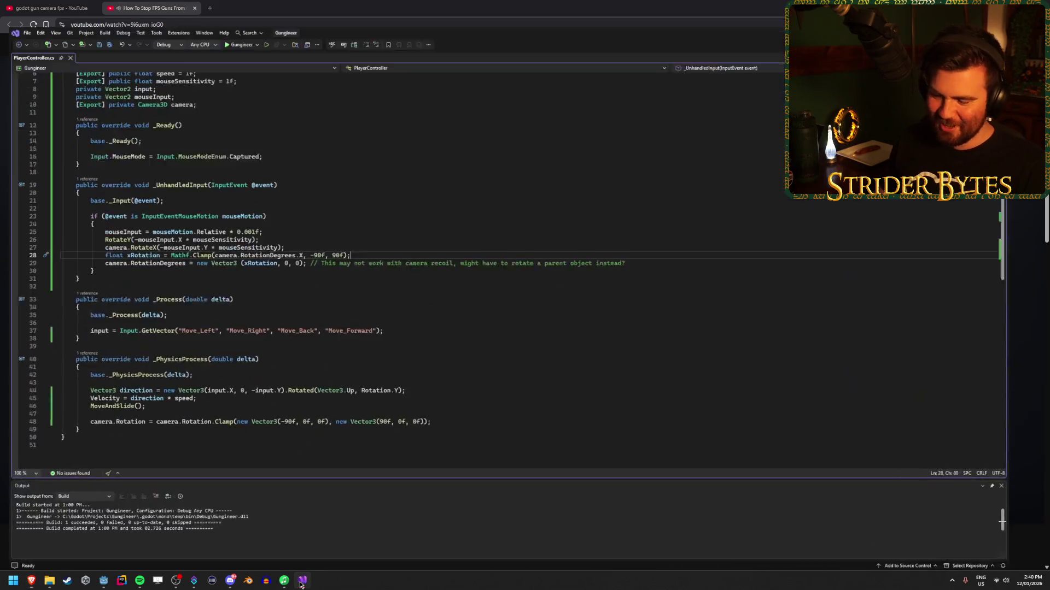
pyautogui.click(303, 582)
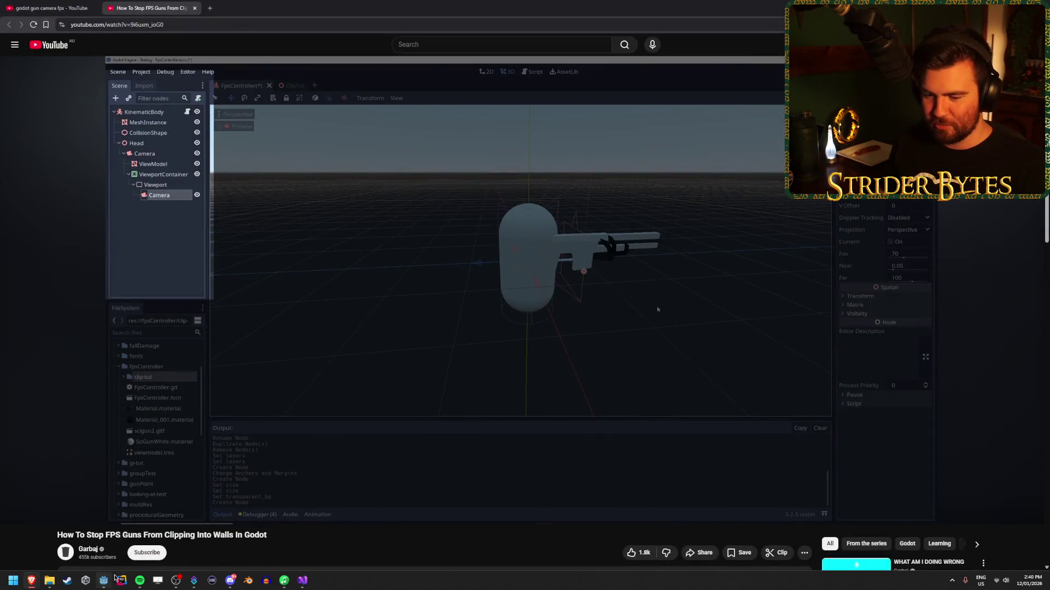
pyautogui.click(107, 586)
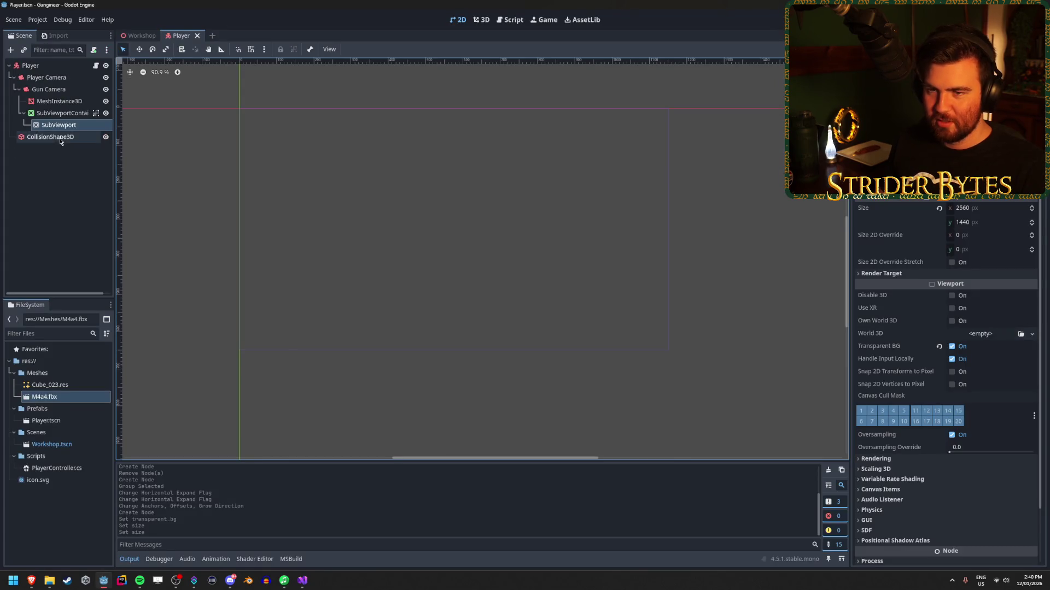
# Step: Move the SubViewportContainer under Player Camera, save, and test-run the game with F5
pyautogui.moveTo(49, 113)
pyautogui.mouseDown()
pyautogui.moveTo(48, 78)
pyautogui.moveTo(55, 126)
pyautogui.mouseUp()
pyautogui.hotkey('ctrl', 's')
pyautogui.click(71, 101)
pyautogui.click(70, 89)
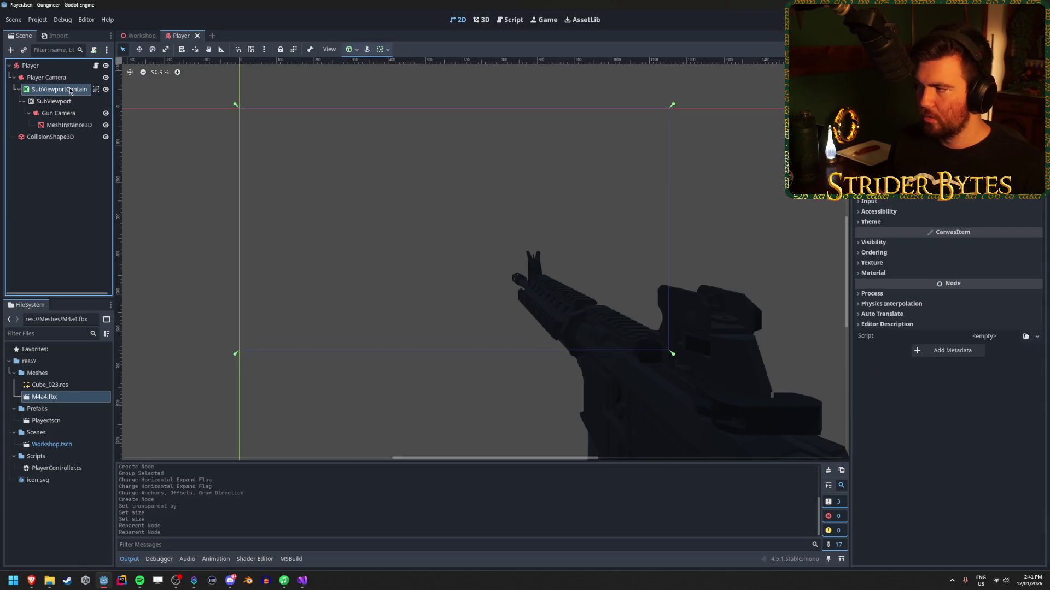
pyautogui.click(48, 77)
pyautogui.click(30, 65)
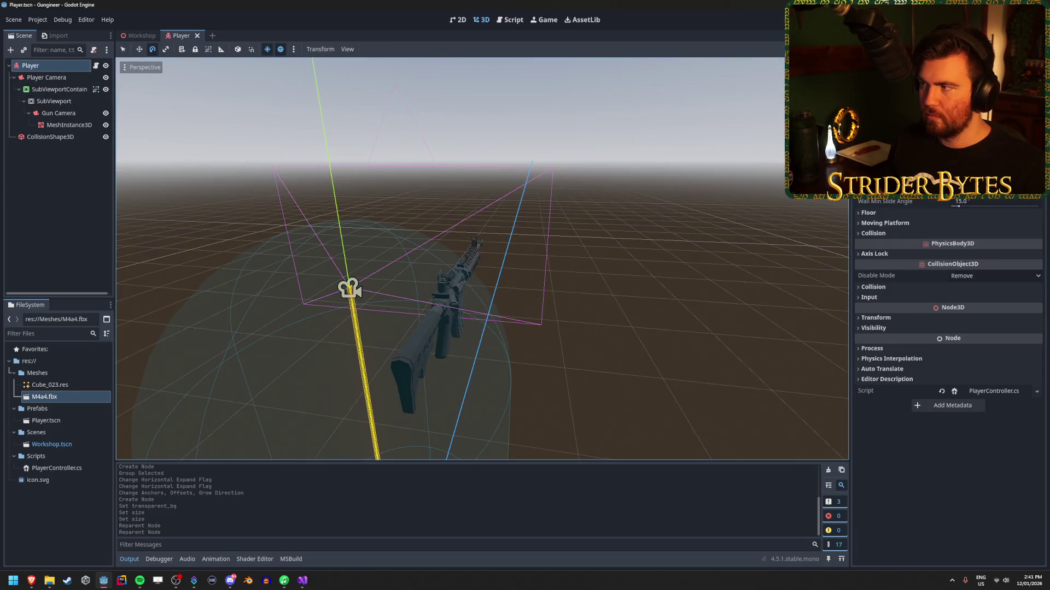
pyautogui.press('F5')
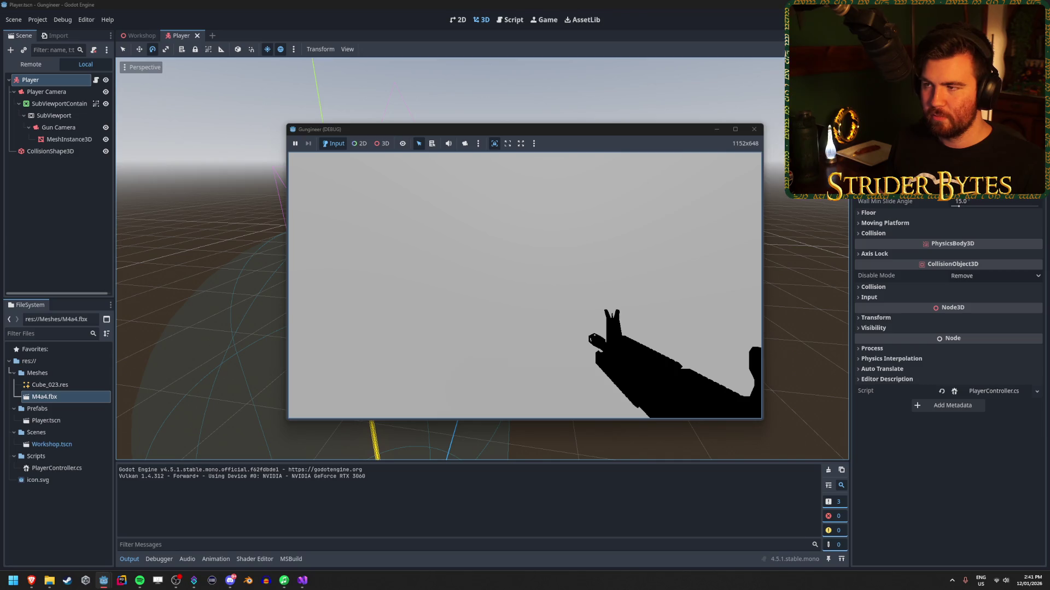
pyautogui.press('F8')
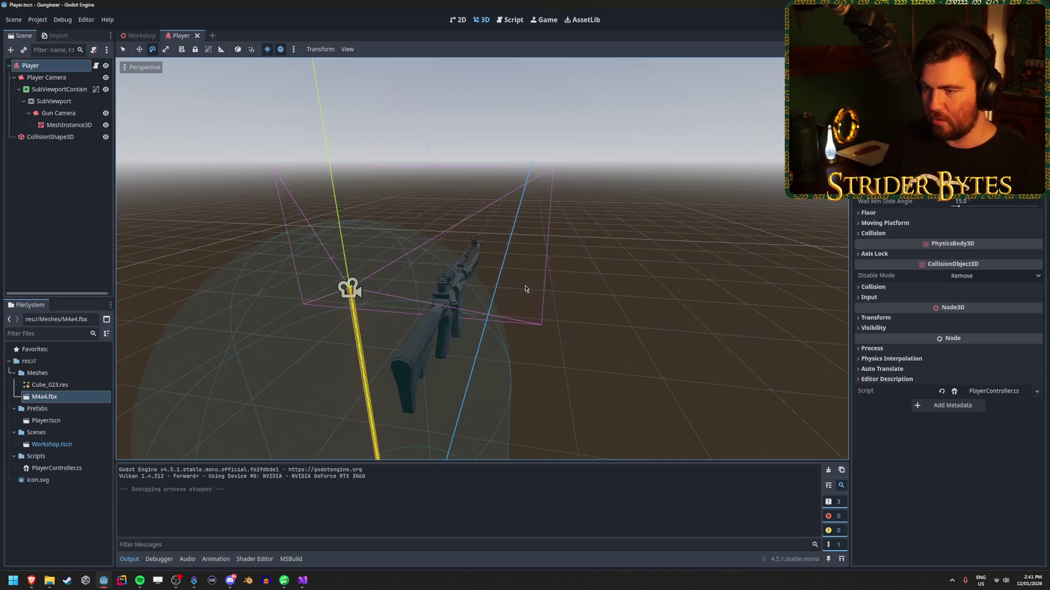
pyautogui.click(69, 124)
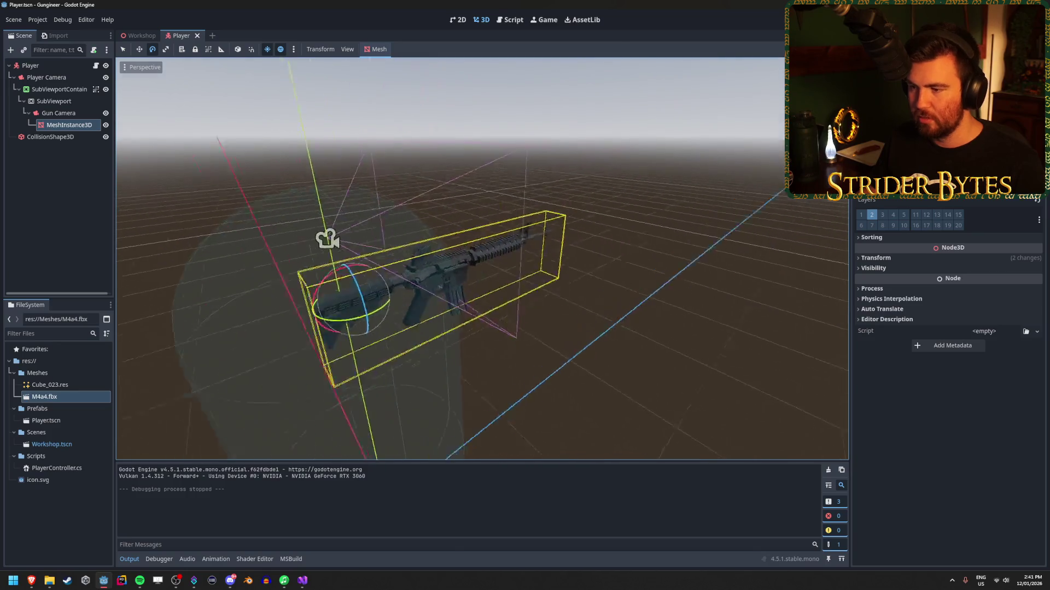
pyautogui.press('w')
pyautogui.click(67, 112)
pyautogui.click(71, 102)
pyautogui.click(71, 113)
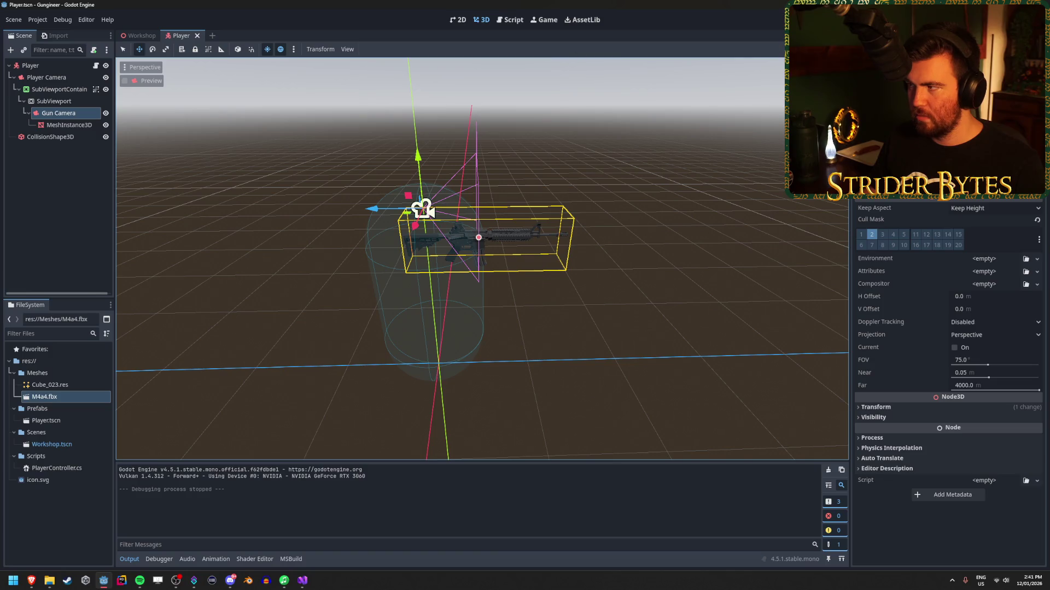
pyautogui.press('F5')
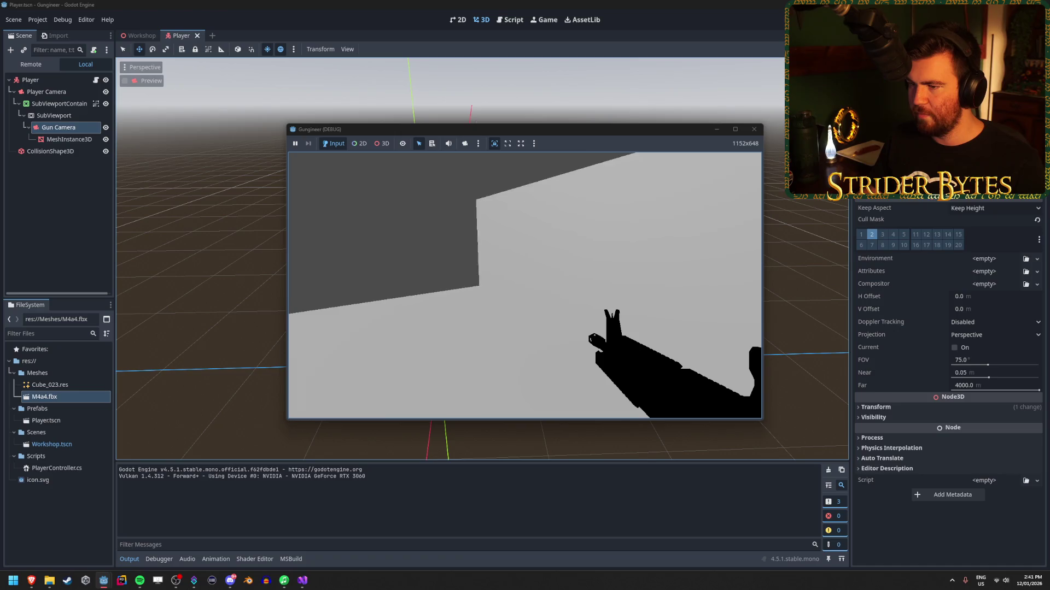
pyautogui.press('Escape')
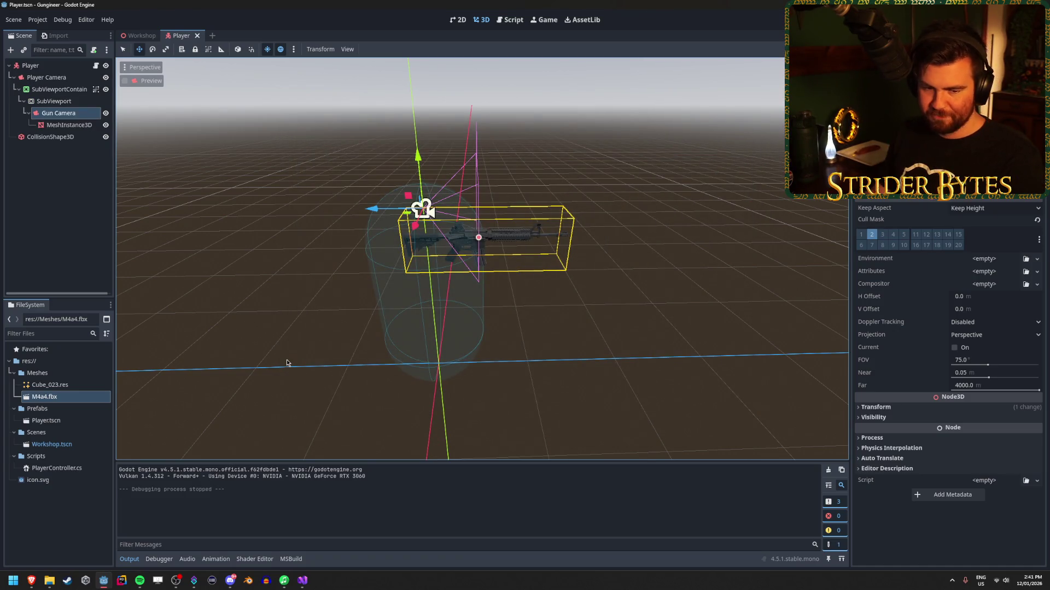
pyautogui.hotkey('ctrl', 's')
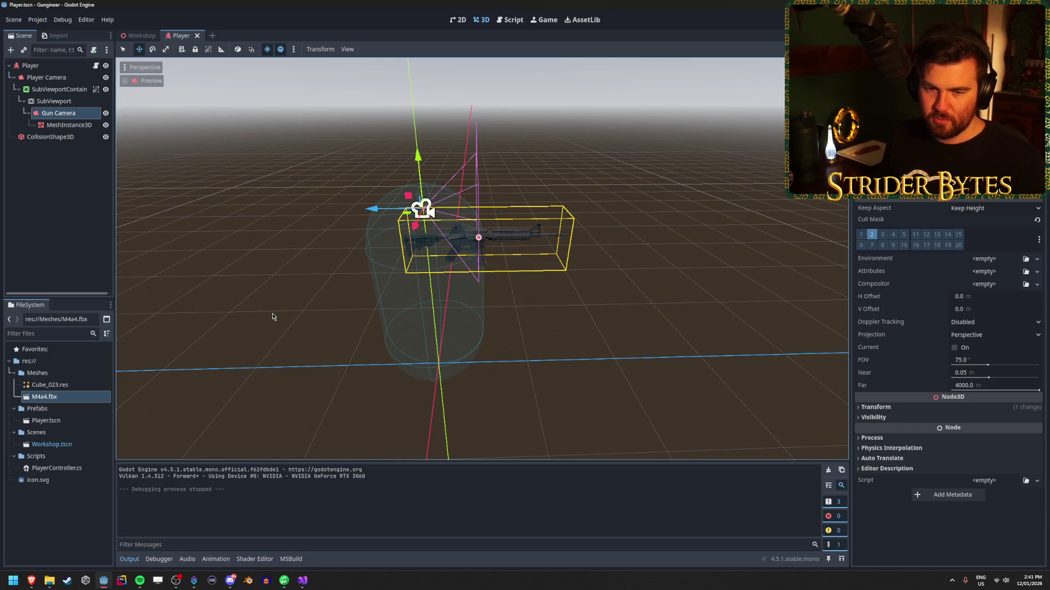
pyautogui.click(65, 101)
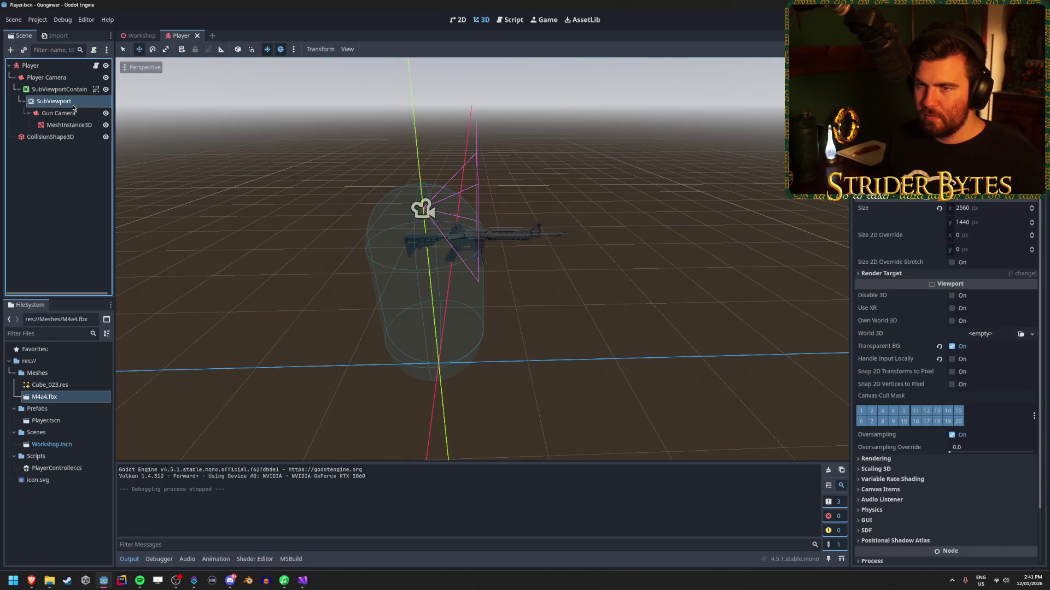
pyautogui.click(77, 90)
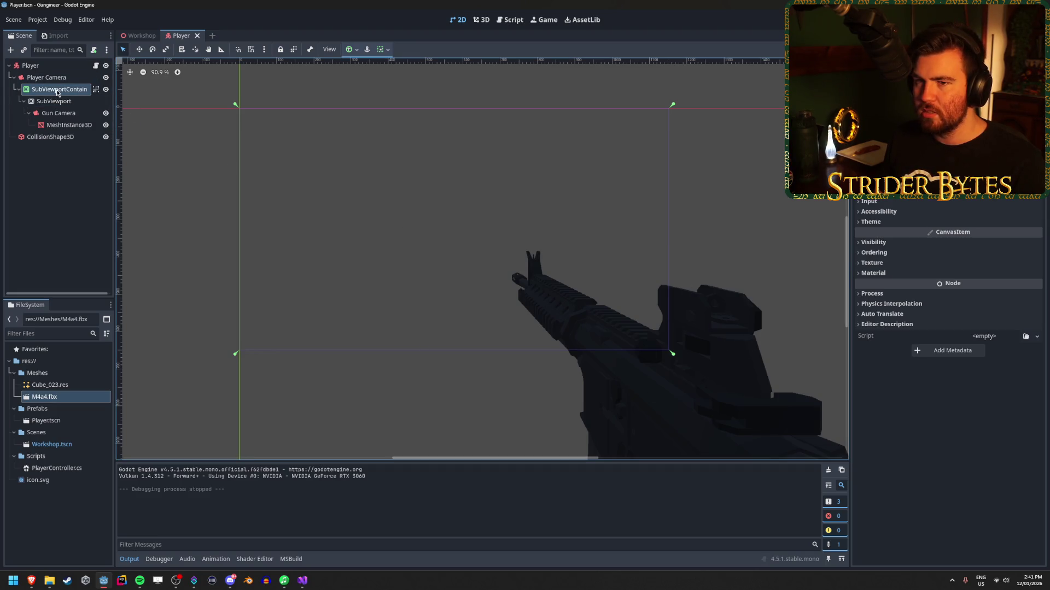
pyautogui.scroll(3, 948, 382)
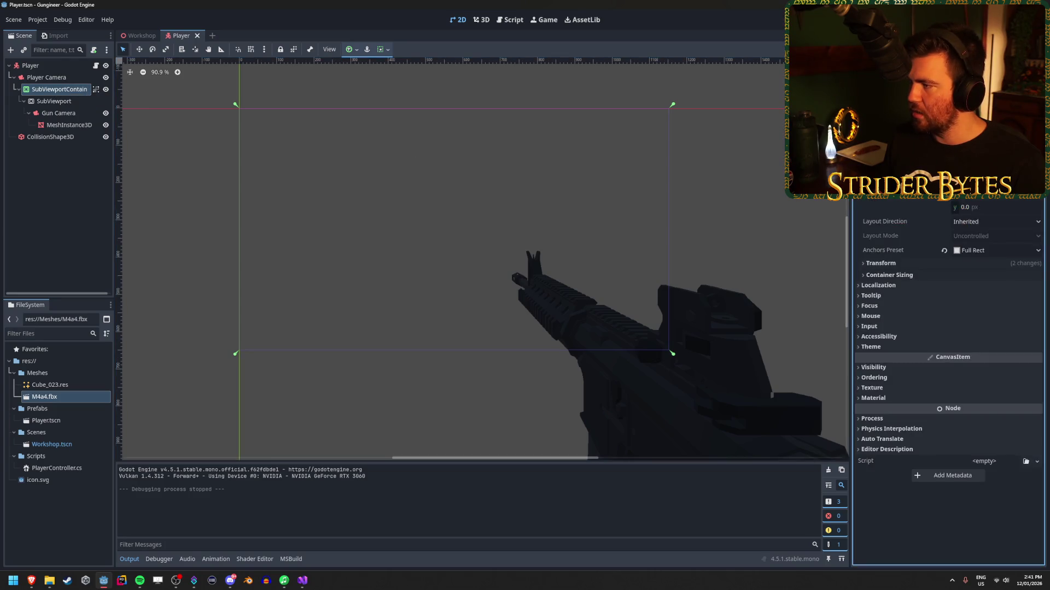
pyautogui.scroll(-3, 949, 382)
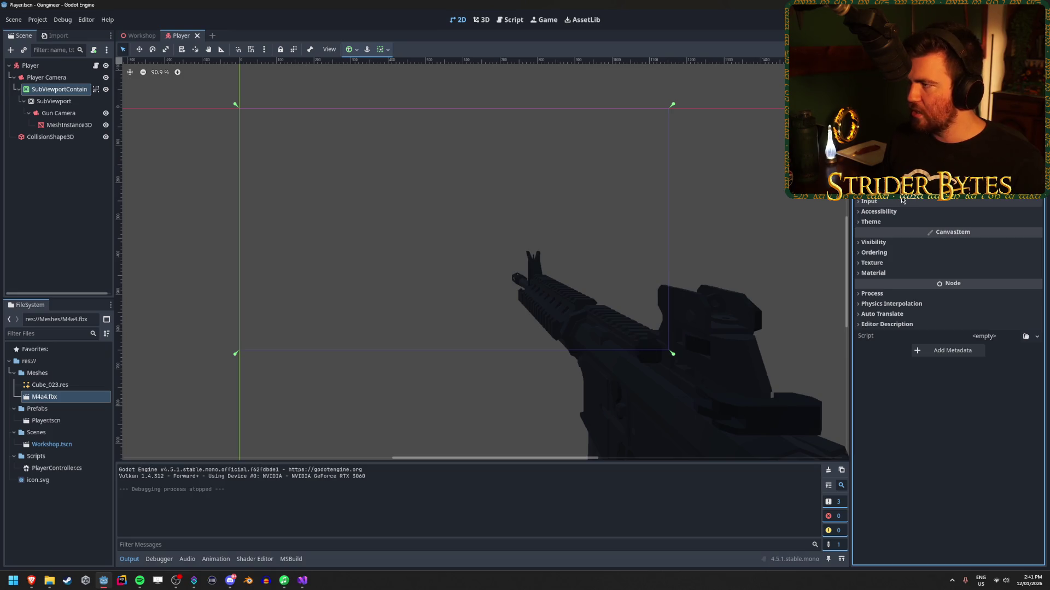
pyautogui.click(95, 89)
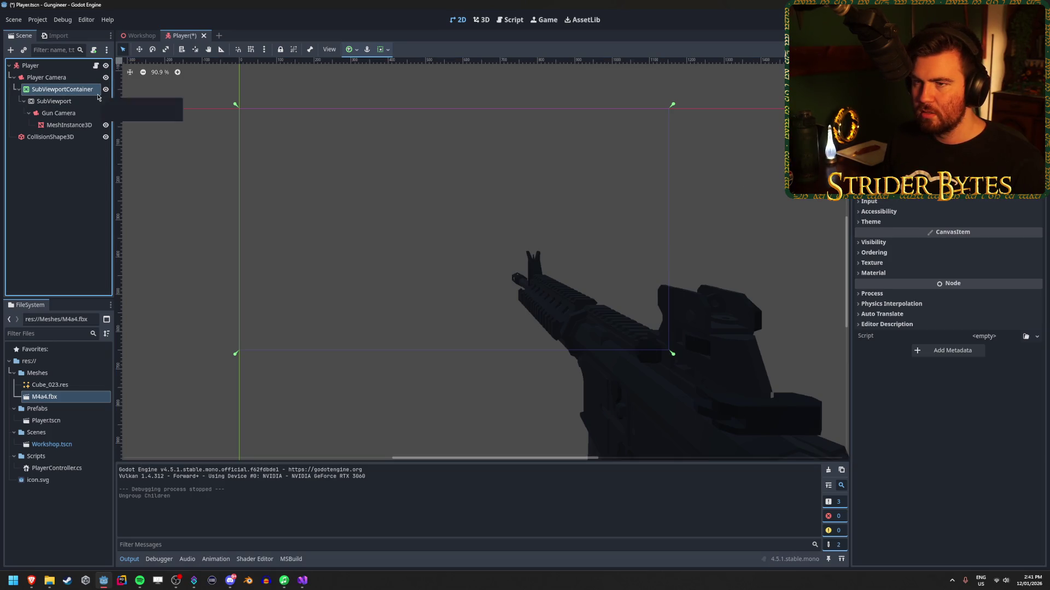
pyautogui.hotkey('ctrl', 's')
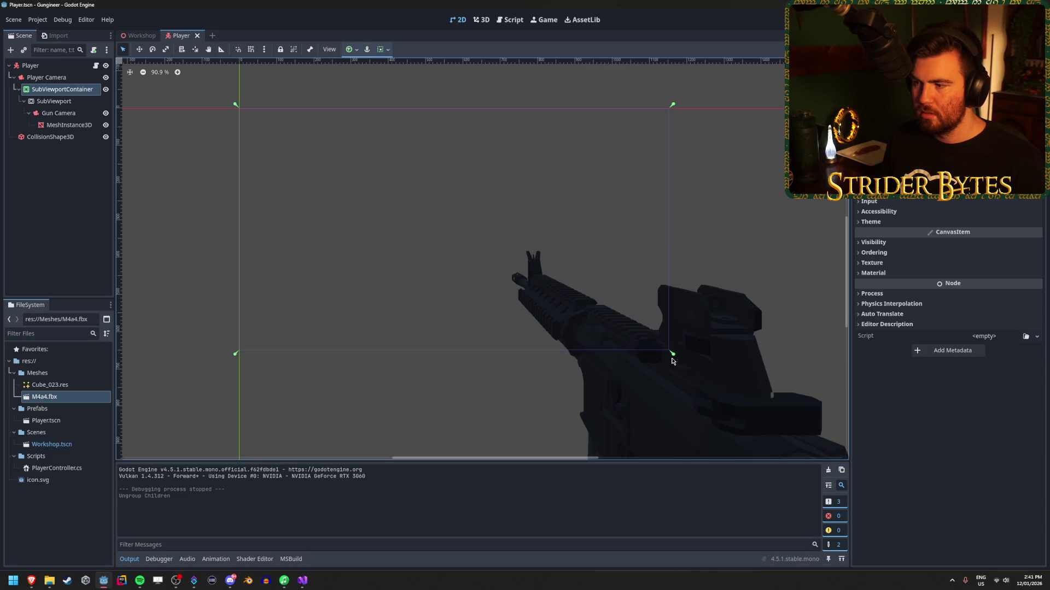
pyautogui.scroll(-7, 671, 358)
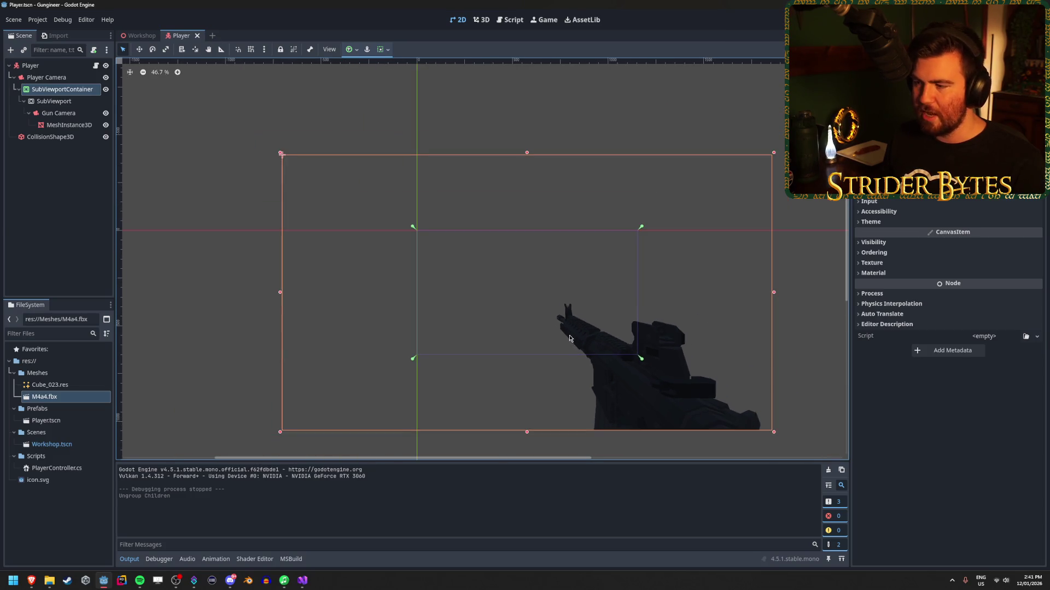
pyautogui.scroll(1, 594, 357)
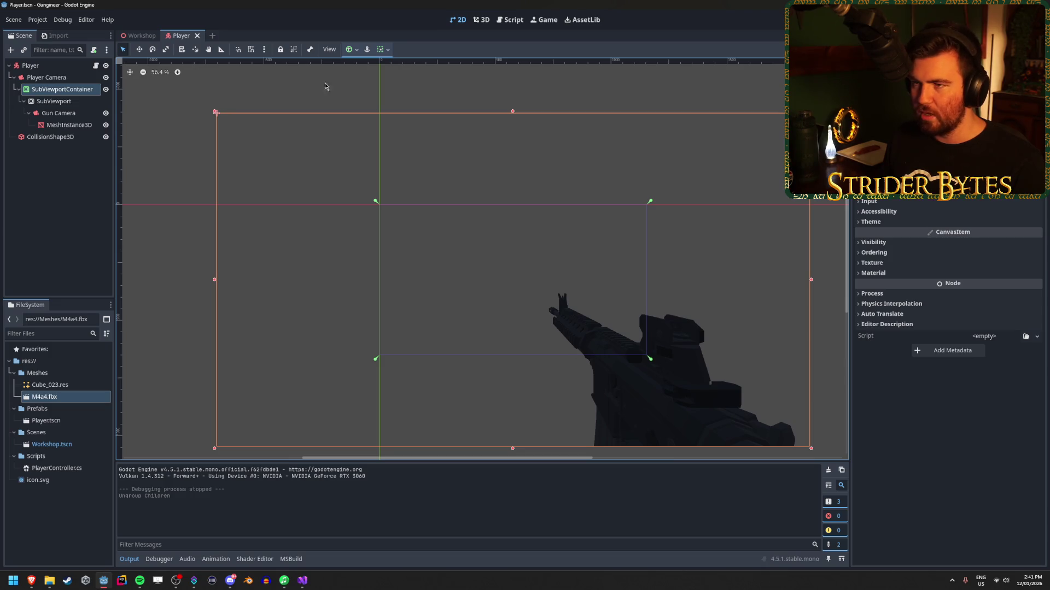
pyautogui.click(384, 49)
# Step: Apply the Full Rect anchor preset to the SubViewportContainer and save the Player scene
pyautogui.click(353, 53)
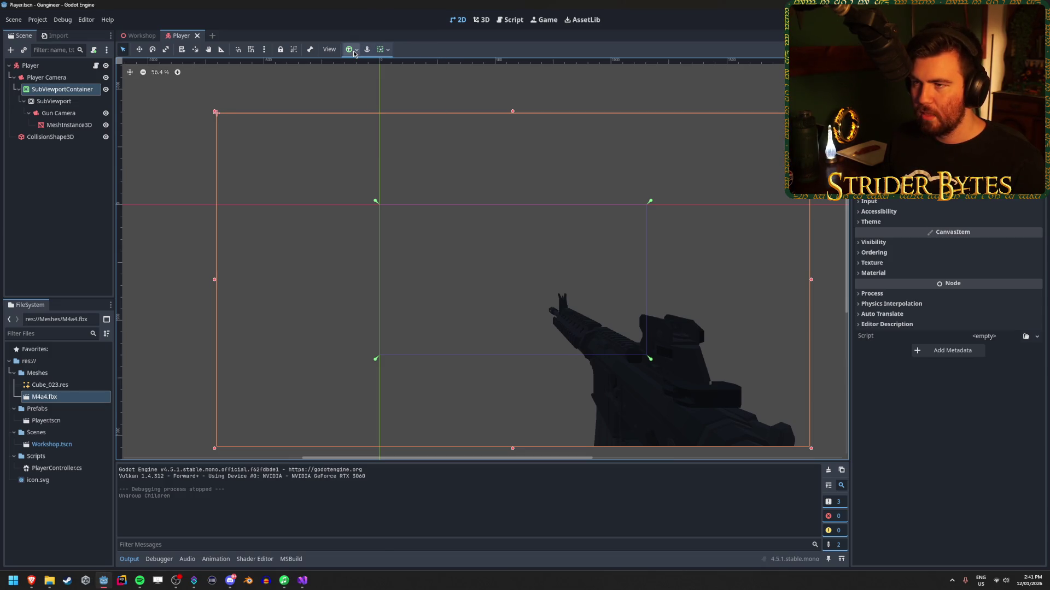
pyautogui.click(356, 52)
pyautogui.click(397, 143)
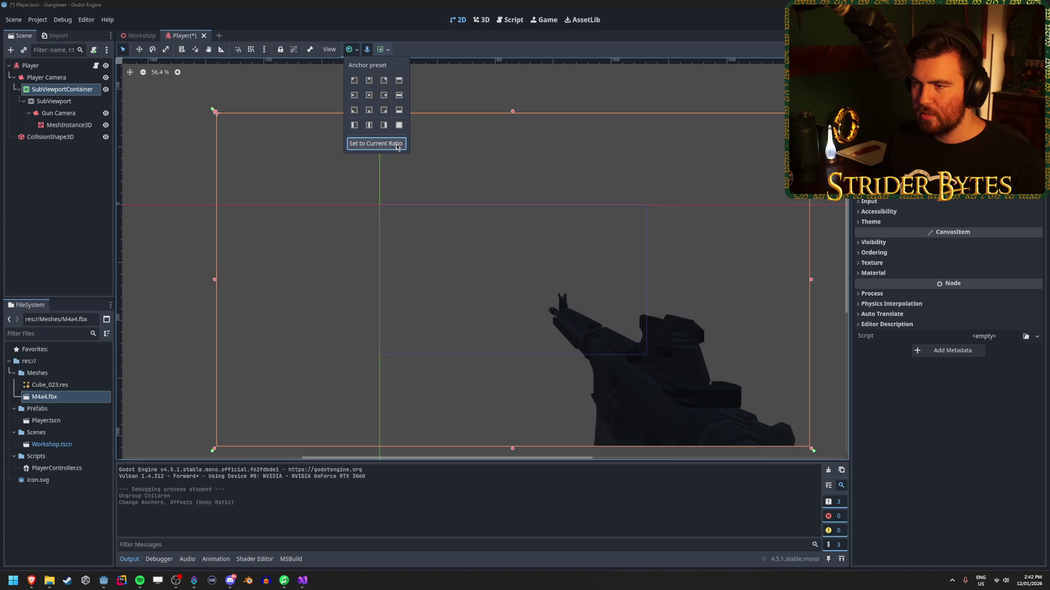
pyautogui.click(399, 125)
pyautogui.click(399, 125)
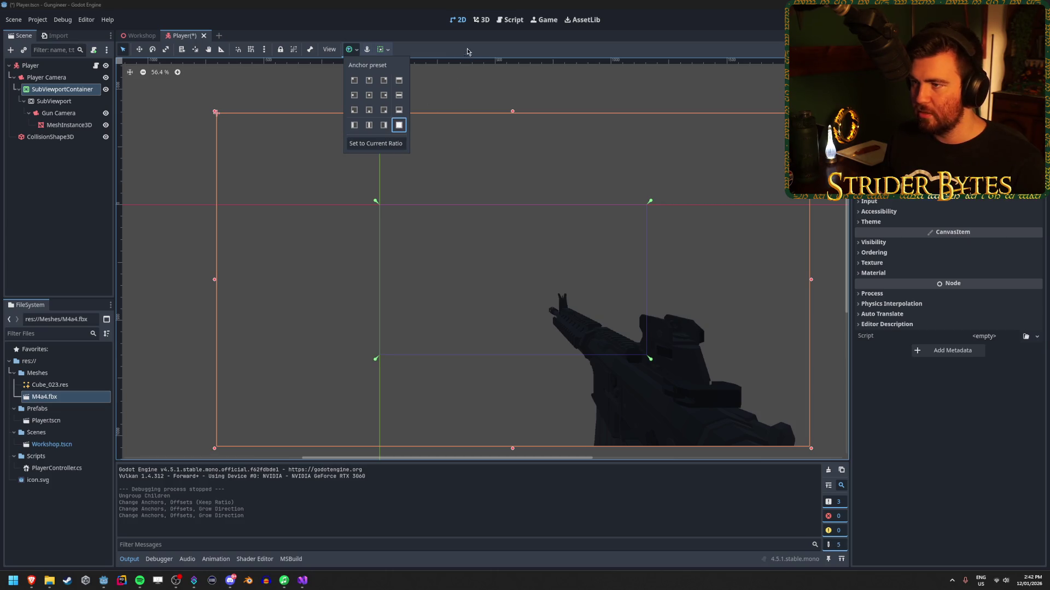
pyautogui.hotkey('ctrl', 's')
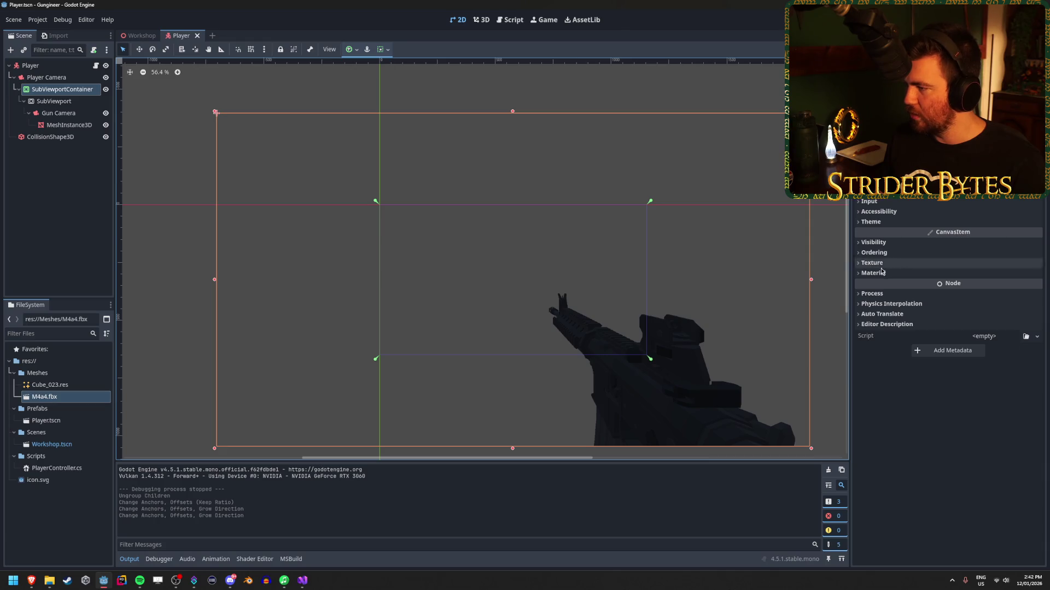
# Step: Expand and collapse the Visibility, Theme and Focus inspector groups
pyautogui.click(895, 244)
pyautogui.click(880, 242)
pyautogui.click(872, 222)
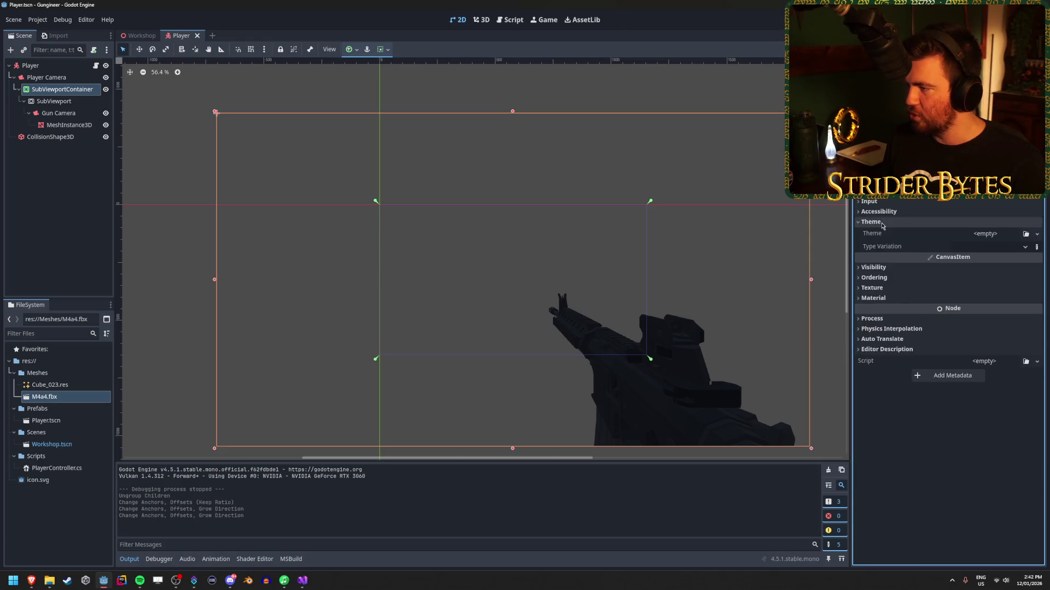
pyautogui.click(872, 221)
pyautogui.click(871, 181)
pyautogui.click(872, 182)
pyautogui.click(872, 181)
pyautogui.click(872, 181)
pyautogui.click(872, 182)
pyautogui.click(872, 181)
pyautogui.scroll(3, 949, 328)
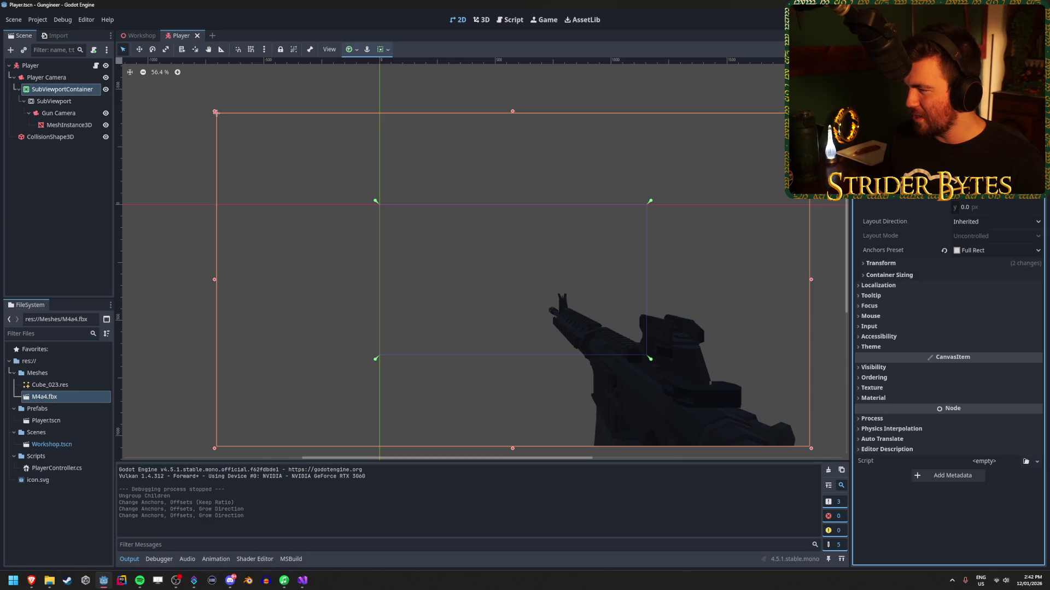
pyautogui.scroll(-3, 949, 328)
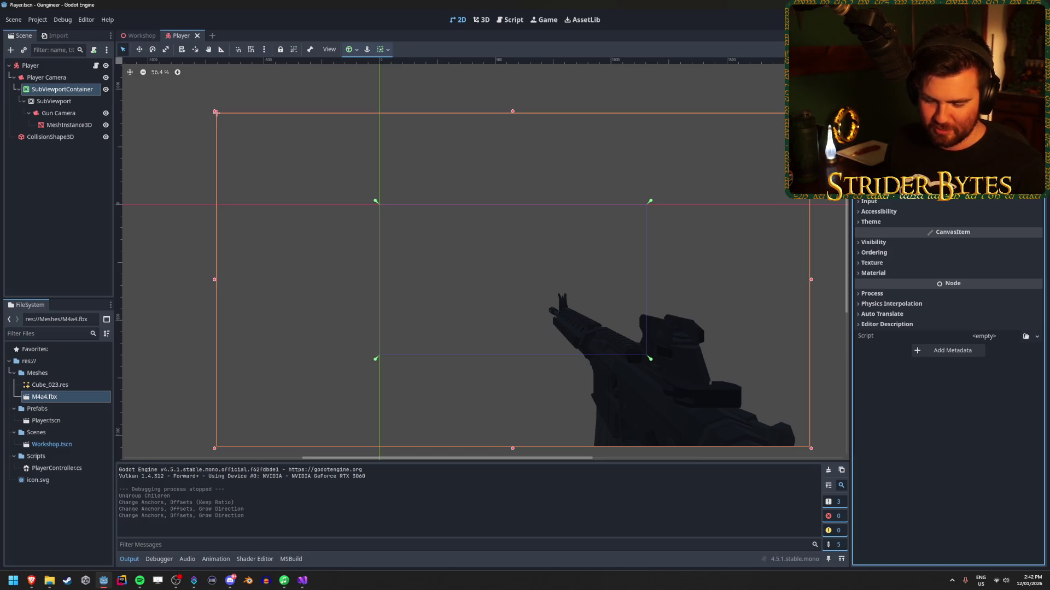
pyautogui.hotkey('alt', 'Tab')
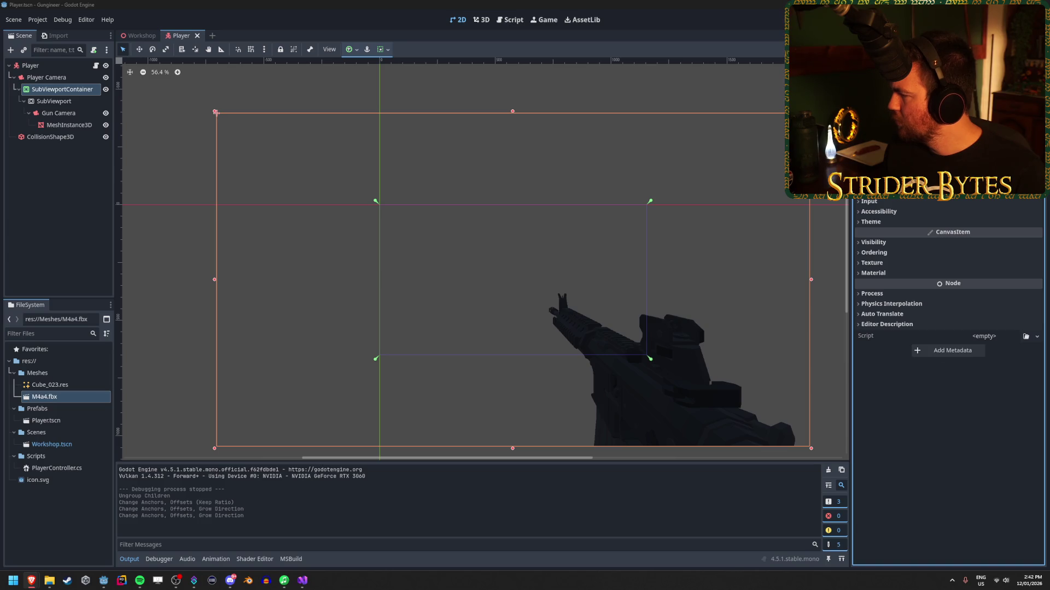
pyautogui.click(37, 19)
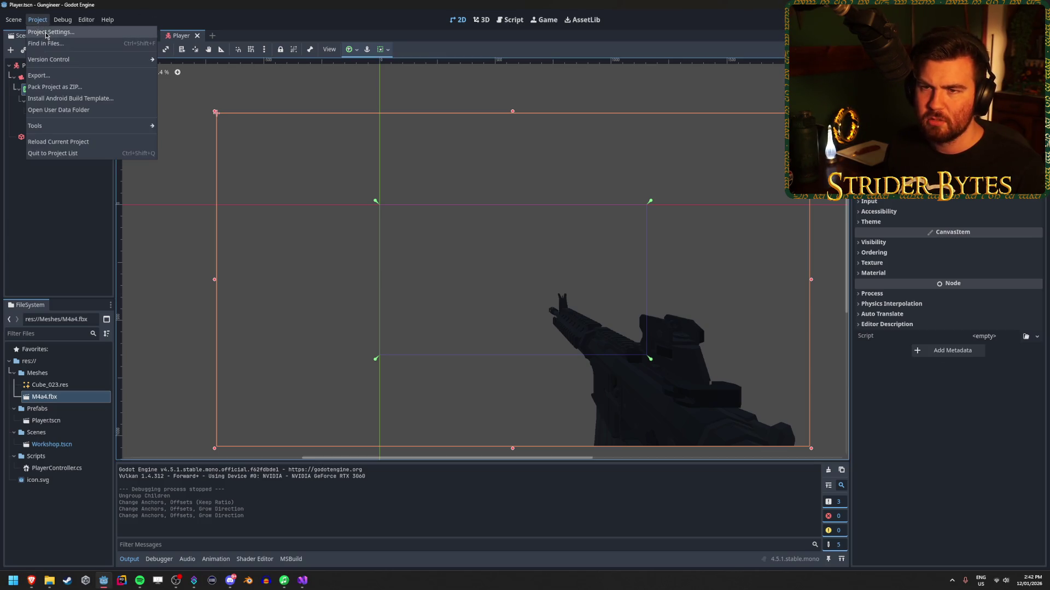
# Step: Open Project Settings at Display > Window size, leaving Window Mode as Windowed
pyautogui.click(49, 32)
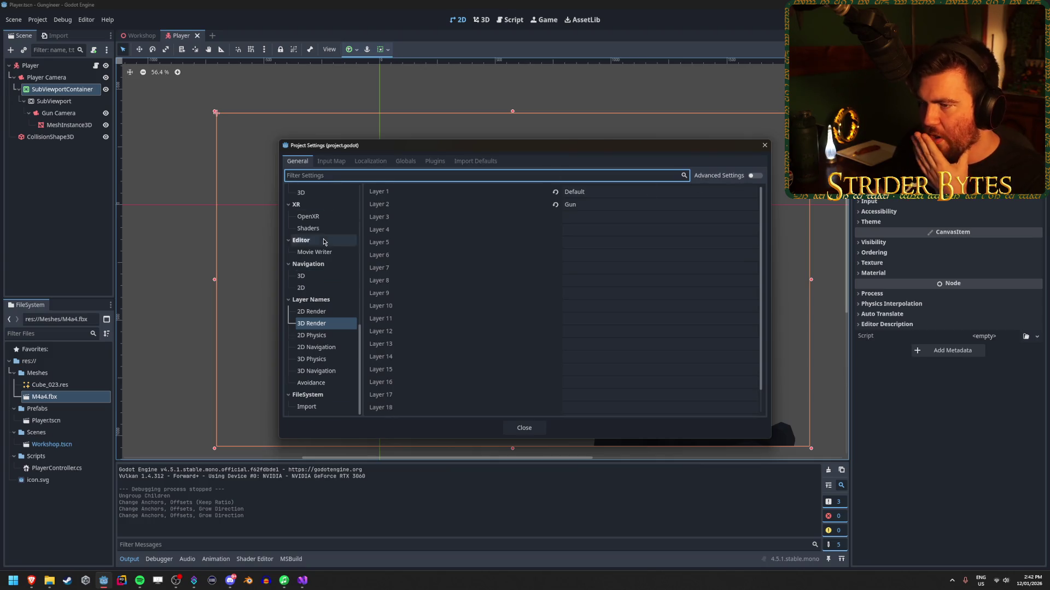
pyautogui.scroll(10, 323, 243)
pyautogui.click(306, 203)
pyautogui.click(313, 217)
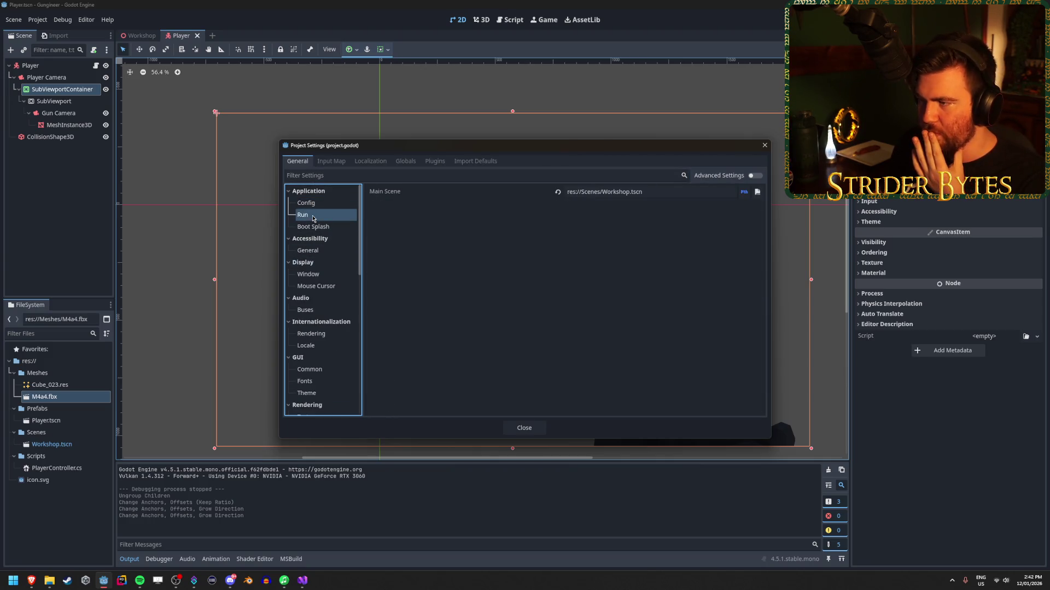
pyautogui.click(339, 253)
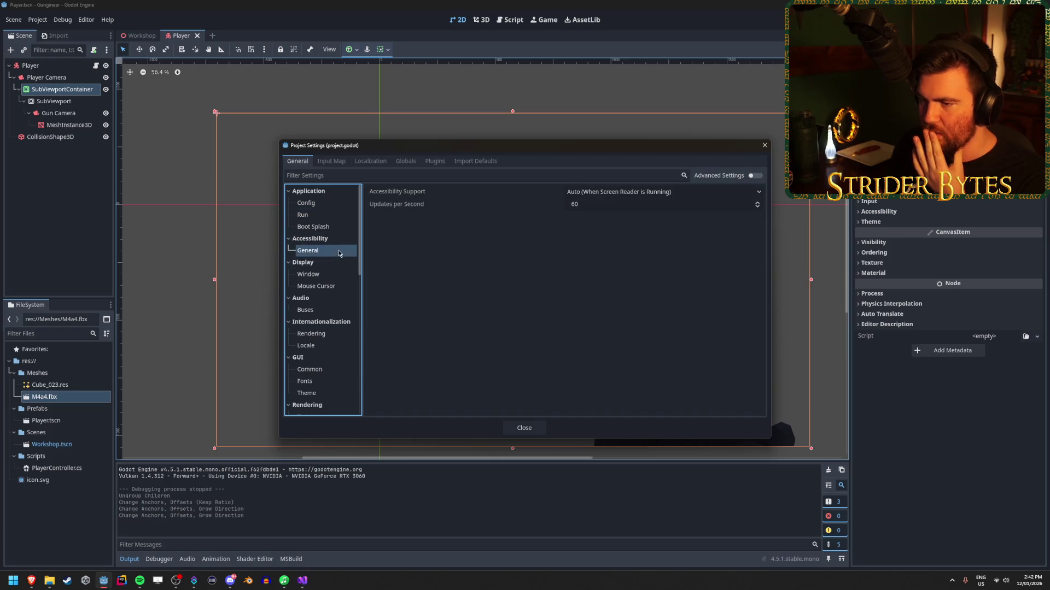
pyautogui.click(339, 275)
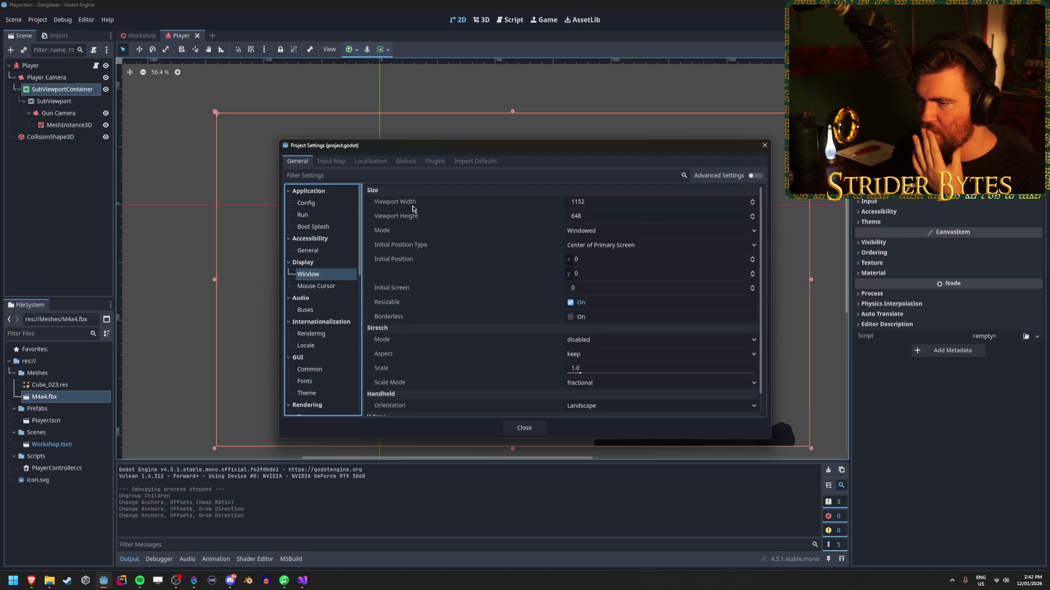
pyautogui.moveTo(412, 204)
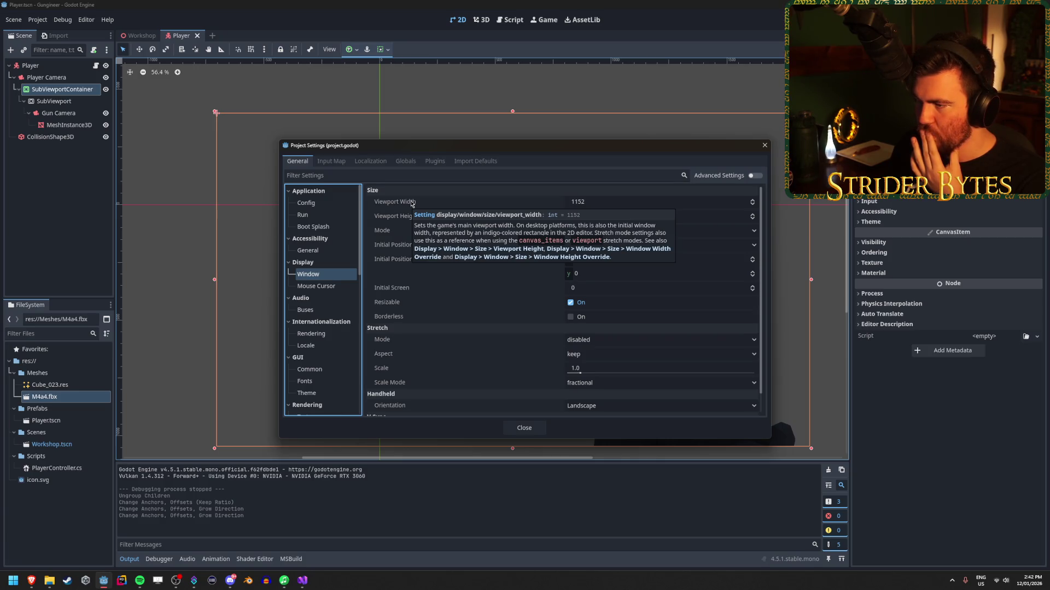
pyautogui.click(631, 201)
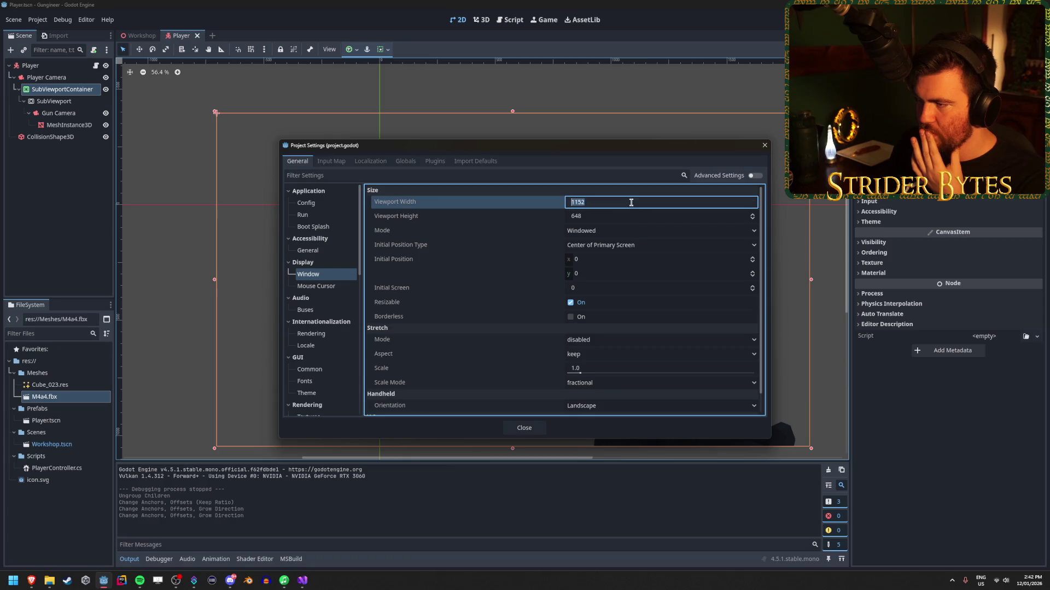
pyautogui.click(626, 231)
pyautogui.click(626, 233)
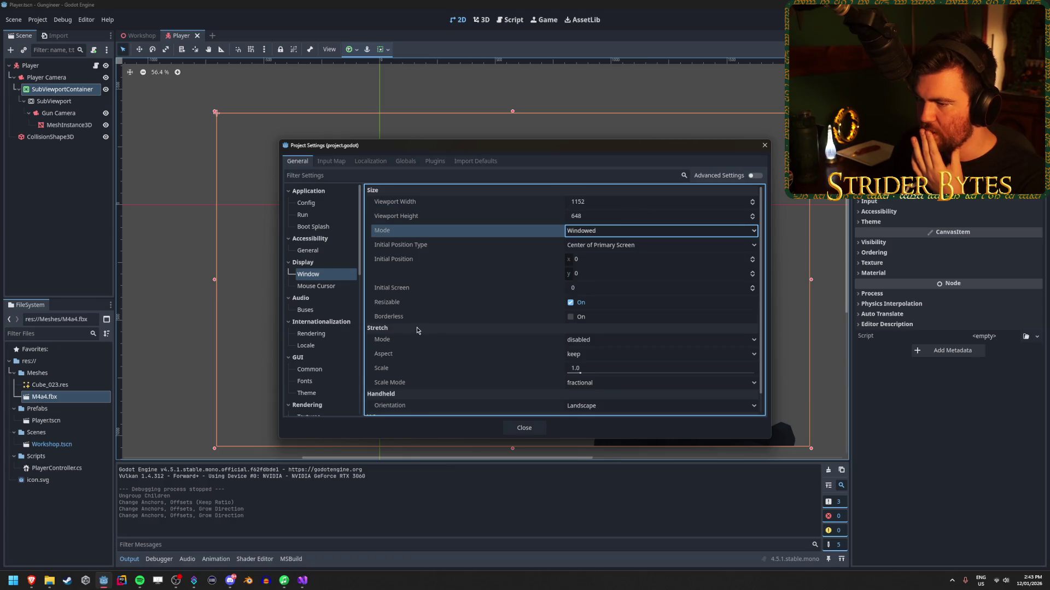
pyautogui.scroll(-1, 418, 306)
pyautogui.scroll(1, 419, 298)
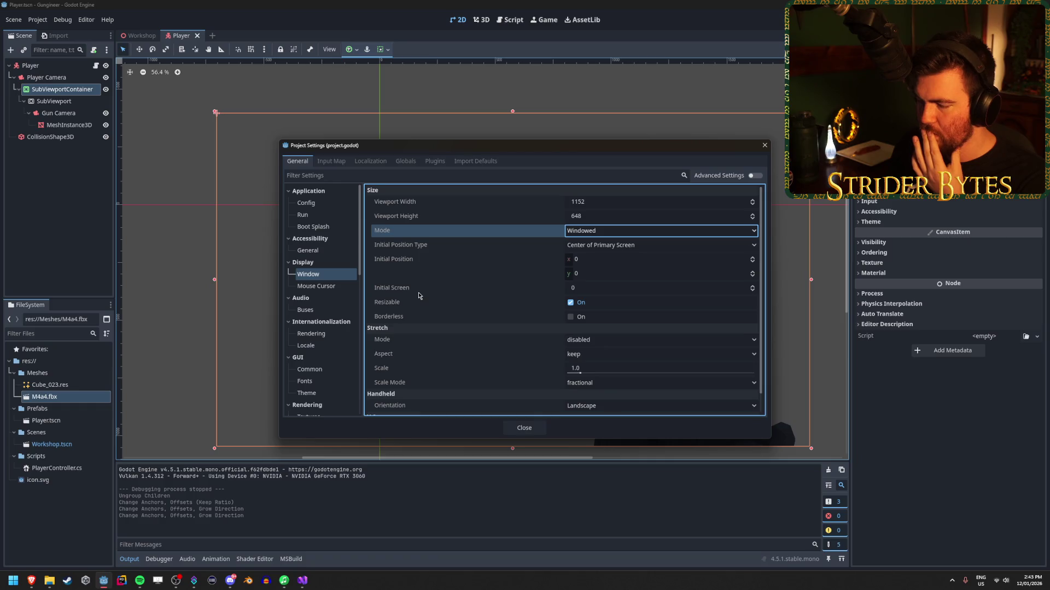
pyautogui.moveTo(419, 294)
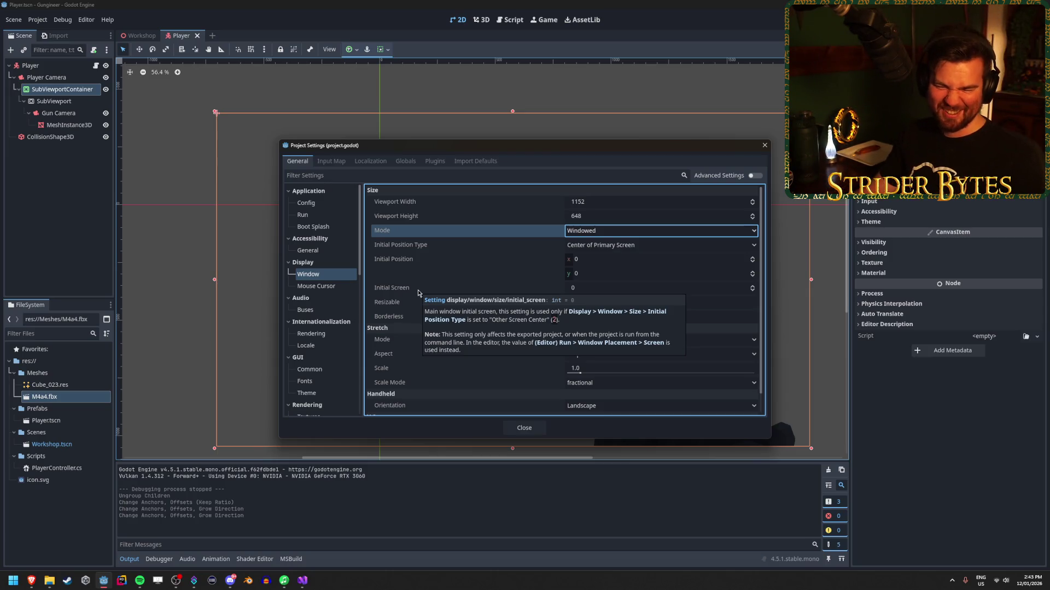
# Step: Set viewport width to 2560 and height to 1440, then close Project Settings
pyautogui.click(645, 202)
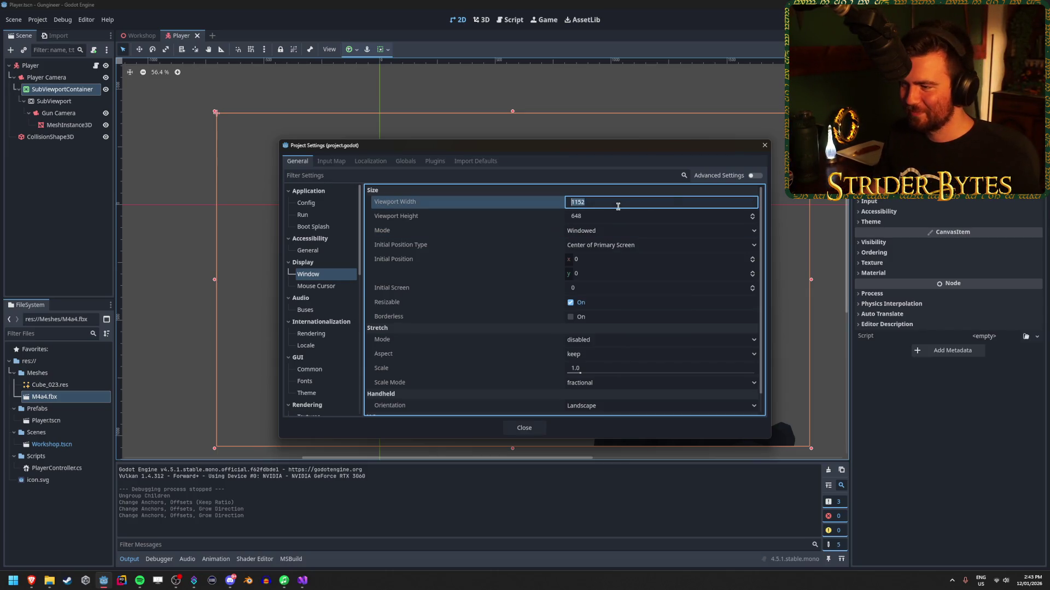
pyautogui.write('2560')
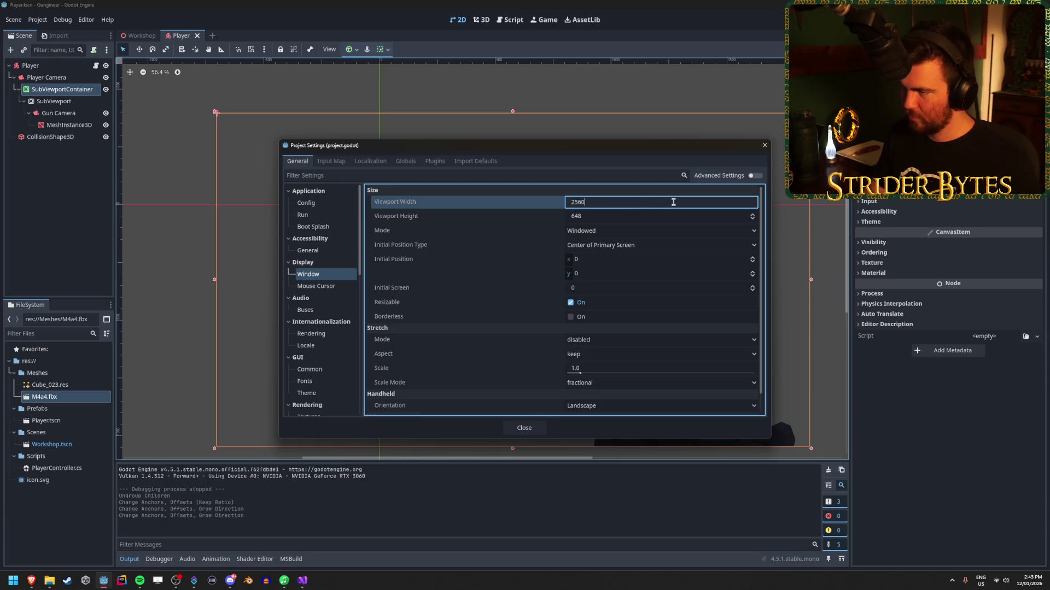
pyautogui.press('Tab')
pyautogui.write('144')
pyautogui.press('Return')
pyautogui.click(765, 145)
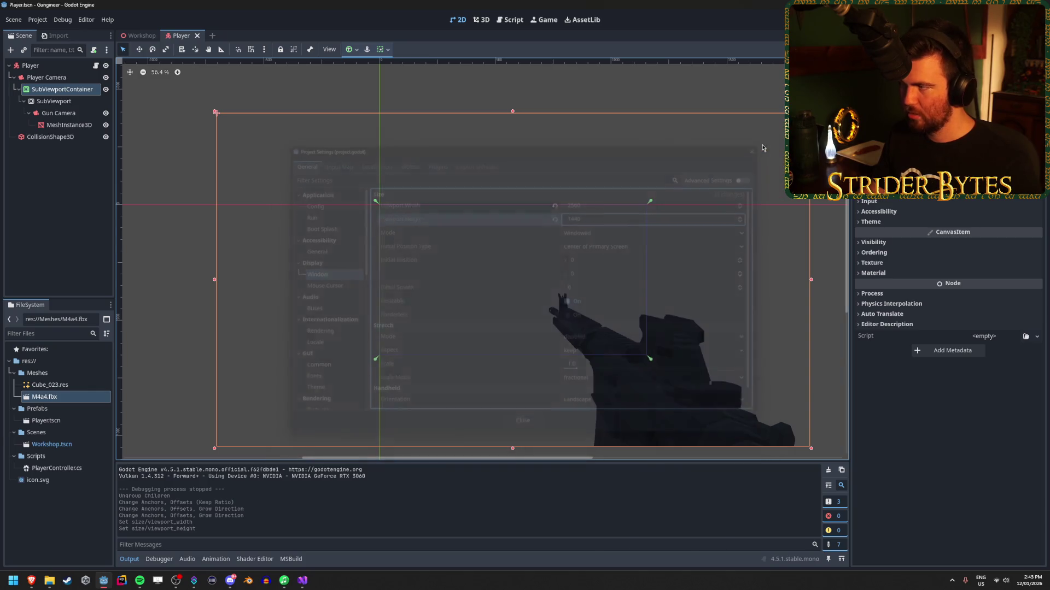
# Step: Confirm the SubViewport is 2560×1440, then apply the Full Rect anchor preset to SubViewportContainer
pyautogui.scroll(-4, 646, 240)
pyautogui.moveTo(587, 324); pyautogui.dragTo(510, 289)
pyautogui.click(64, 101)
pyautogui.click(66, 91)
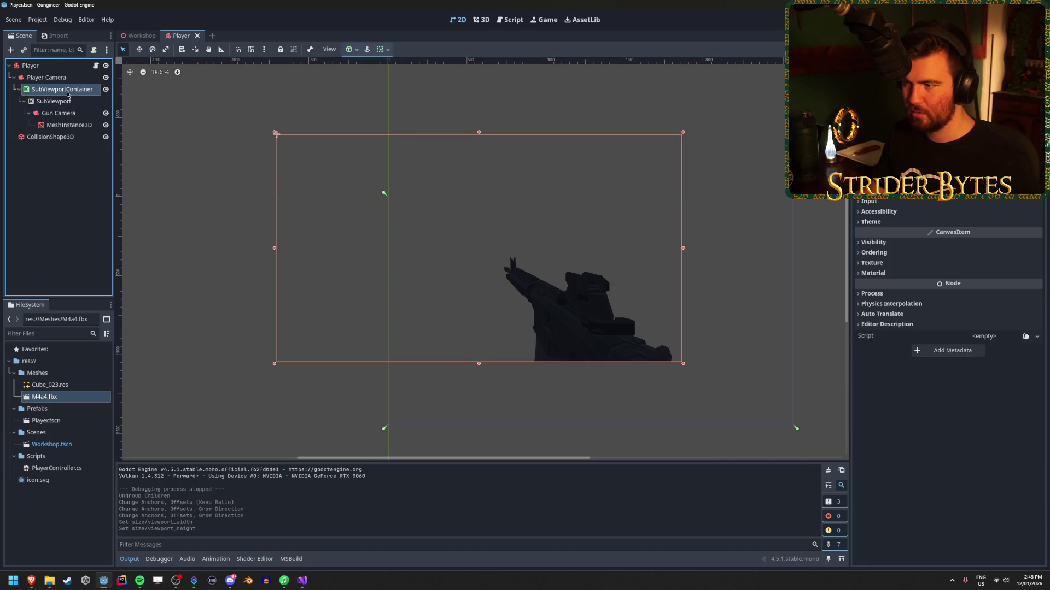
pyautogui.click(65, 101)
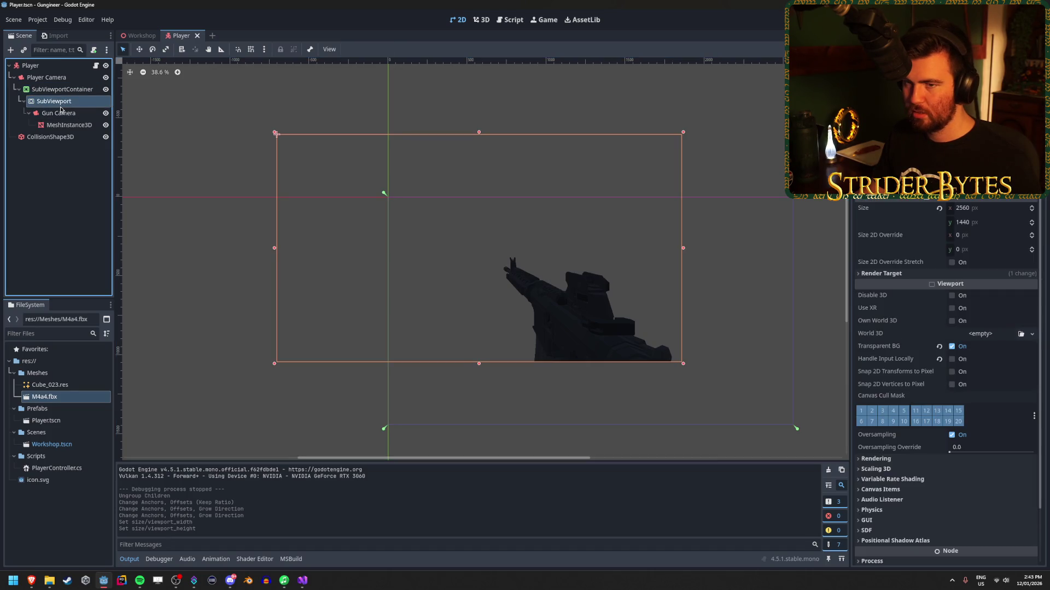
pyautogui.click(65, 90)
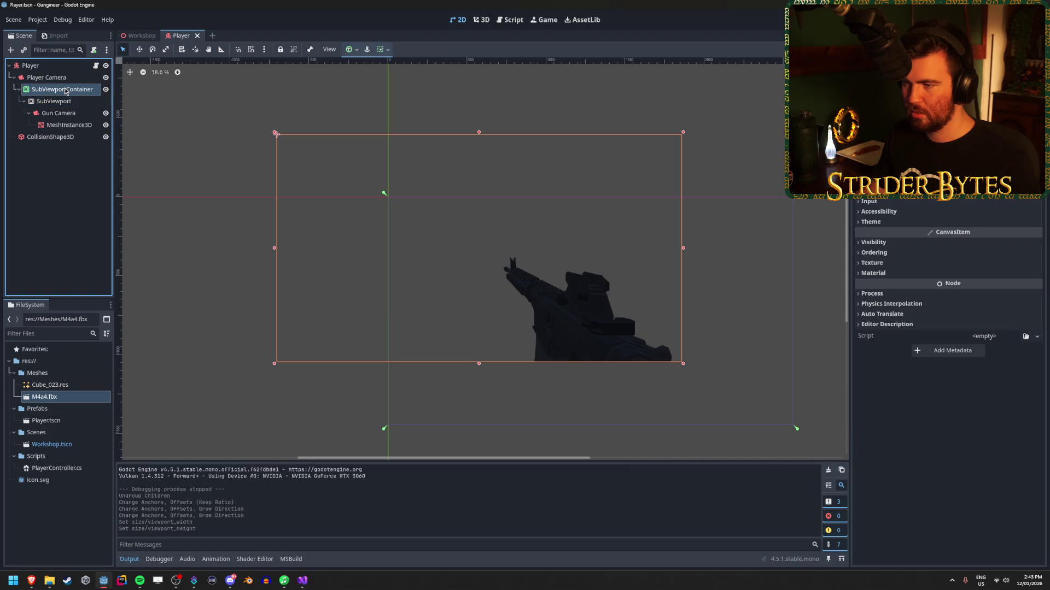
pyautogui.click(349, 50)
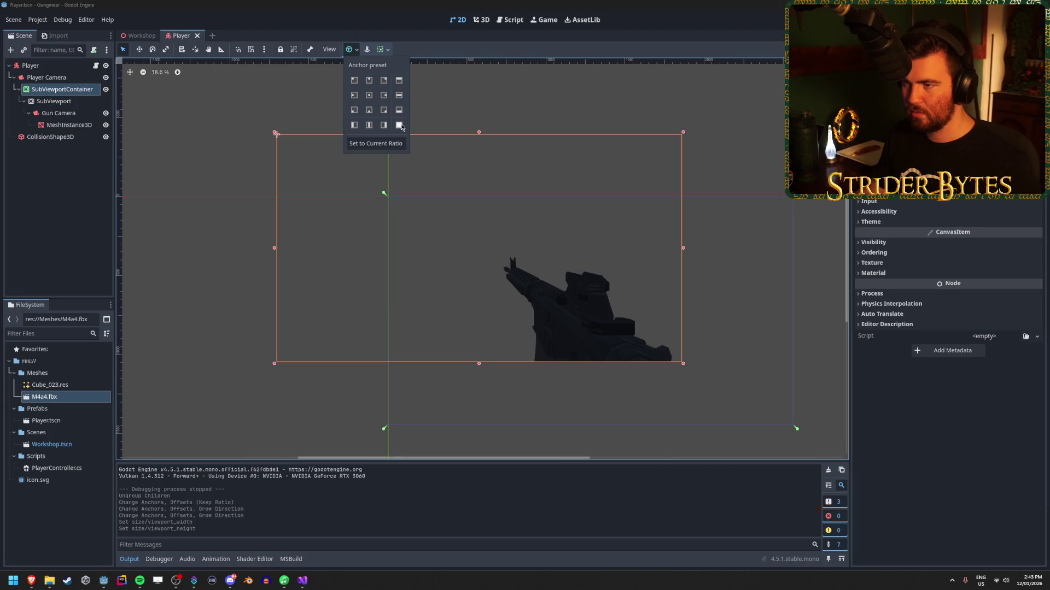